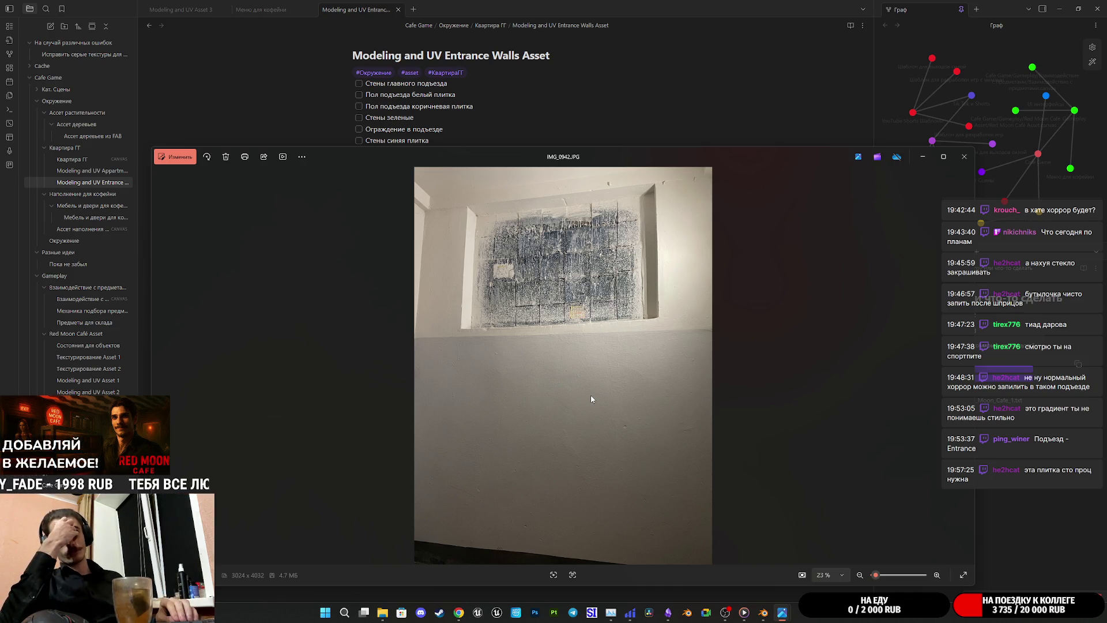
# Step: Page through the glass-block, stairwell and green-wall photos until the narrow staircase IMG_0941 shows
pyautogui.press('Left')
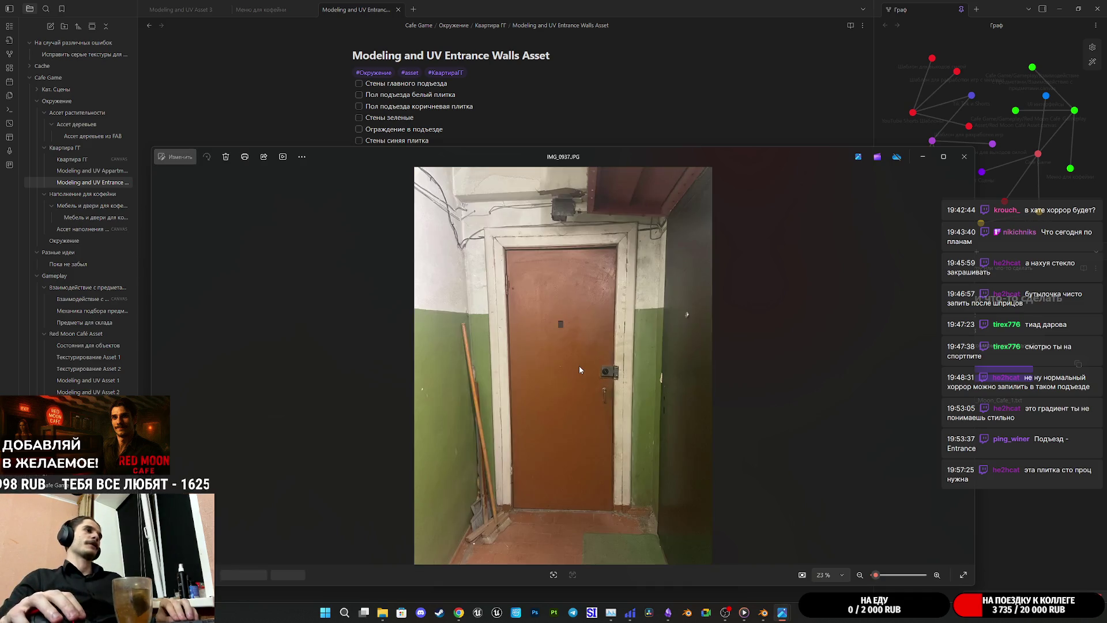
pyautogui.press('Right')
pyautogui.press('Right')
pyautogui.press('Right')
pyautogui.press('Right')
pyautogui.press('Right')
pyautogui.press('Right')
pyautogui.press('Right')
pyautogui.press('Right')
pyautogui.press('Right')
pyautogui.press('Right')
pyautogui.press('Right')
pyautogui.press('Right')
pyautogui.press('Left')
pyautogui.press('Left')
pyautogui.press('Left')
pyautogui.press('Left')
pyautogui.press('Left')
pyautogui.press('Left')
pyautogui.press('Left')
pyautogui.press('Left')
pyautogui.press('Left')
pyautogui.press('Left')
pyautogui.press('Left')
pyautogui.press('Left')
pyautogui.press('Right')
pyautogui.press('Right')
pyautogui.press('Right')
pyautogui.press('Right')
pyautogui.press('Right')
pyautogui.press('Right')
pyautogui.press('Right')
pyautogui.press('Right')
pyautogui.press('Right')
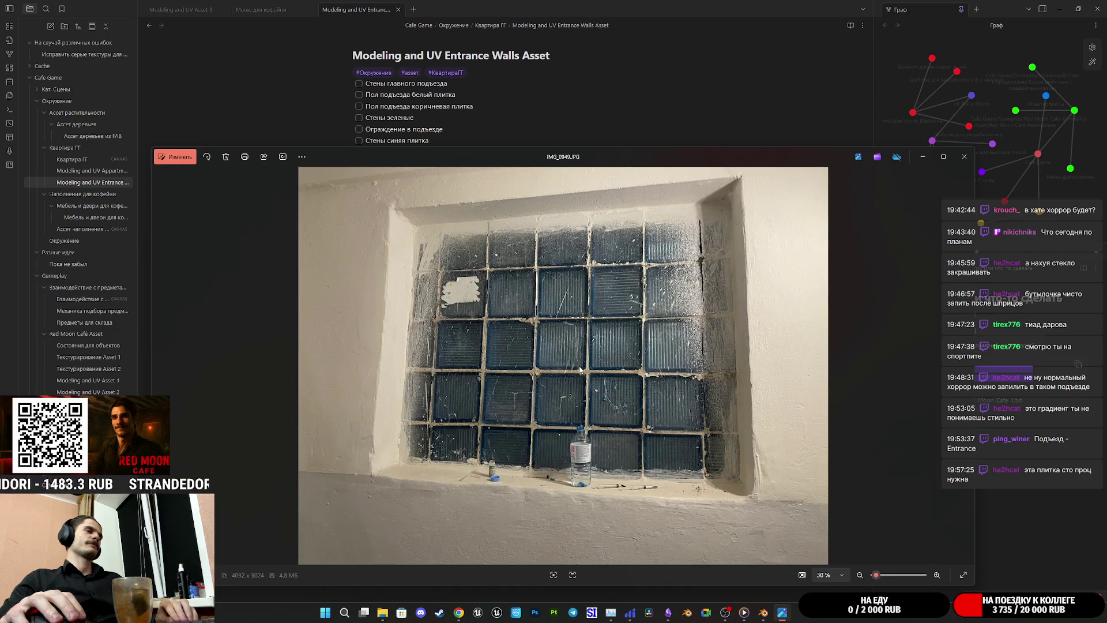
pyautogui.press('Right')
pyautogui.press('Right')
pyautogui.press('Right')
pyautogui.press('Right')
pyautogui.press('Right')
pyautogui.press('Right')
pyautogui.press('Right')
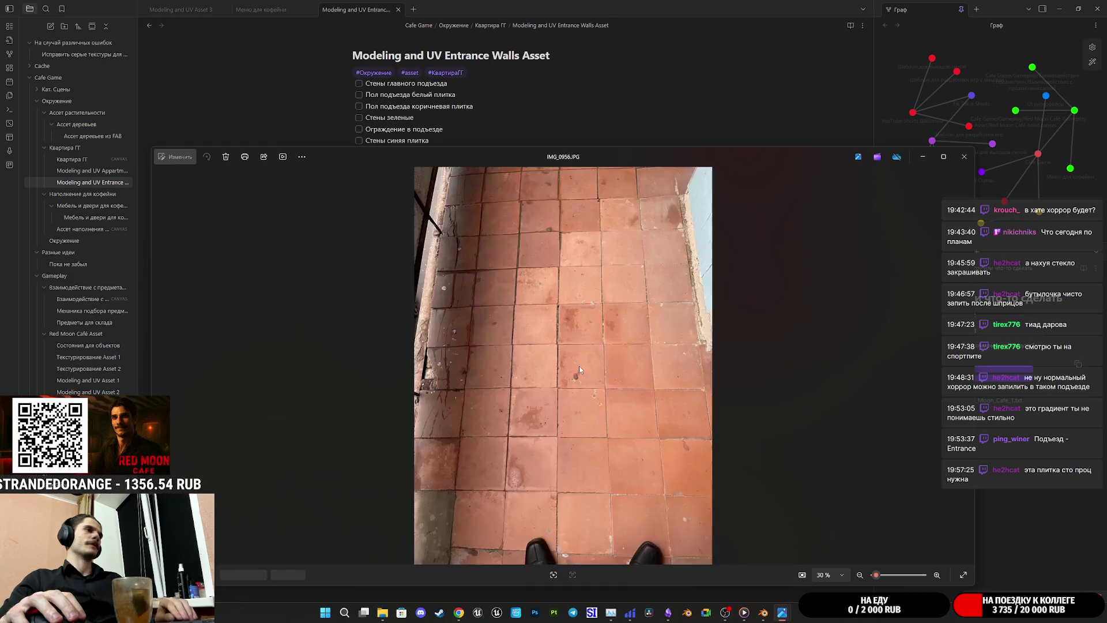
pyautogui.press('Right')
pyautogui.press('Right')
pyautogui.press('Right')
pyautogui.press('Right')
pyautogui.press('Right')
pyautogui.press('Right')
pyautogui.press('Right')
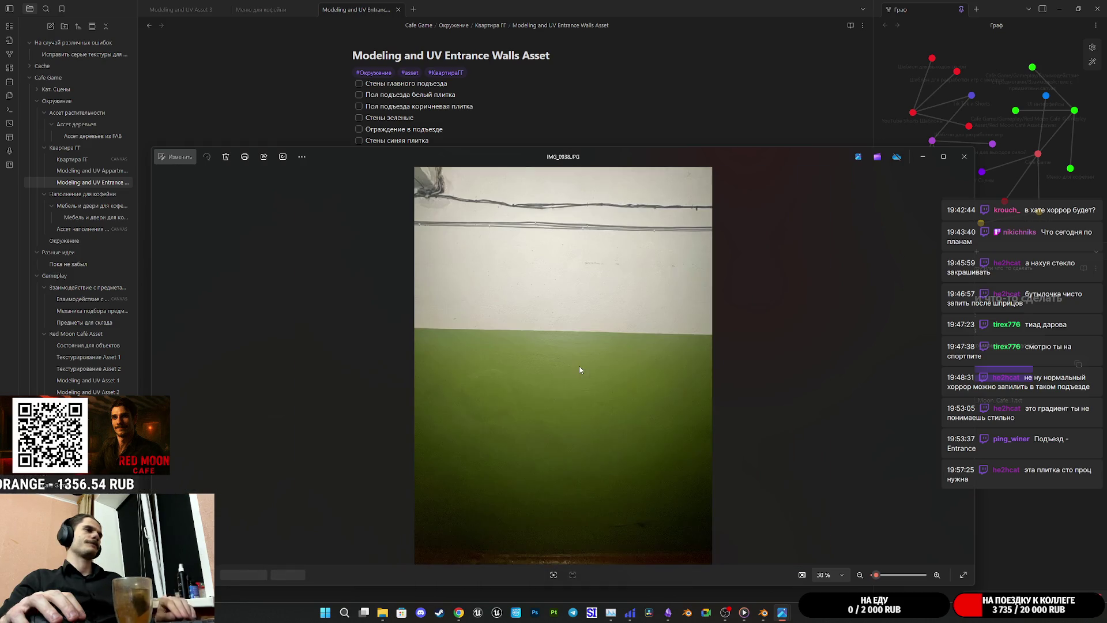
pyautogui.press('Right')
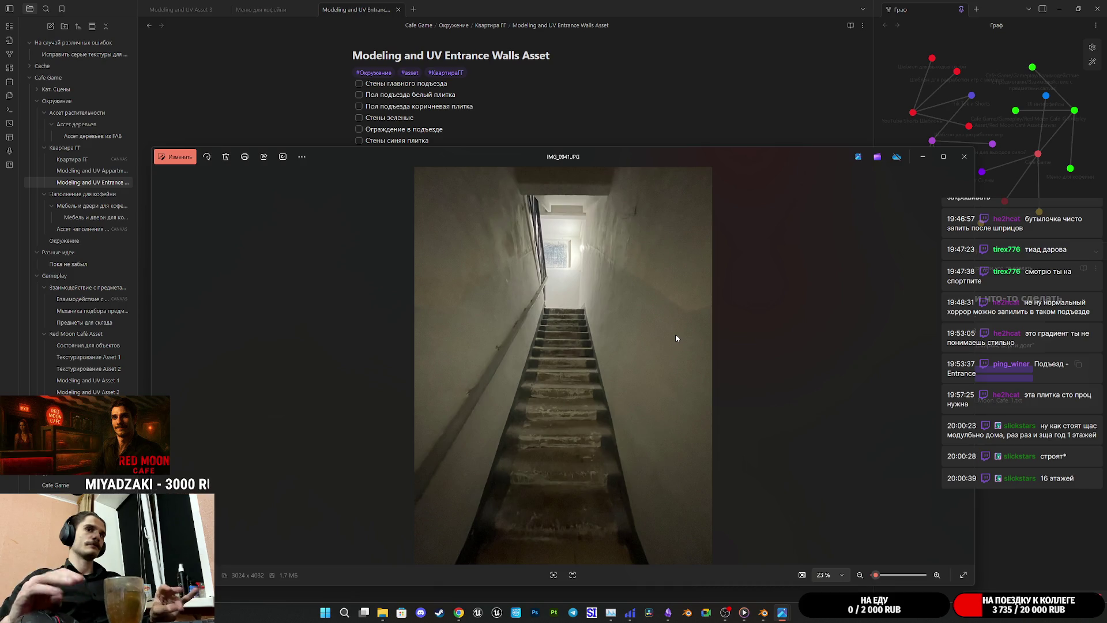
pyautogui.press('Right')
pyautogui.press('Right')
pyautogui.press('Right')
pyautogui.press('Right')
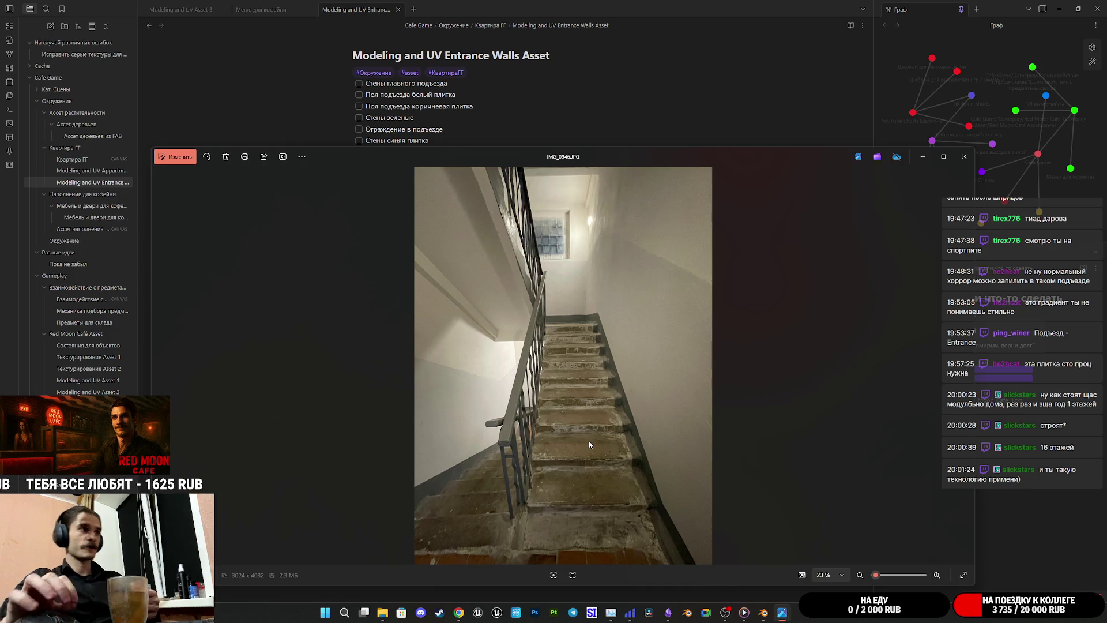
# Step: Bring the Obsidian project note back in front of the Photos viewer
pyautogui.click(573, 5)
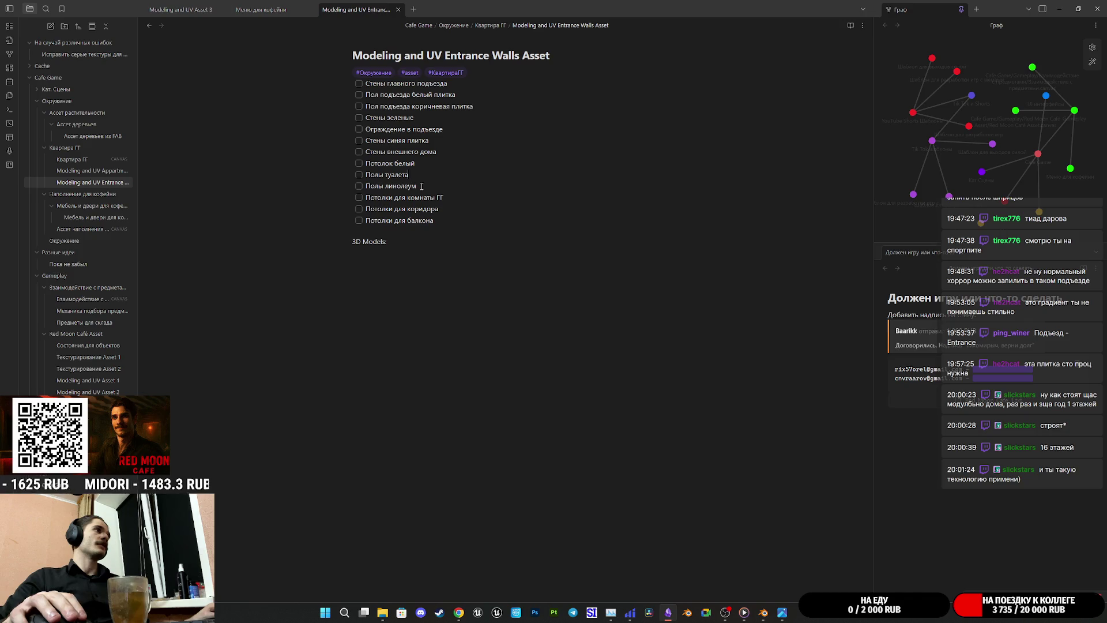
# Step: Delete the 'Полы туалета' and 'Полы линолеум' checklist lines and reopen a reference photo
pyautogui.moveTo(416, 186); pyautogui.dragTo(356, 176)
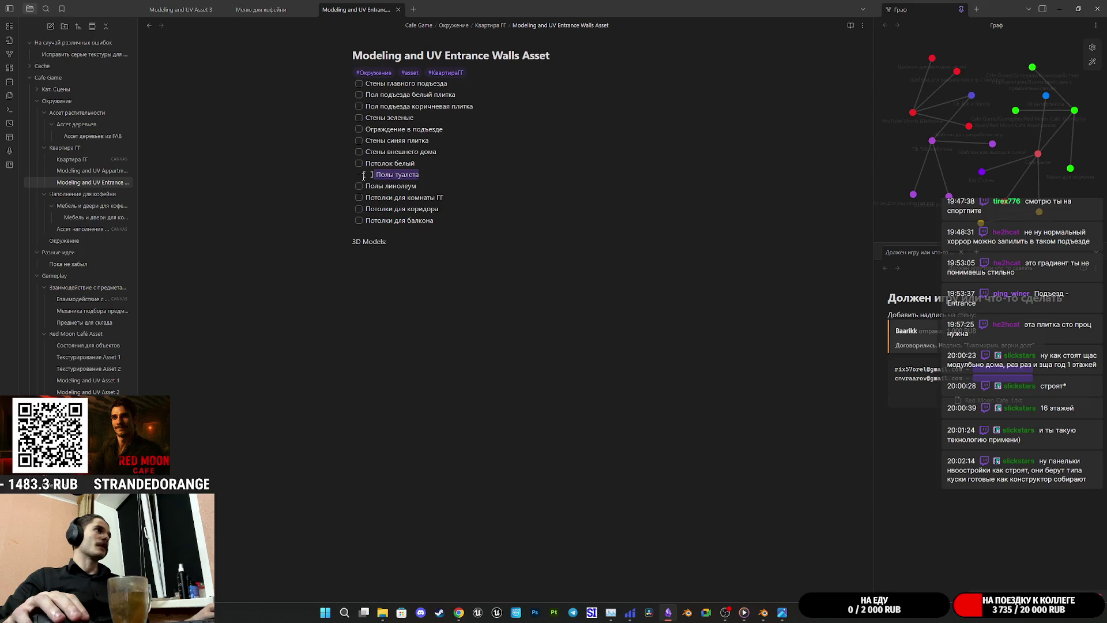
pyautogui.write('Ступени по')
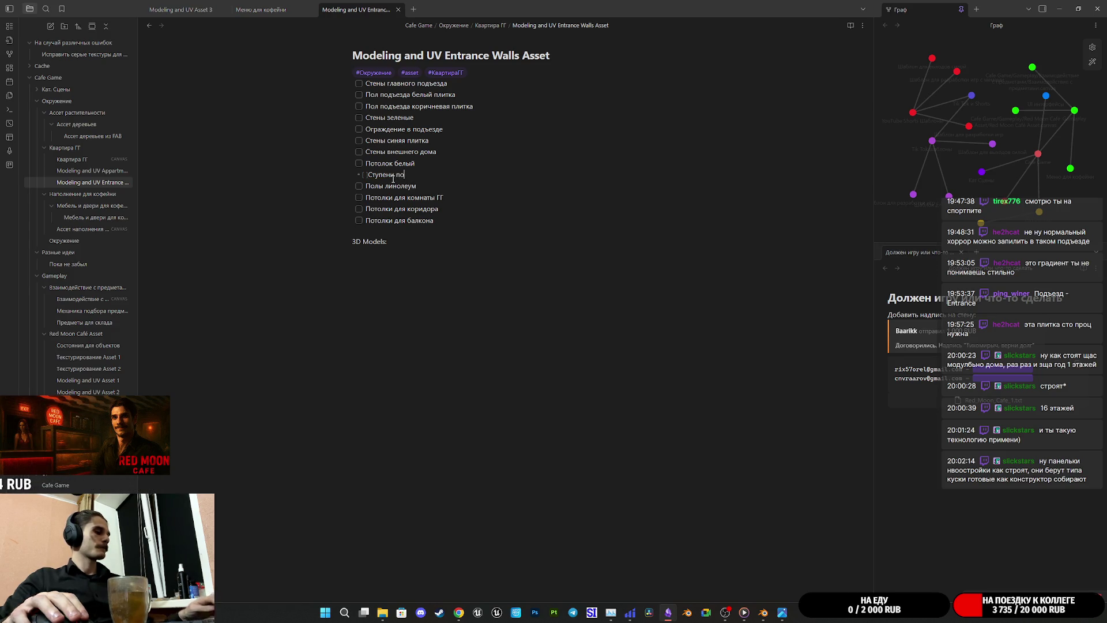
pyautogui.write('дъе')
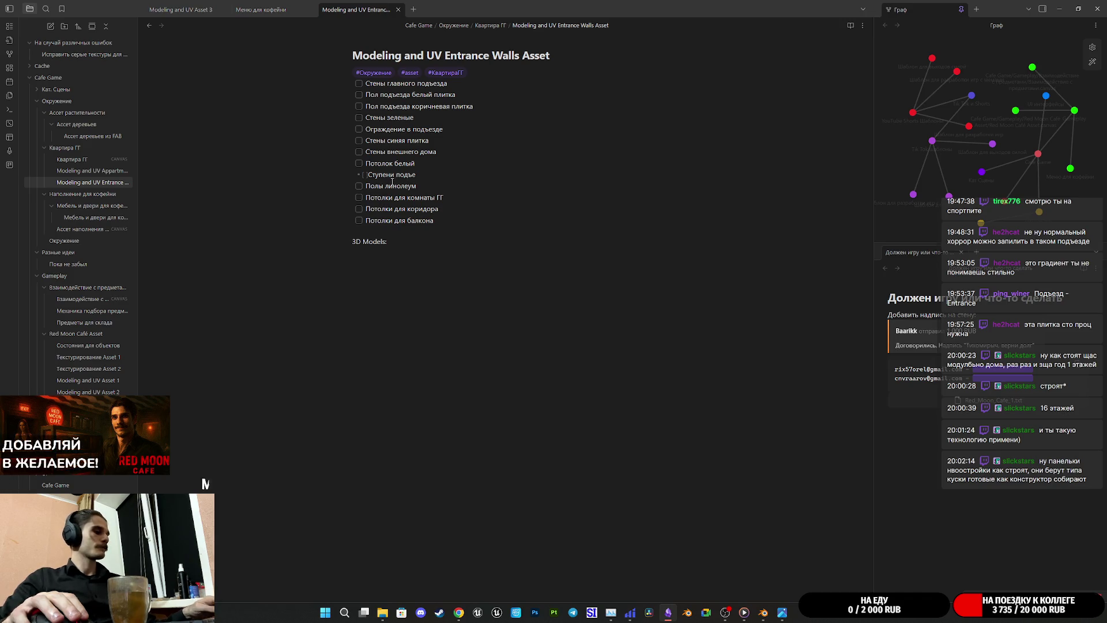
pyautogui.write('зда')
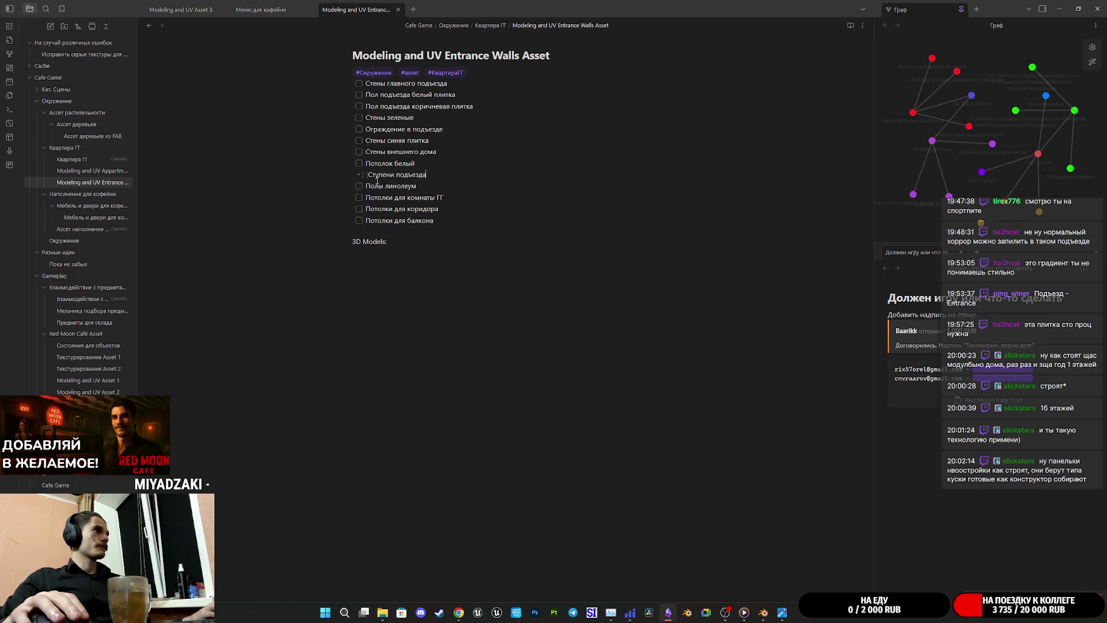
pyautogui.press('Home')
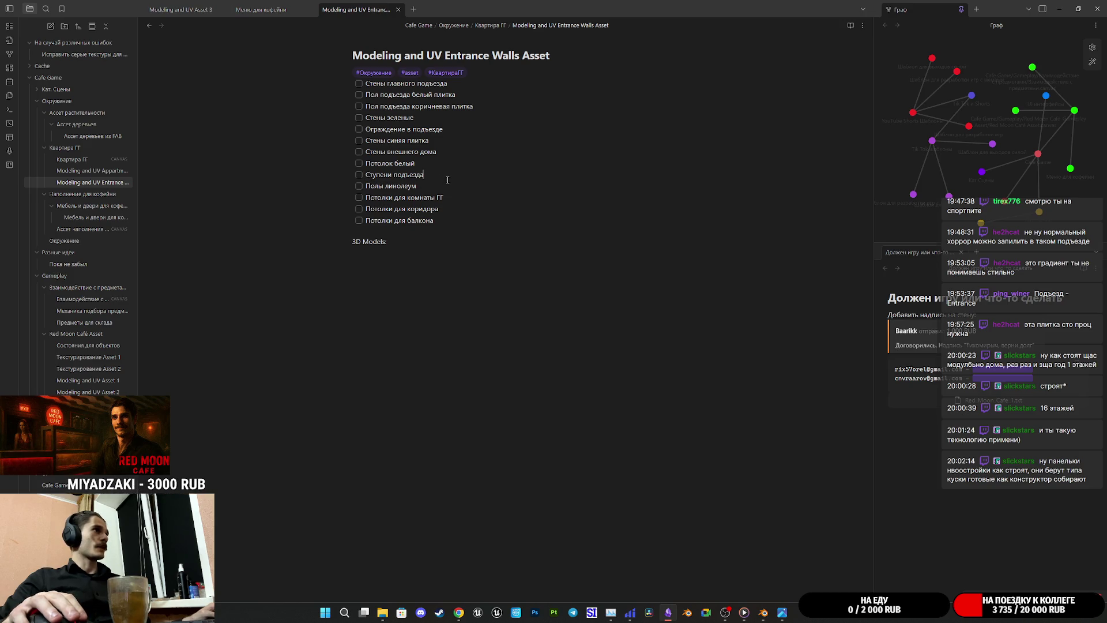
pyautogui.moveTo(415, 186); pyautogui.dragTo(375, 185)
pyautogui.press('BackSpace')
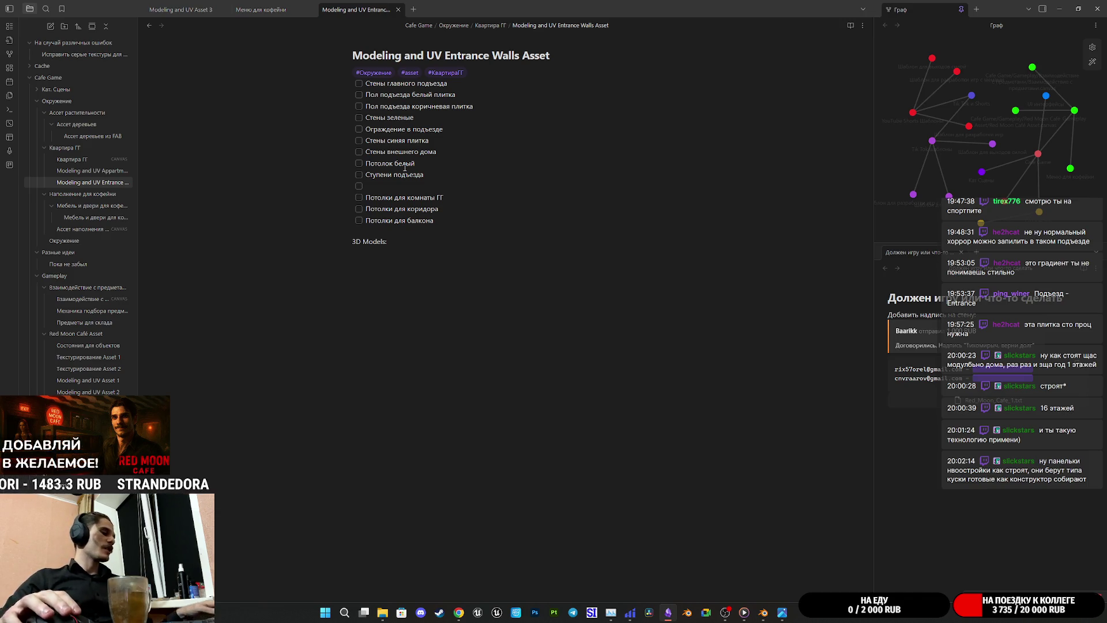
pyautogui.write('Нижня')
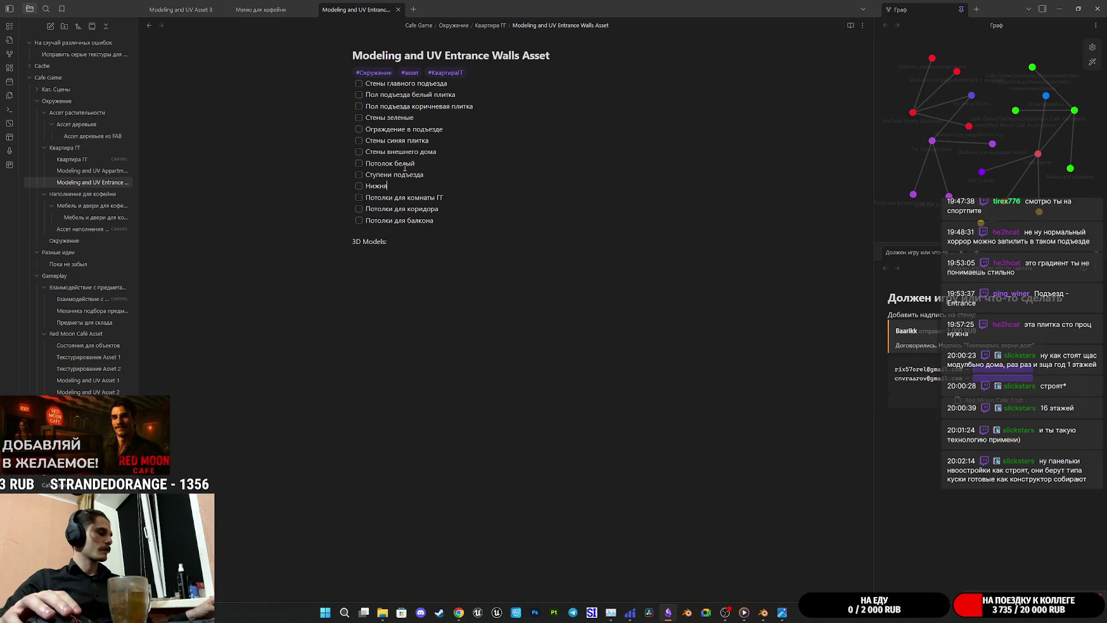
pyautogui.write('я часть стен')
pyautogui.write('ы вне')
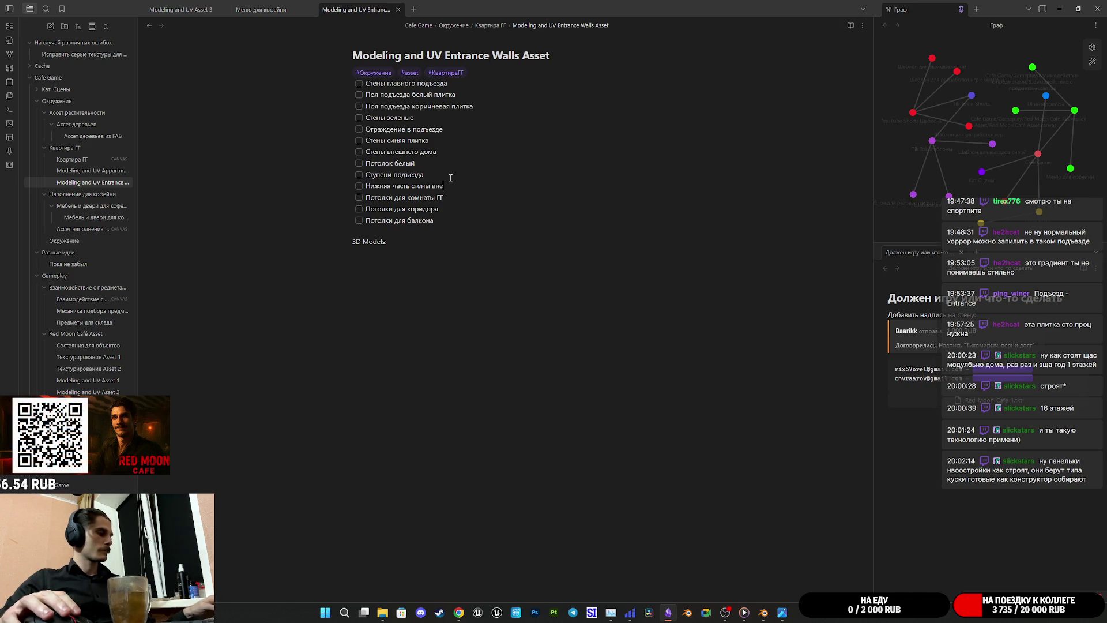
pyautogui.write('шних')
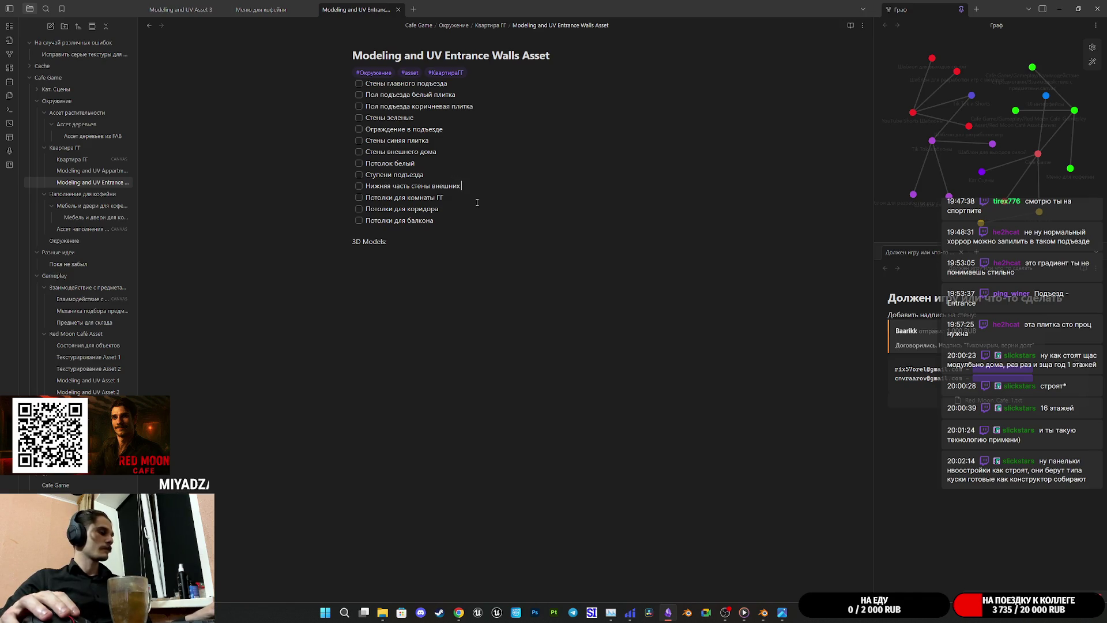
pyautogui.write(' ст')
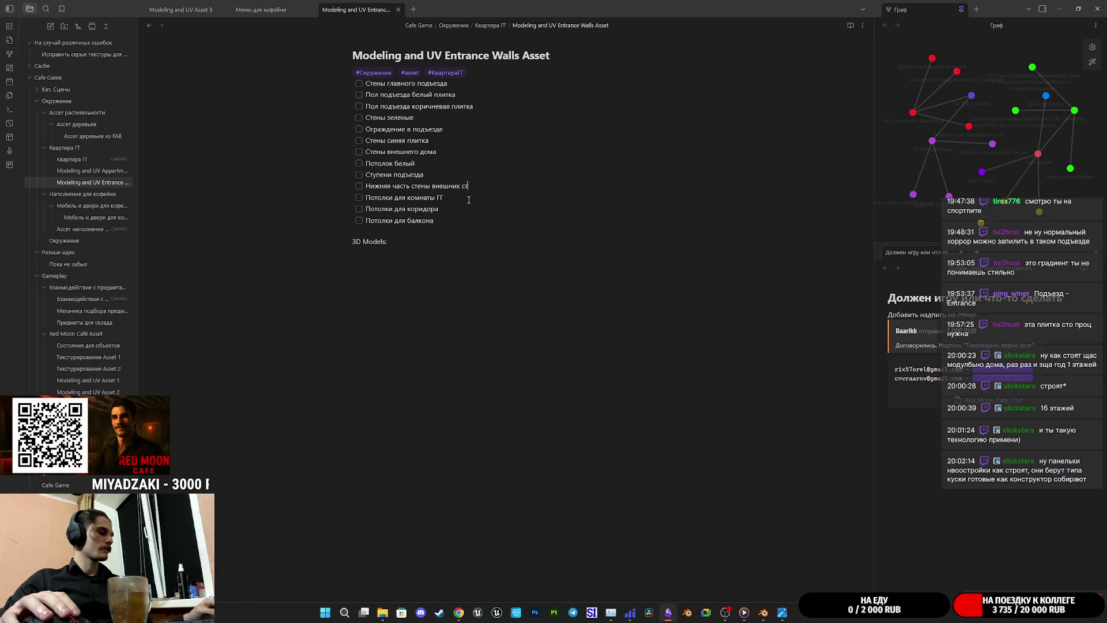
pyautogui.write('ен дома')
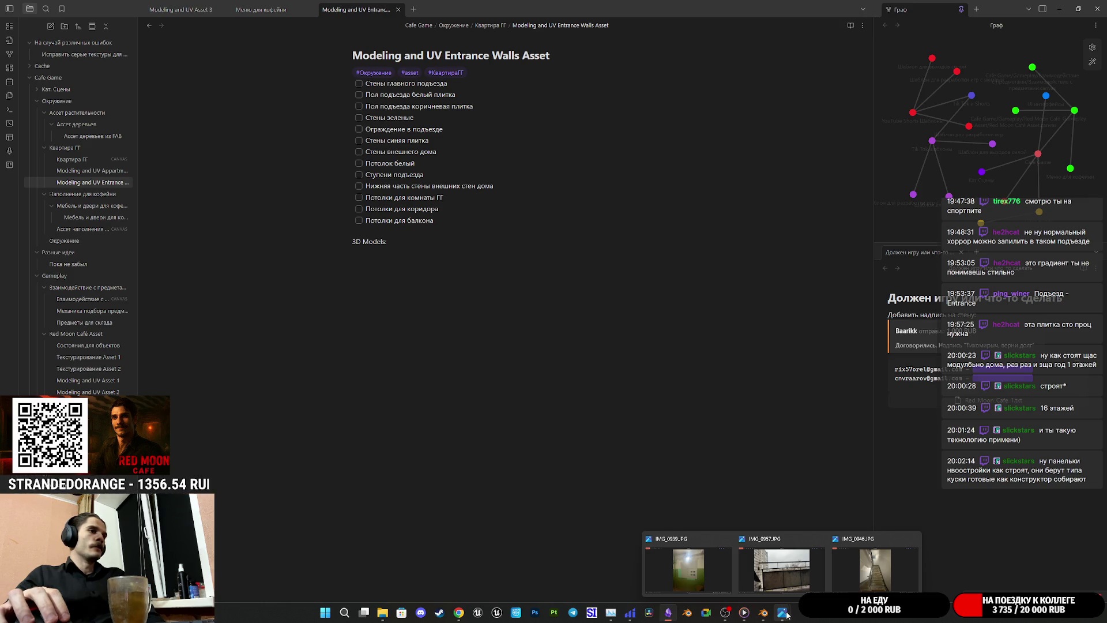
pyautogui.moveTo(782, 612)
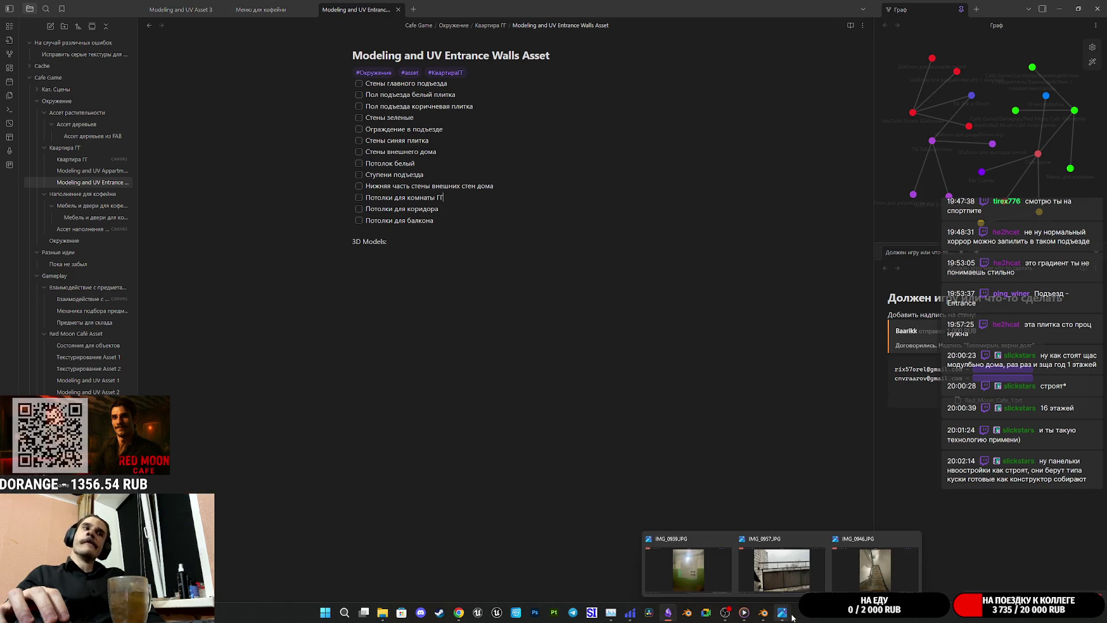
pyautogui.click(793, 589)
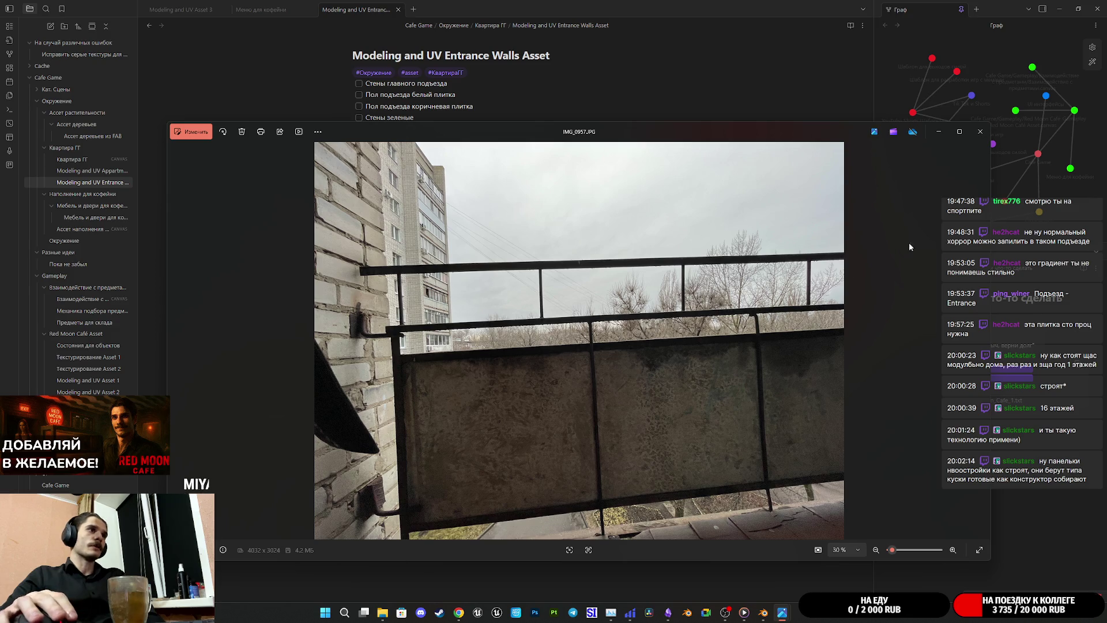
# Step: Close the balcony photo and one extra Photos window, keeping a single viewer open
pyautogui.click(980, 132)
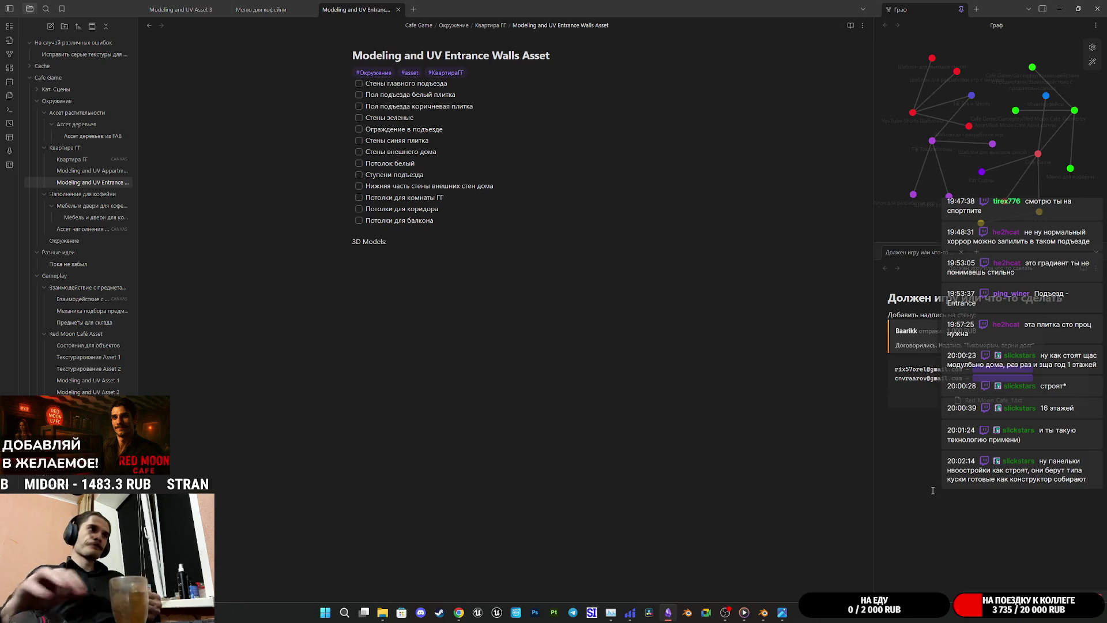
pyautogui.click(897, 439)
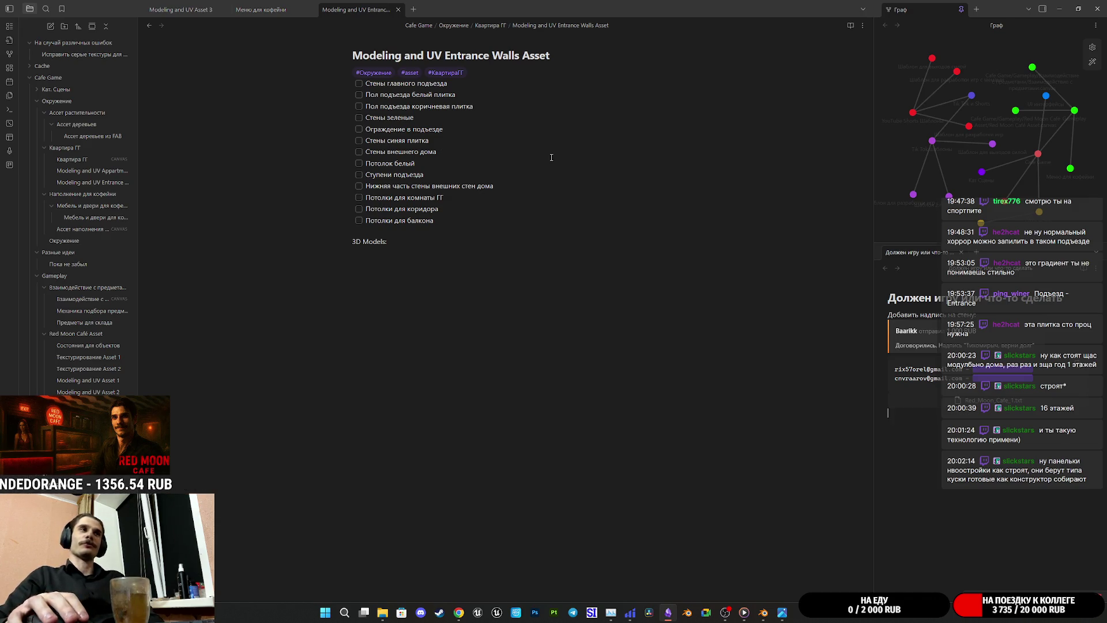
pyautogui.click(451, 200)
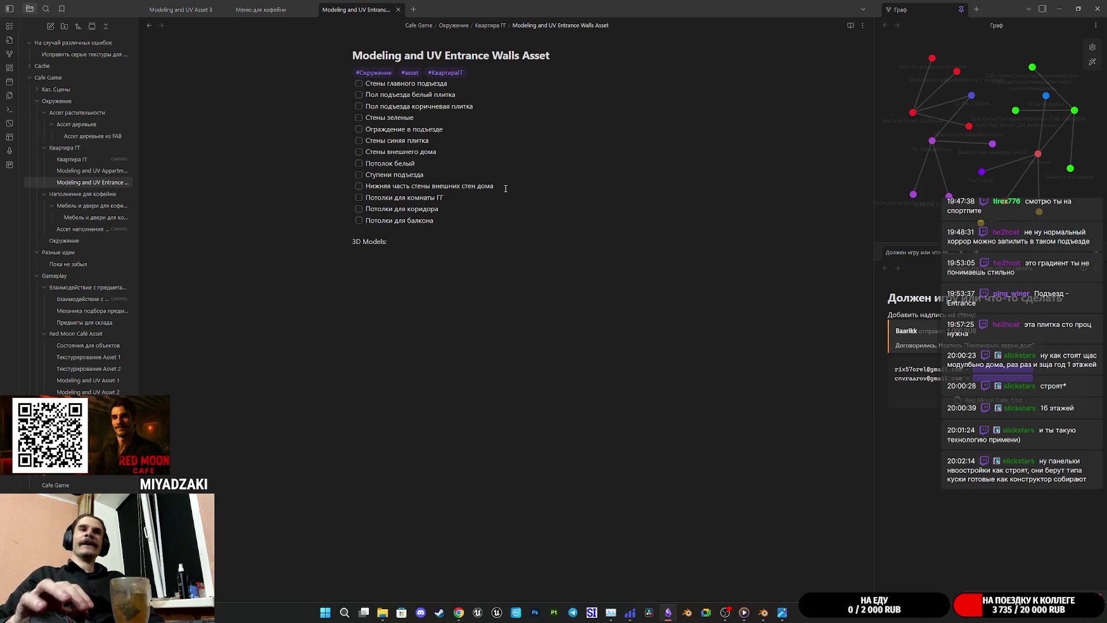
pyautogui.click(782, 613)
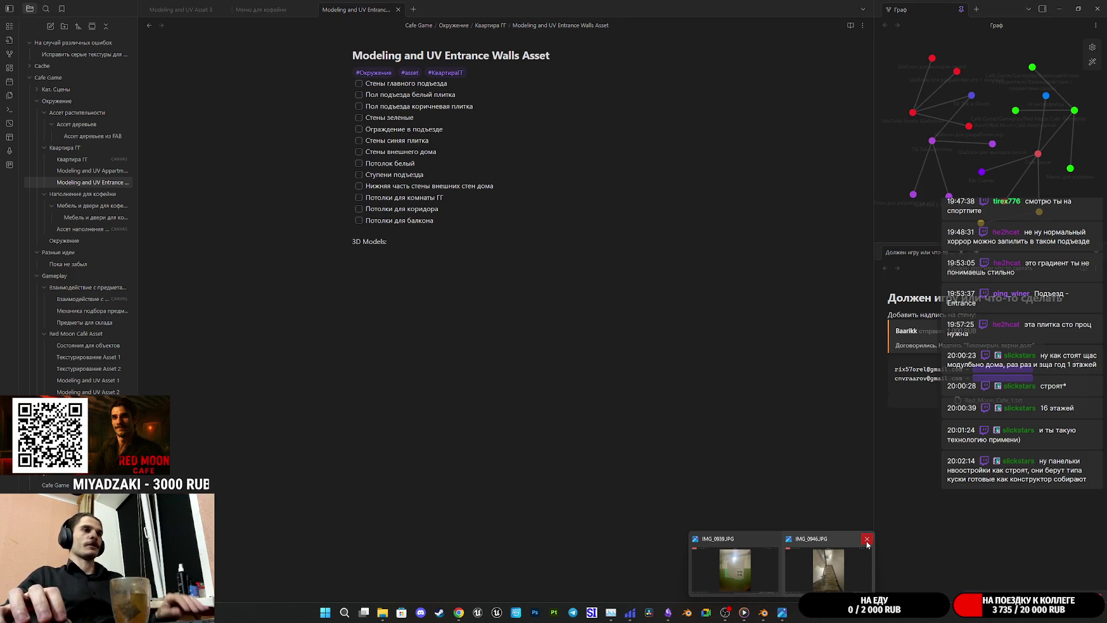
pyautogui.click(866, 540)
pyautogui.click(783, 567)
# Step: Page through neighbouring entrance shots past IMG_0958, then close the viewer
pyautogui.press('Right')
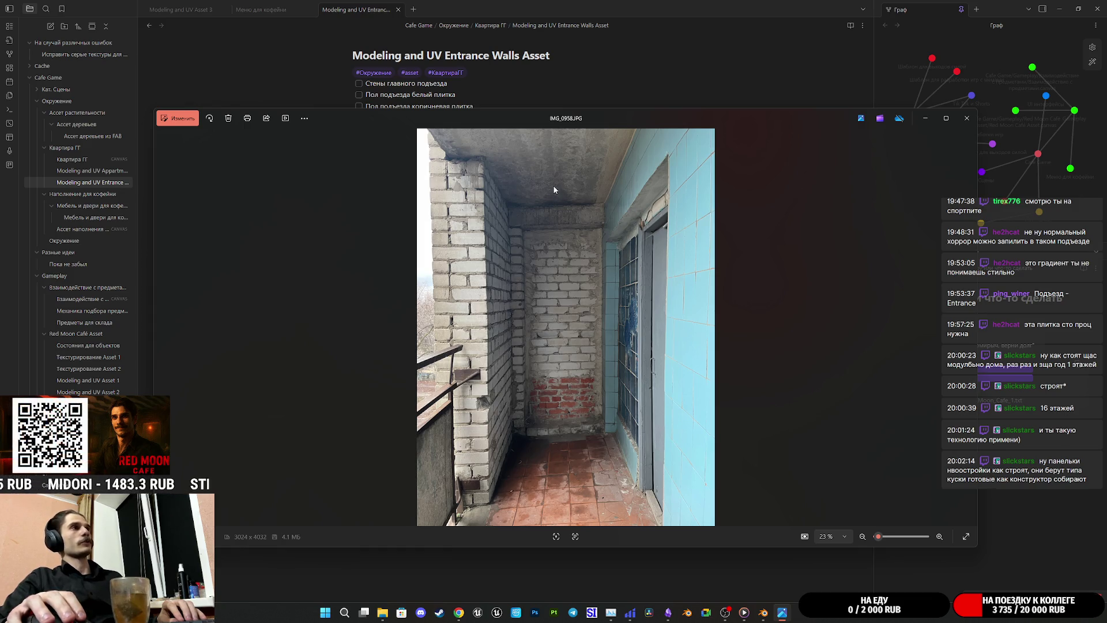
pyautogui.press('Right')
pyautogui.press('Right')
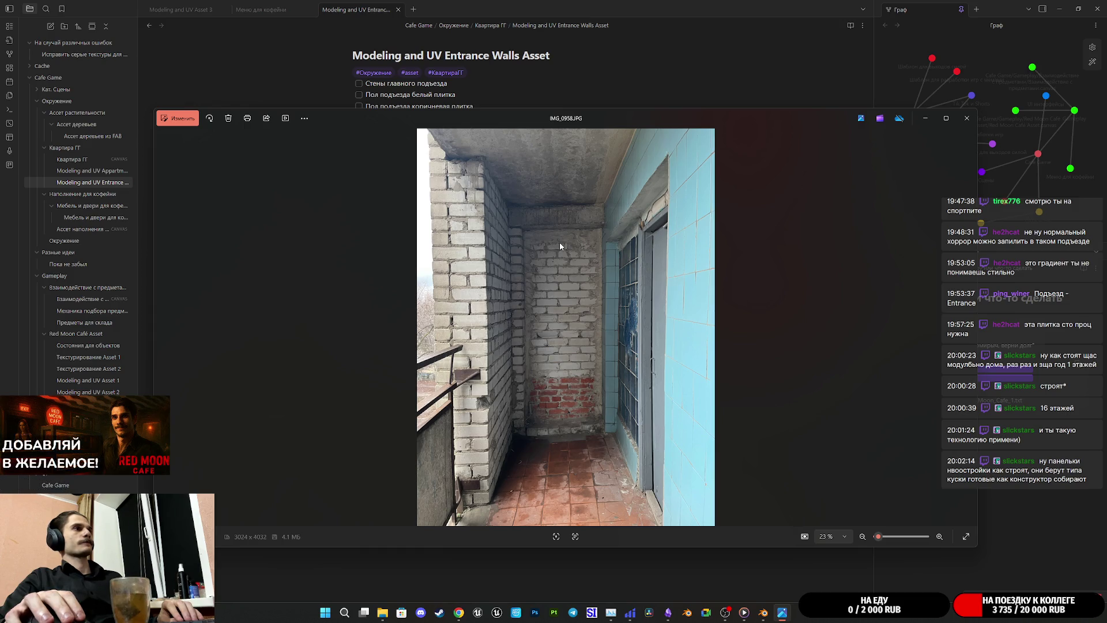
pyautogui.press('Right')
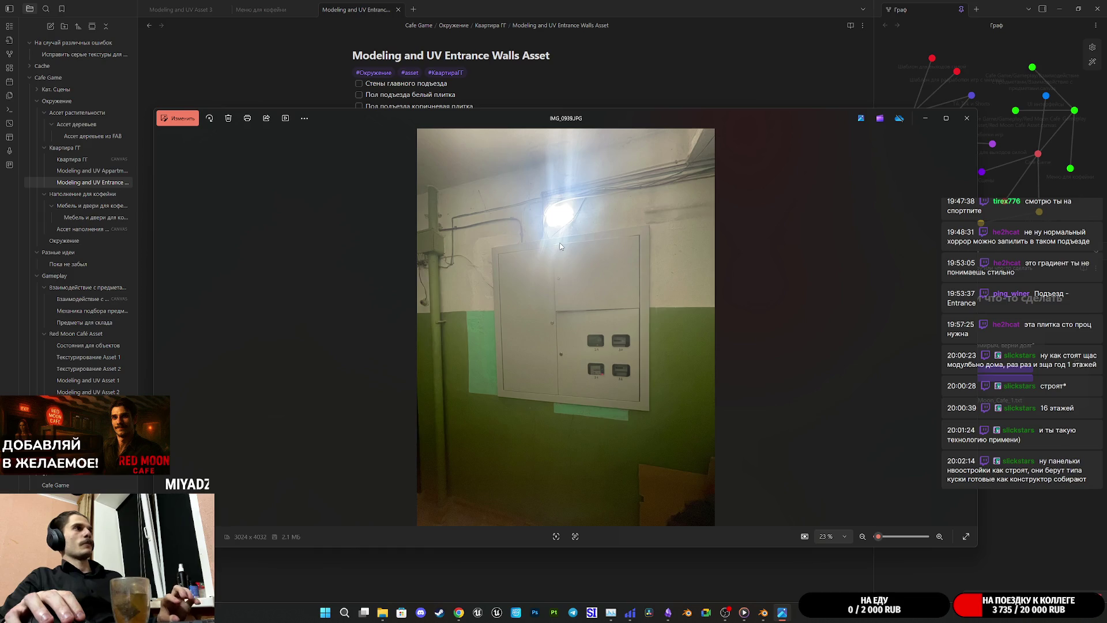
pyautogui.press('Left')
pyautogui.press('Left')
pyautogui.press('Right')
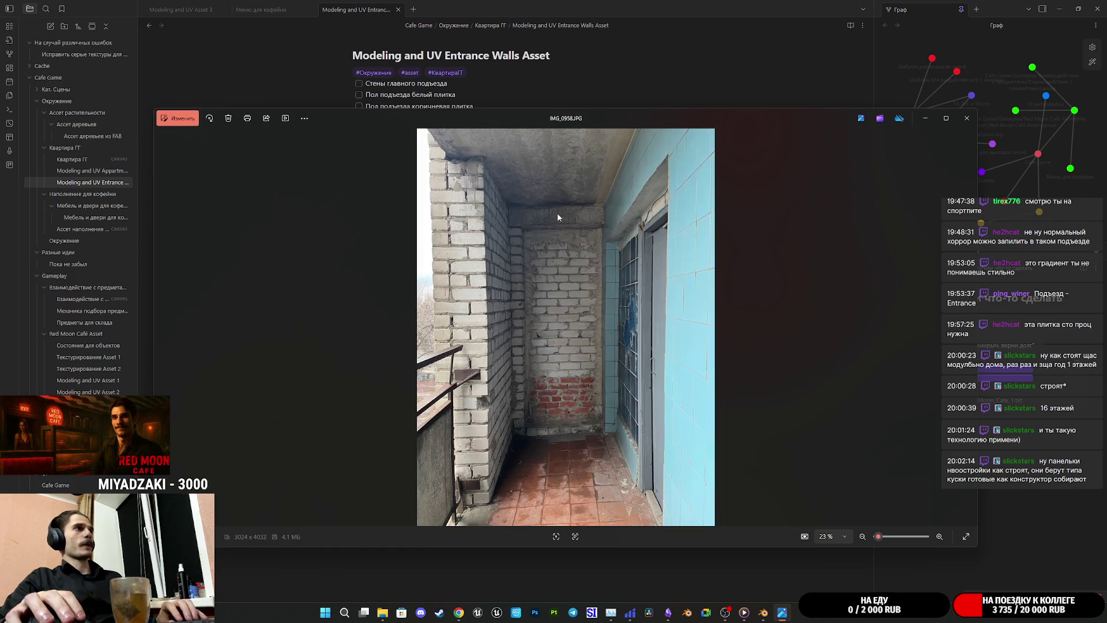
pyautogui.click(598, 42)
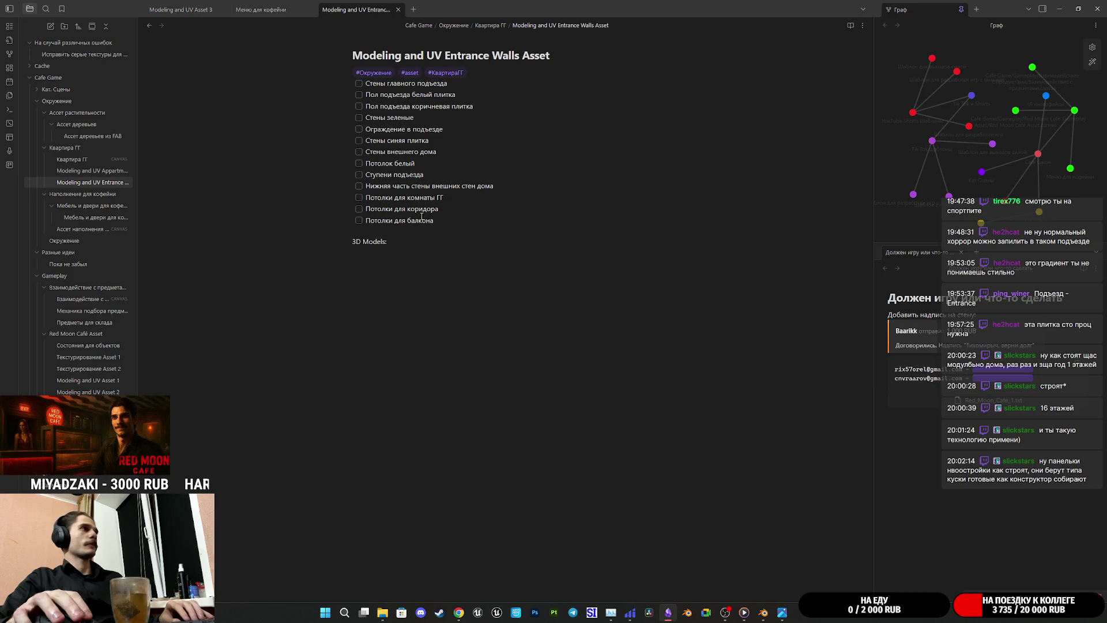
# Step: Reword the ceiling item to «Потолки старые на балкона подъезда» and restore the IMG_0958 photo
pyautogui.moveTo(457, 199); pyautogui.dragTo(401, 197)
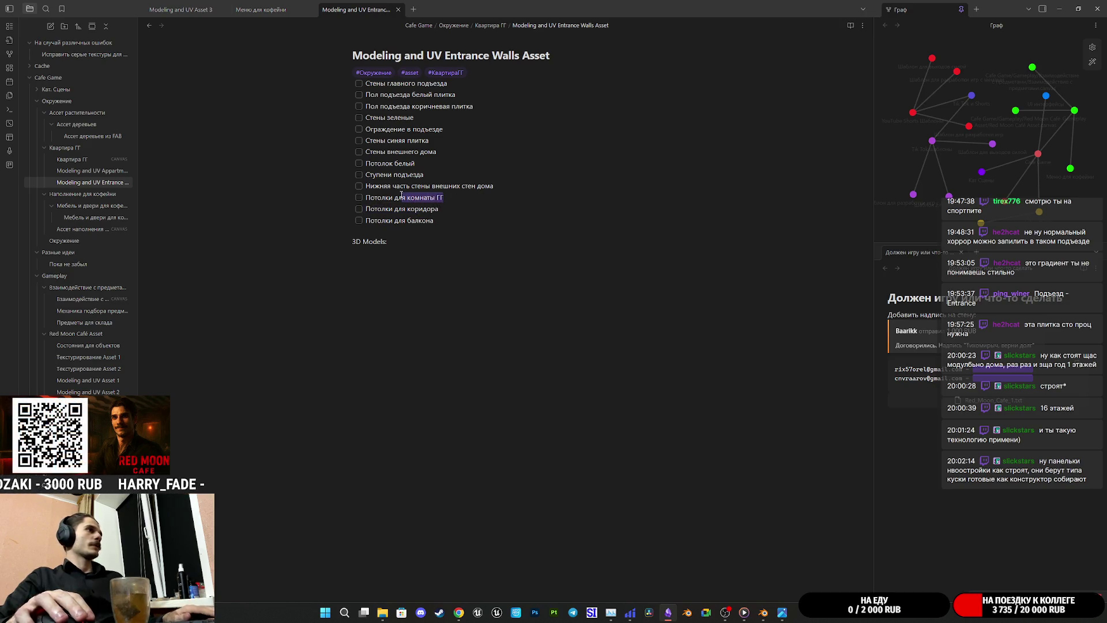
pyautogui.write('д')
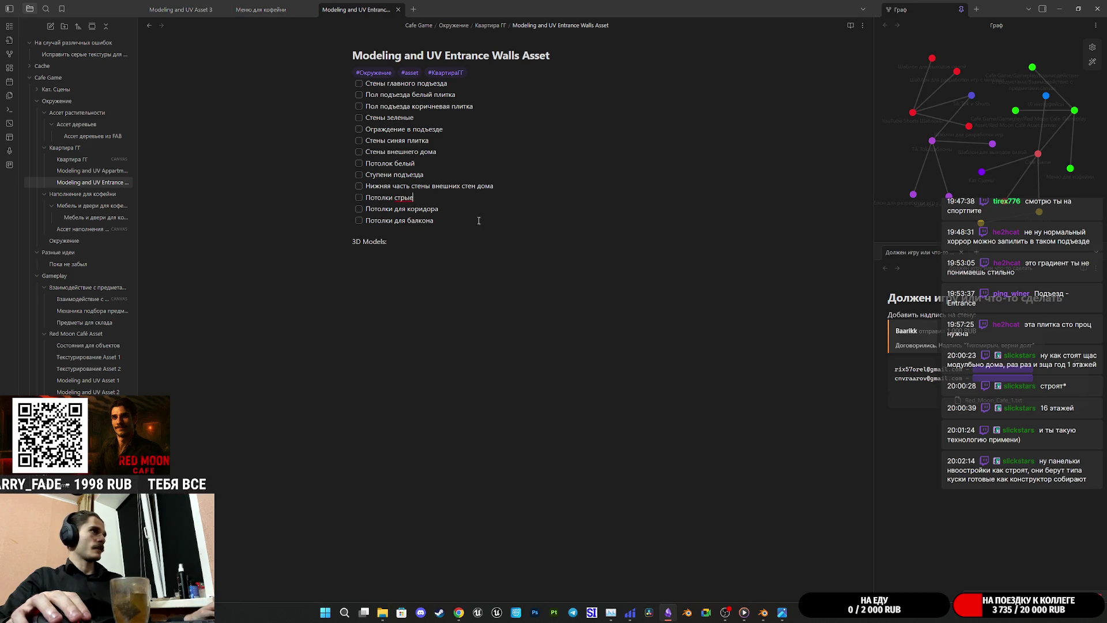
pyautogui.write('е на балкона под')
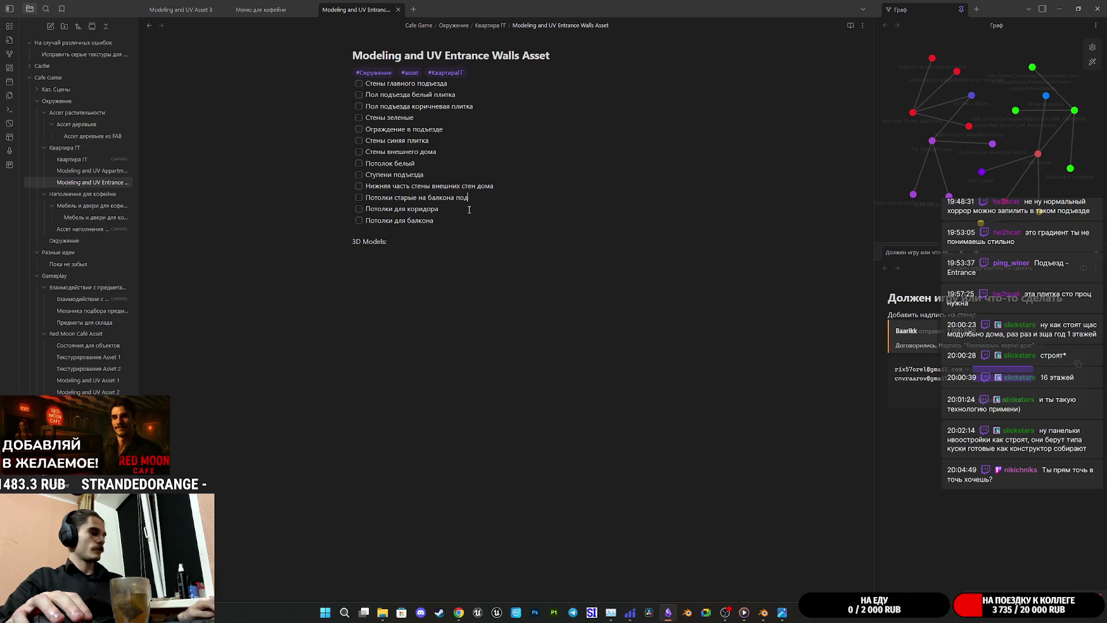
pyautogui.write('ъезда')
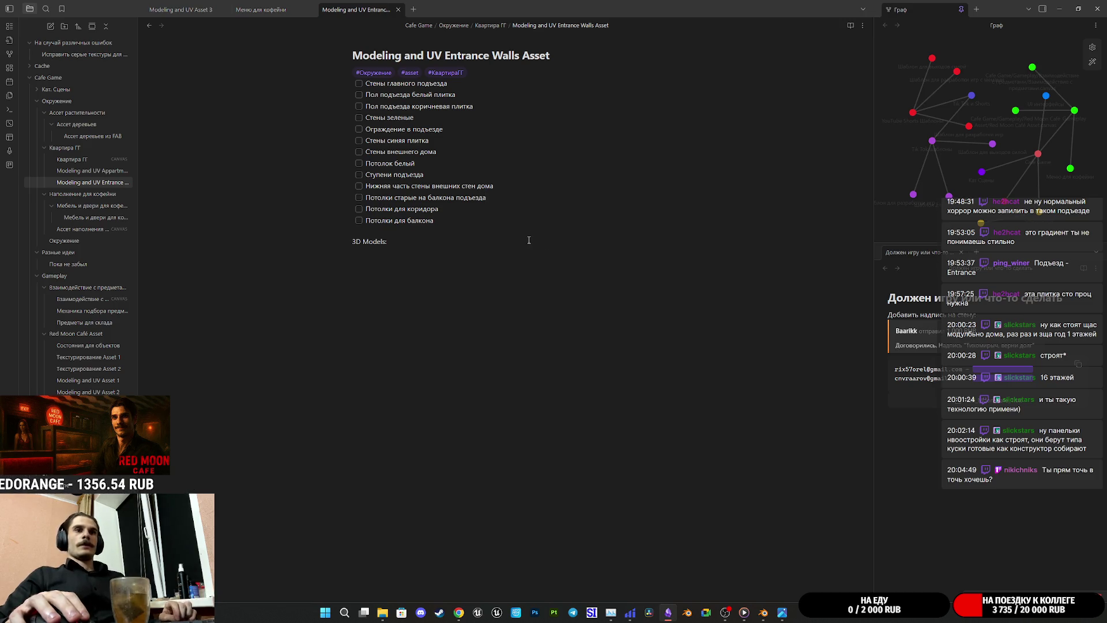
pyautogui.click(473, 210)
pyautogui.moveTo(782, 612)
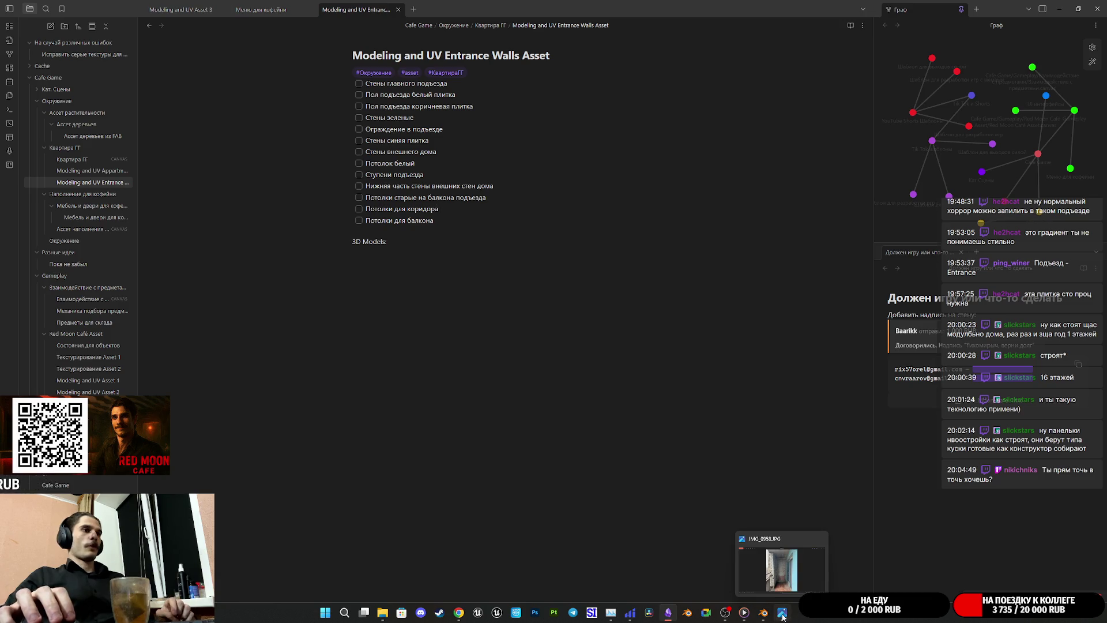
pyautogui.click(782, 571)
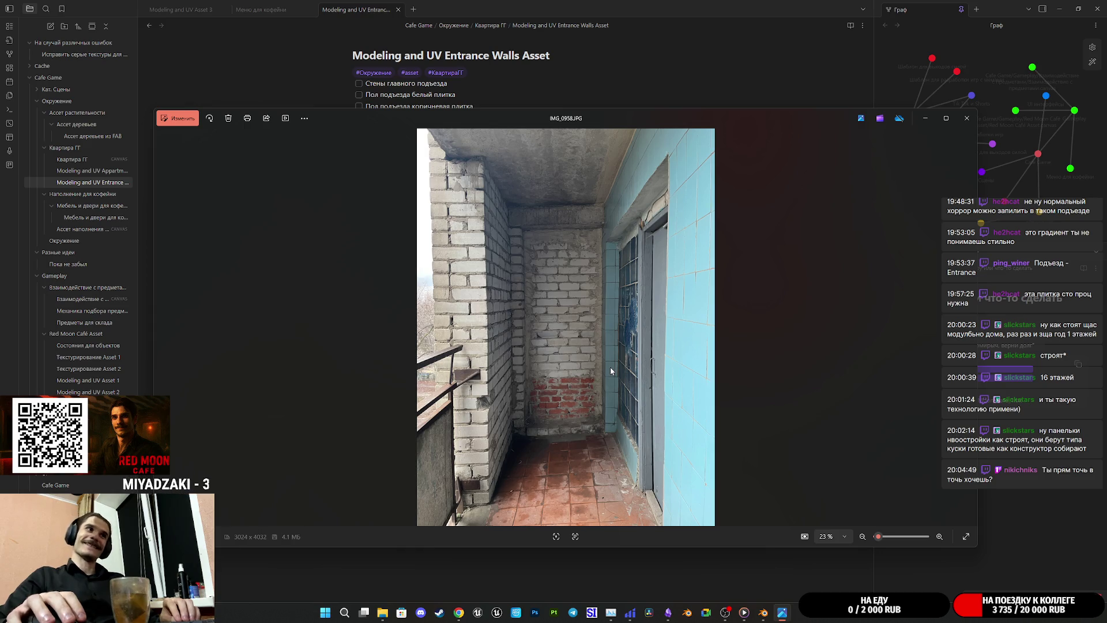
# Step: Cycle past the stairwell, brick wall and glass-block photos to the blue-tiled wall IMG_0959
pyautogui.press('Left')
pyautogui.press('Left')
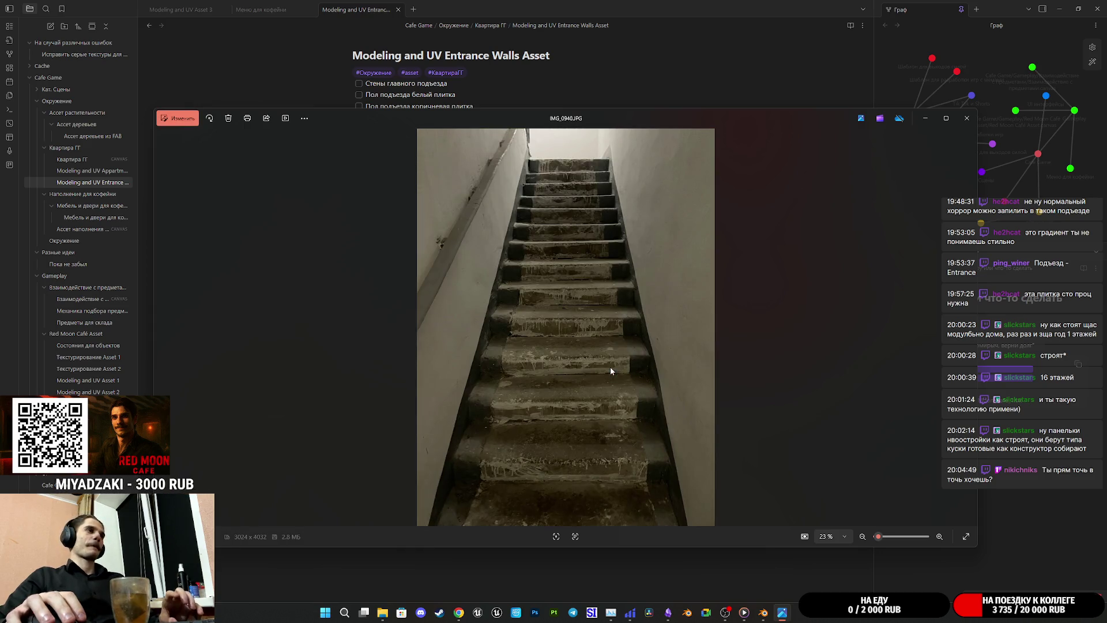
pyautogui.press('Left')
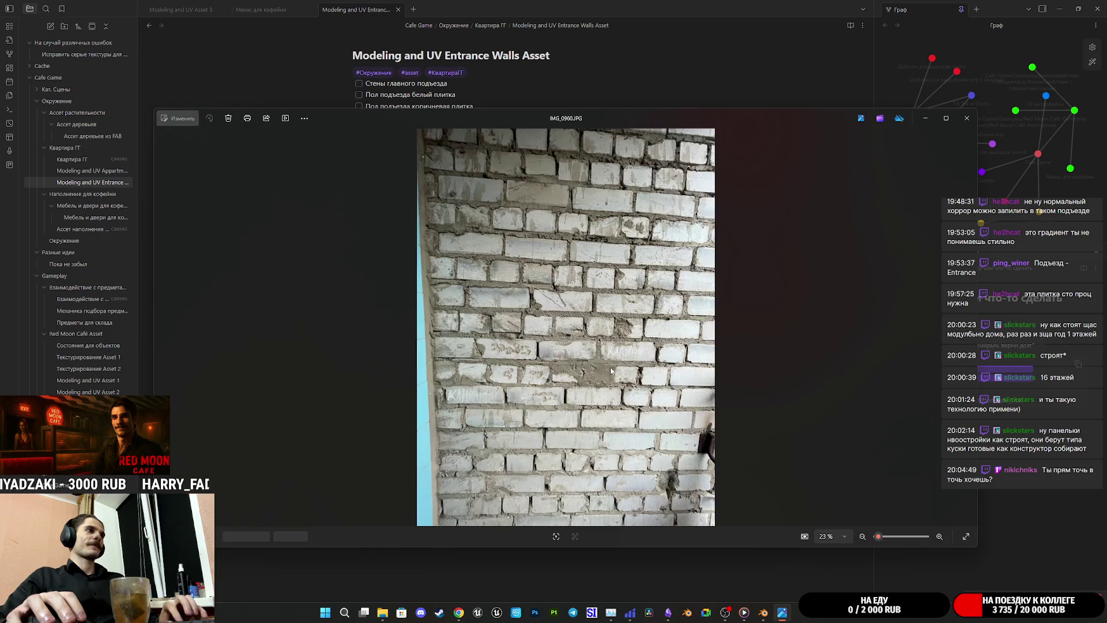
pyautogui.press('Left')
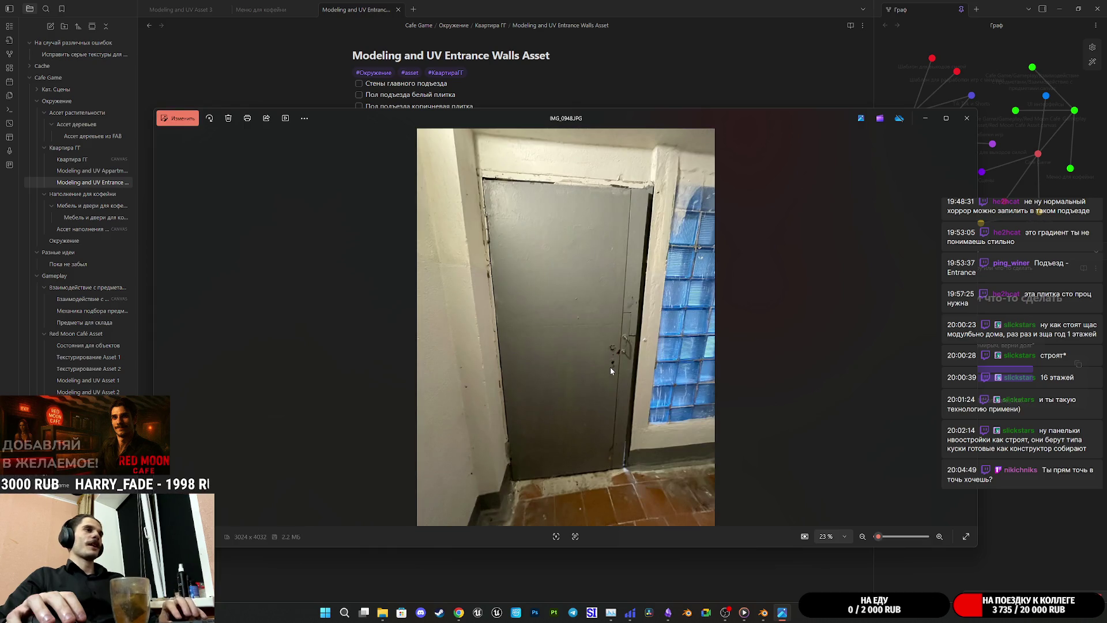
pyautogui.press('Right')
pyautogui.press('Right')
pyautogui.press('Left')
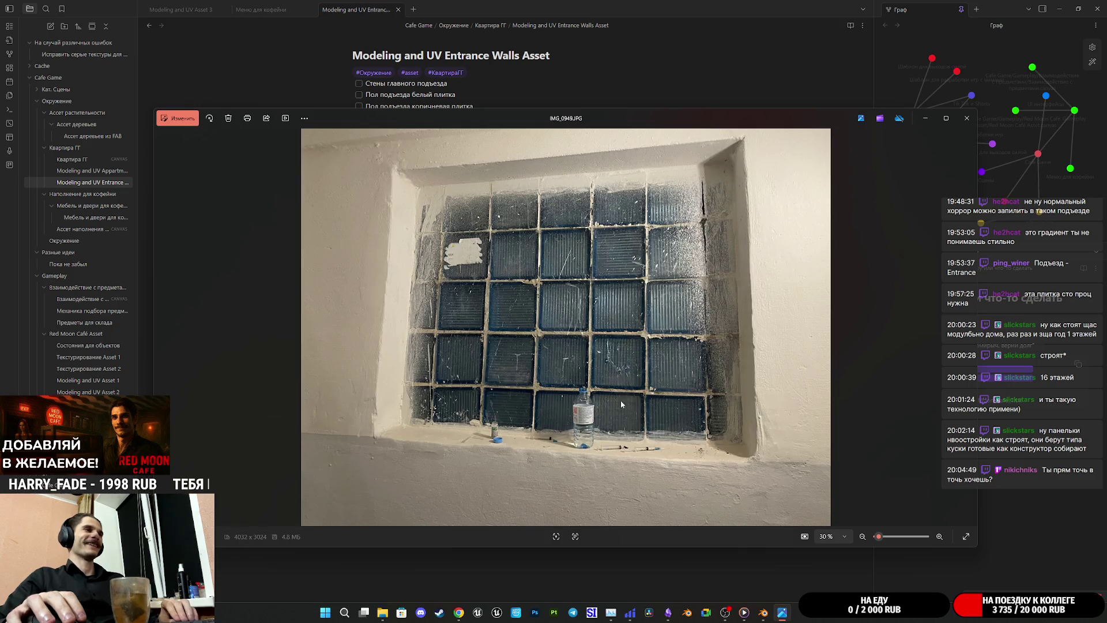
pyautogui.press('Right')
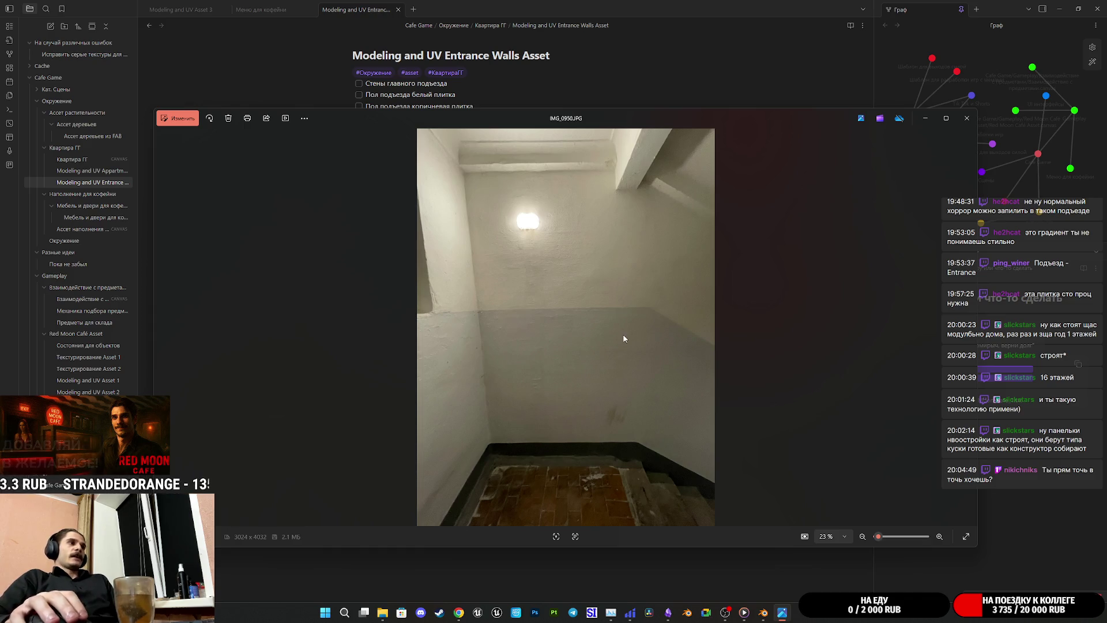
pyautogui.press('Right')
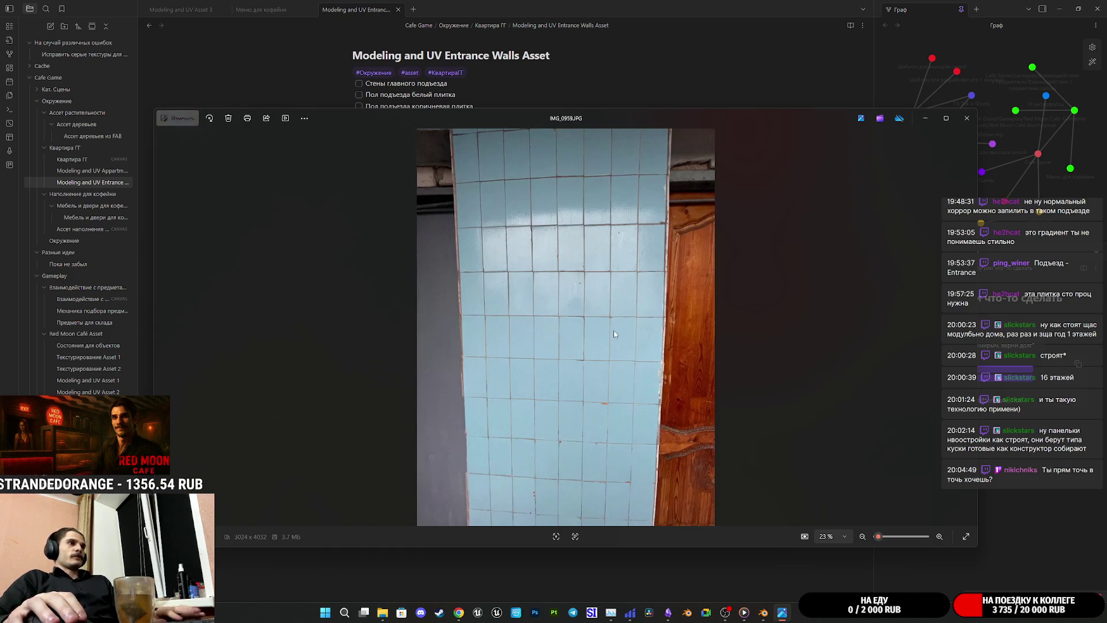
# Step: Flip past the wood planks textures to the concrete staircase photo IMG_0940
pyautogui.press('Right')
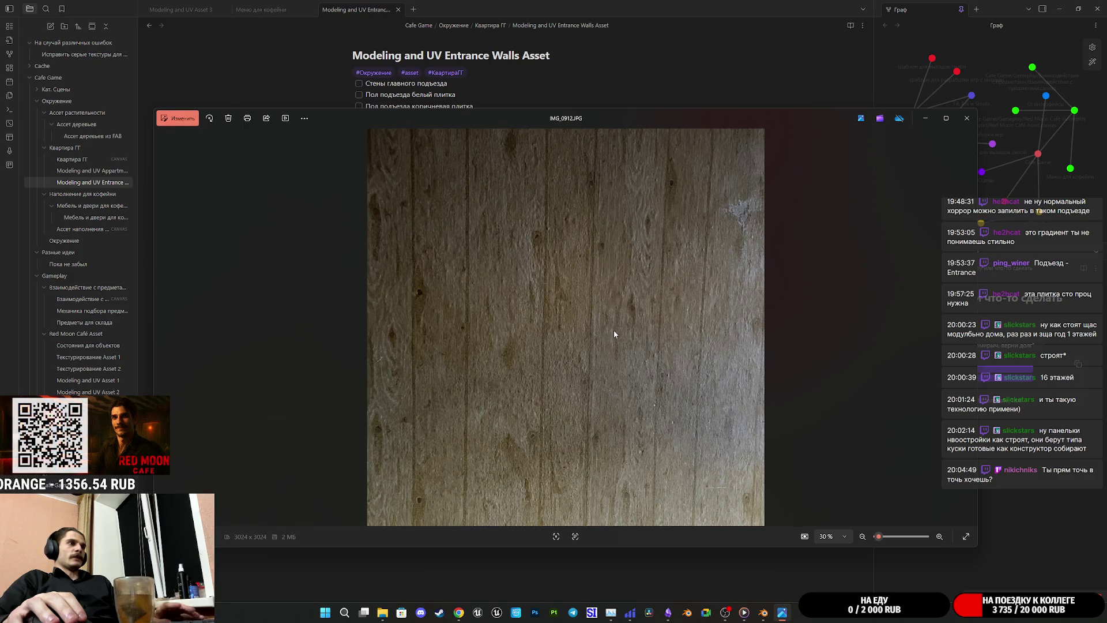
pyautogui.press('Right')
pyautogui.press('Right')
pyautogui.press('Right')
pyautogui.press('Right')
pyautogui.press('Right')
pyautogui.press('Right')
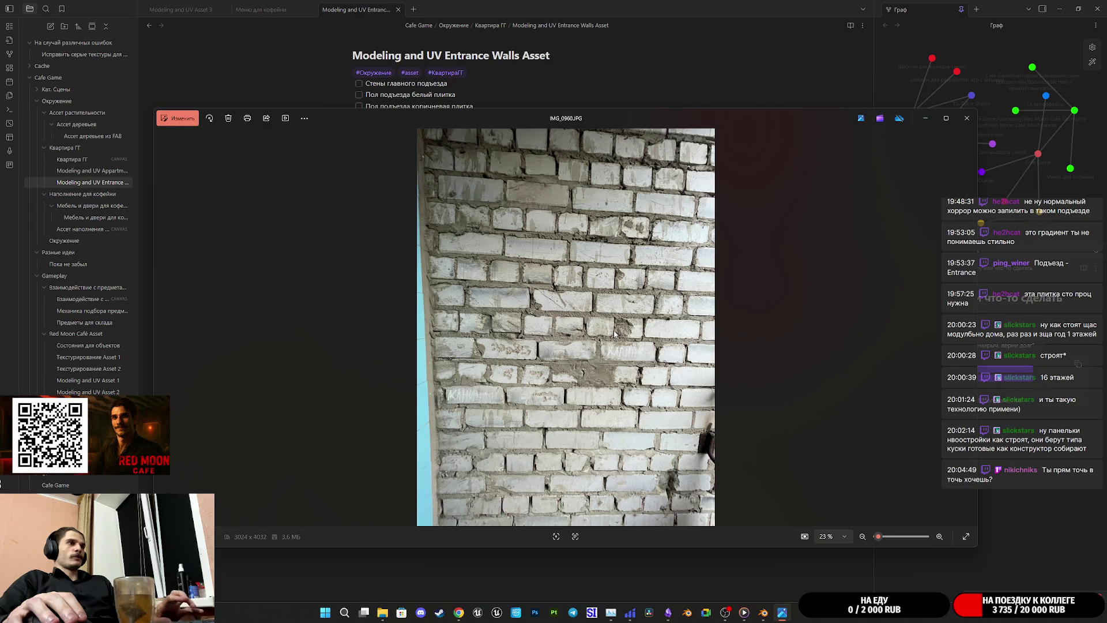
pyautogui.press('Left')
pyautogui.press('Left')
pyautogui.press('Right')
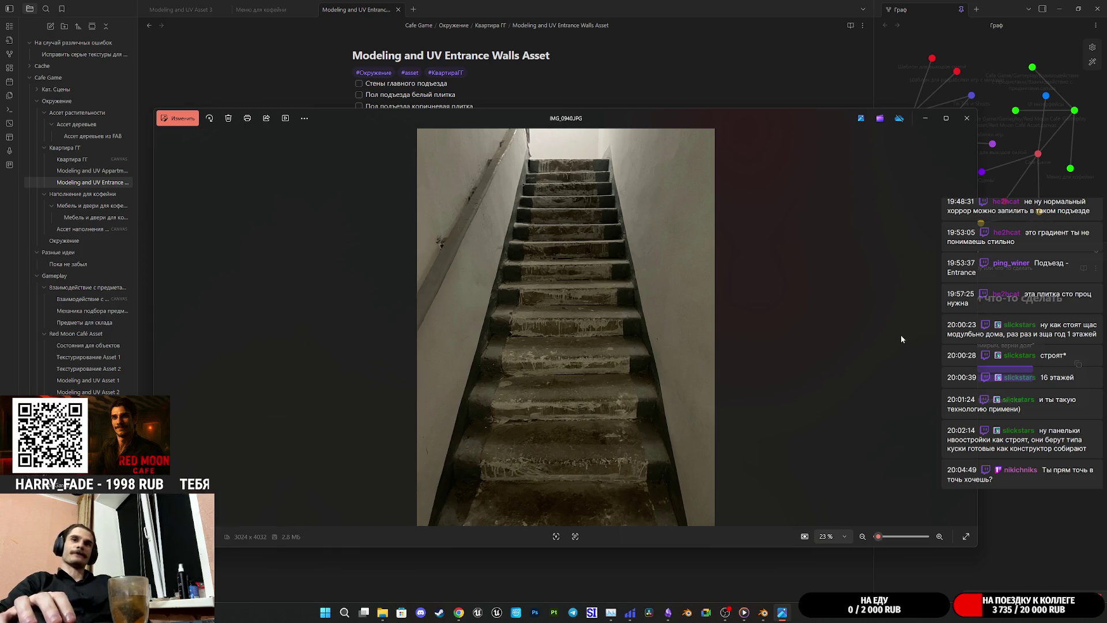
# Step: Advance through the brick wall, grey door, glass-block and blue tiles photos to the teal planks
pyautogui.press('Right')
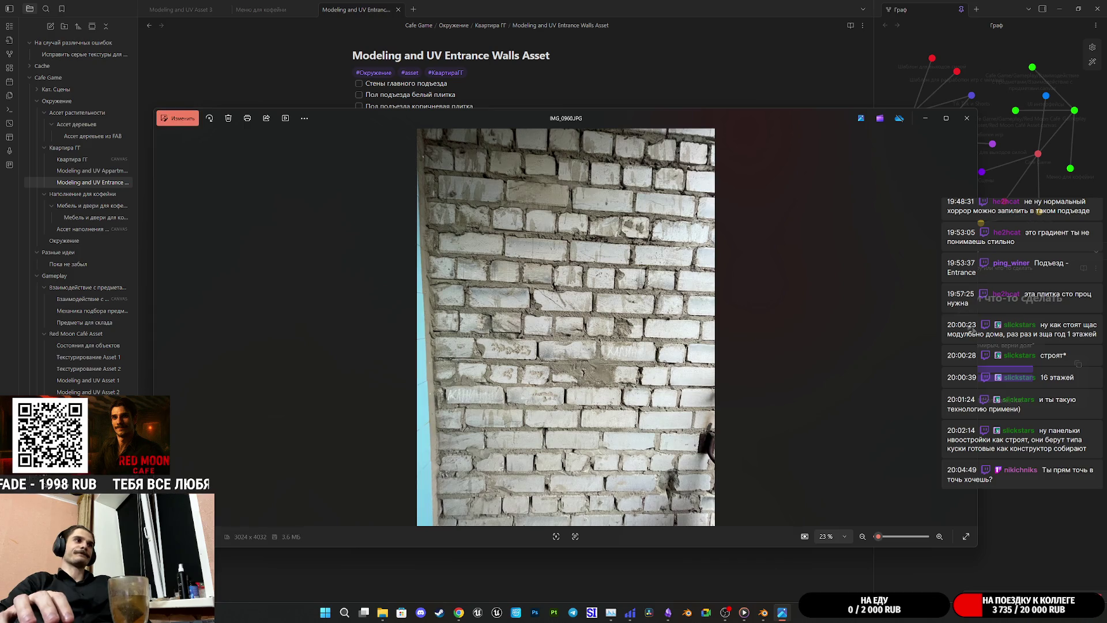
pyautogui.press('Right')
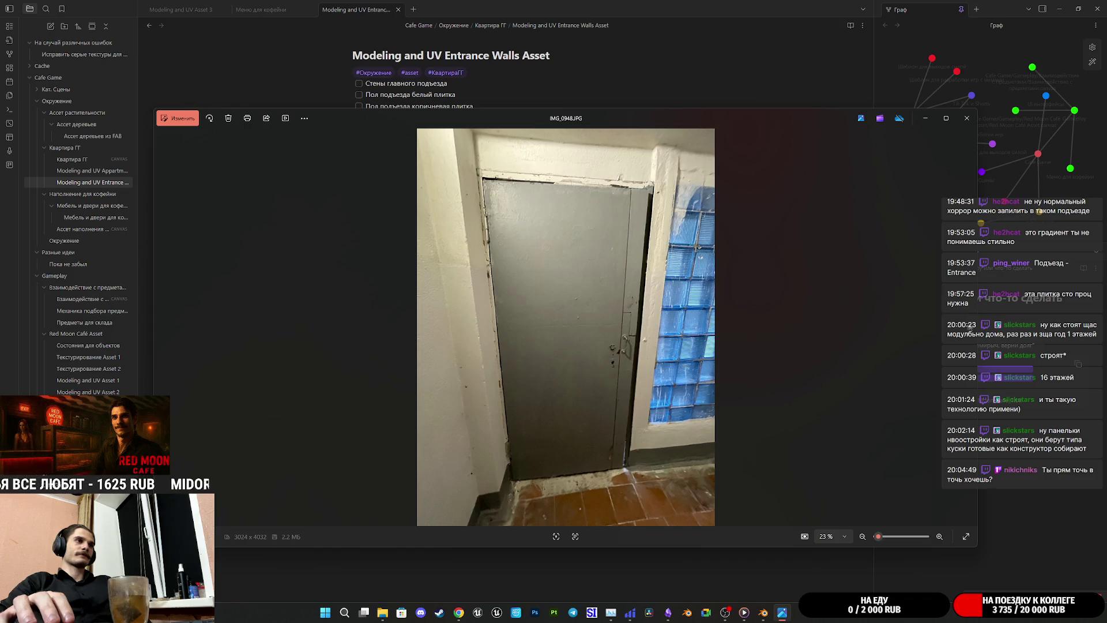
pyautogui.press('Right')
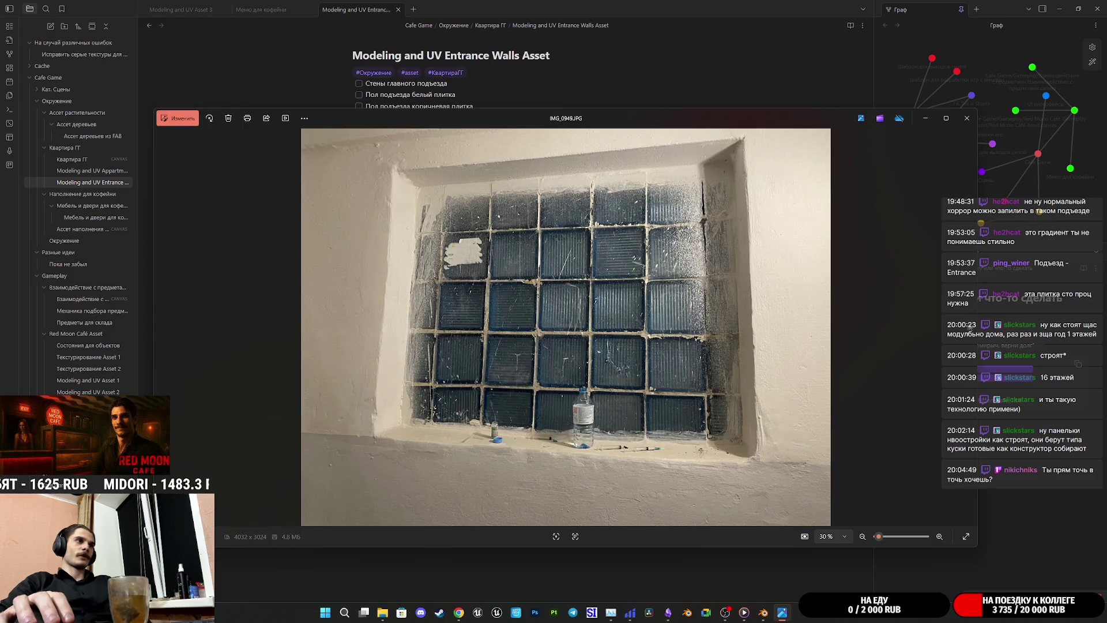
pyautogui.press('Right')
pyautogui.press('Right')
pyautogui.press('Right')
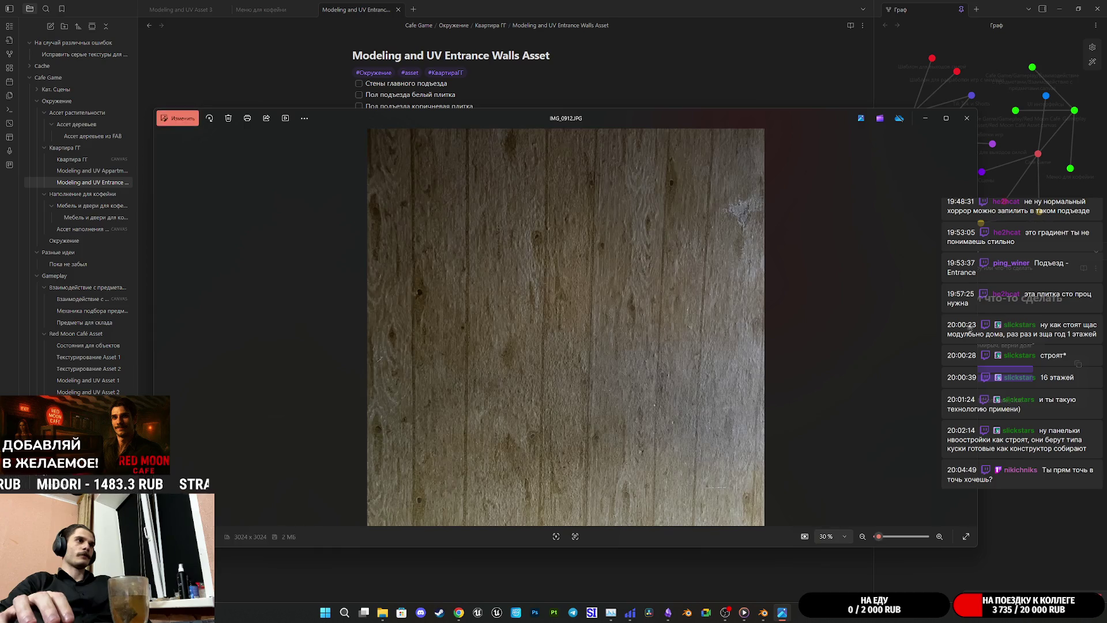
pyautogui.press('Right')
pyautogui.press('Right')
pyautogui.press('Right')
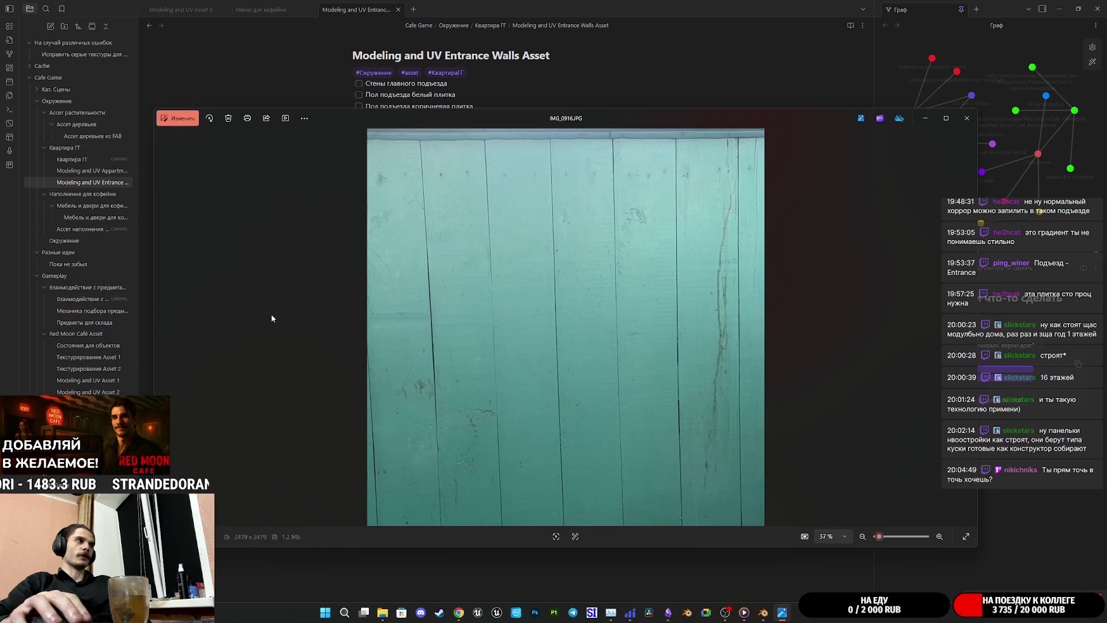
# Step: Step back past the balcony, tiled floor and brick floor photos to the IMG_0952/0953 stairwell shots
pyautogui.click(163, 329)
pyautogui.click(163, 327)
pyautogui.click(165, 327)
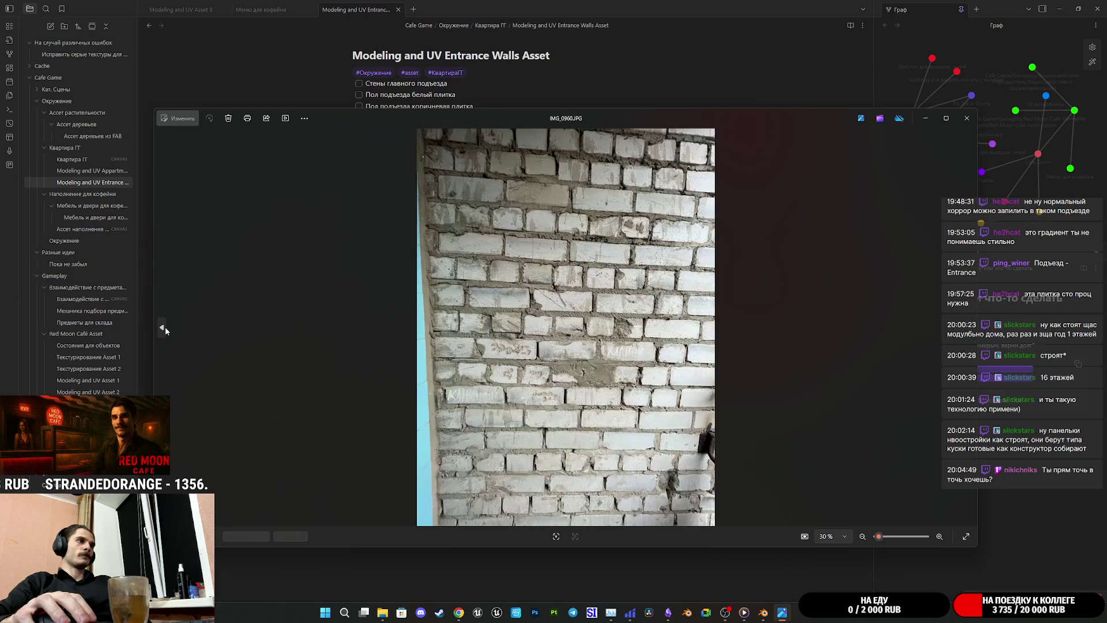
pyautogui.click(165, 327)
pyautogui.click(166, 327)
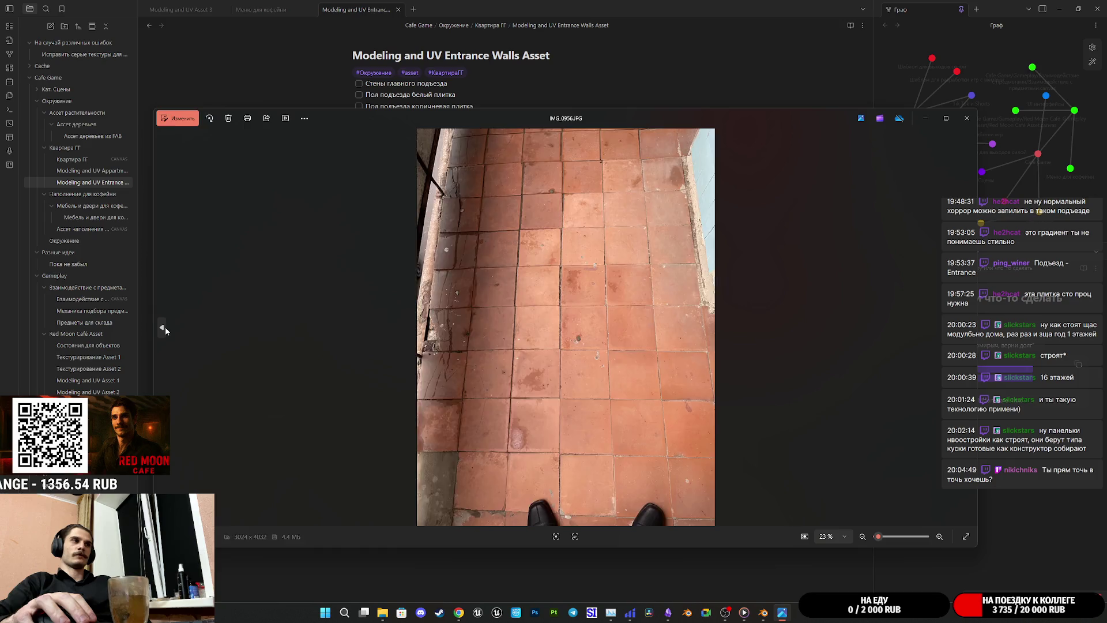
pyautogui.click(166, 327)
pyautogui.click(166, 327)
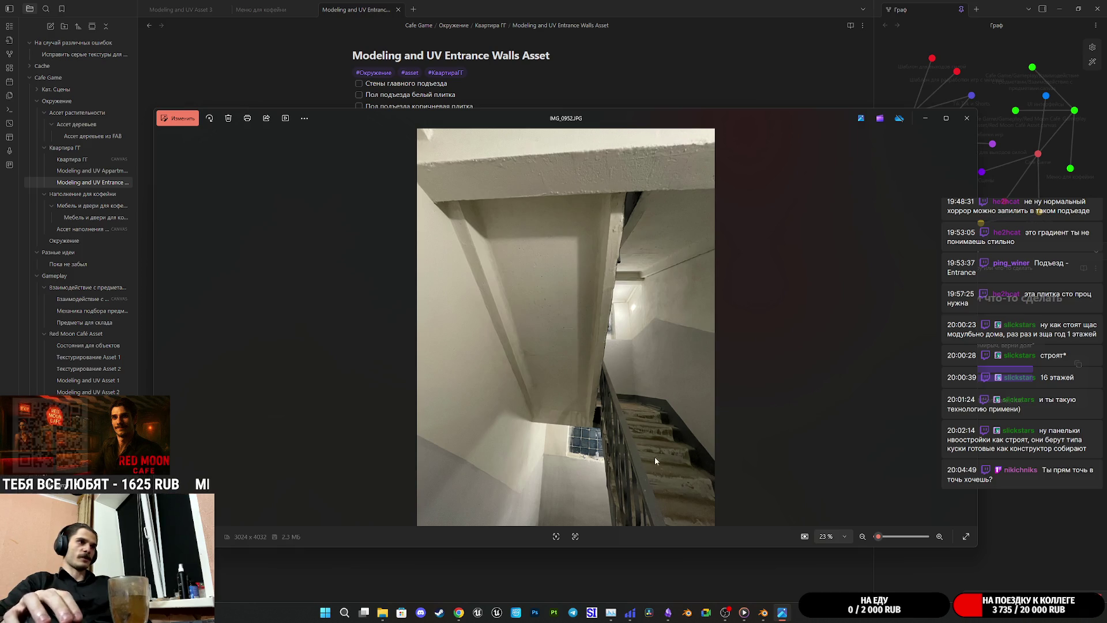
pyautogui.click(161, 324)
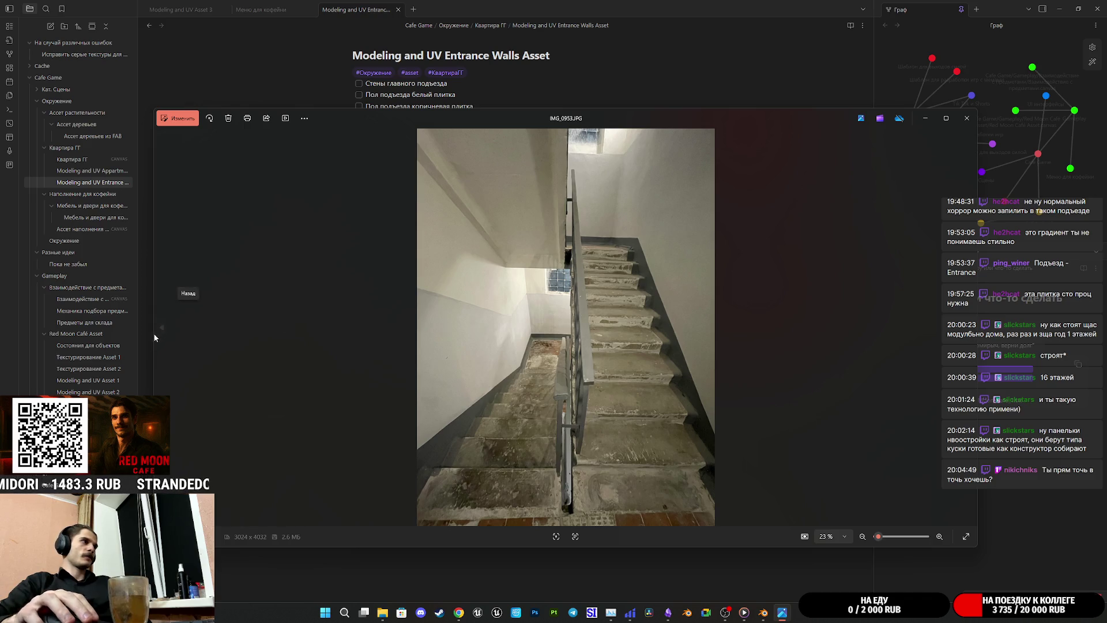
# Step: Step back through IMG_0951 and the tiled-floor photo to the narrow staircase IMG_0941
pyautogui.click(161, 327)
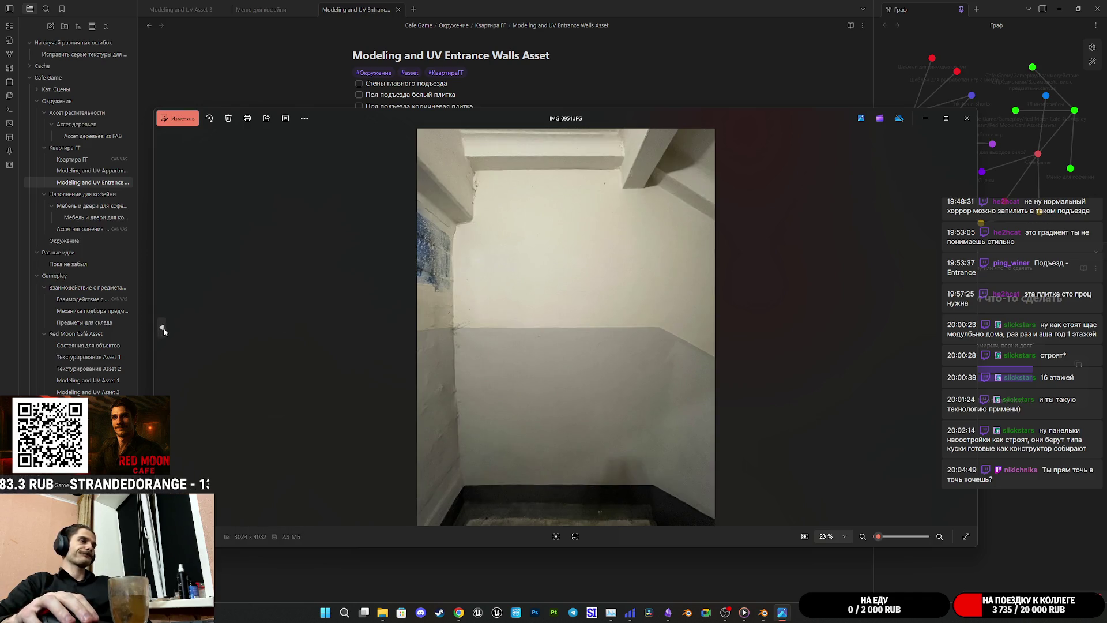
pyautogui.click(164, 328)
pyautogui.click(163, 328)
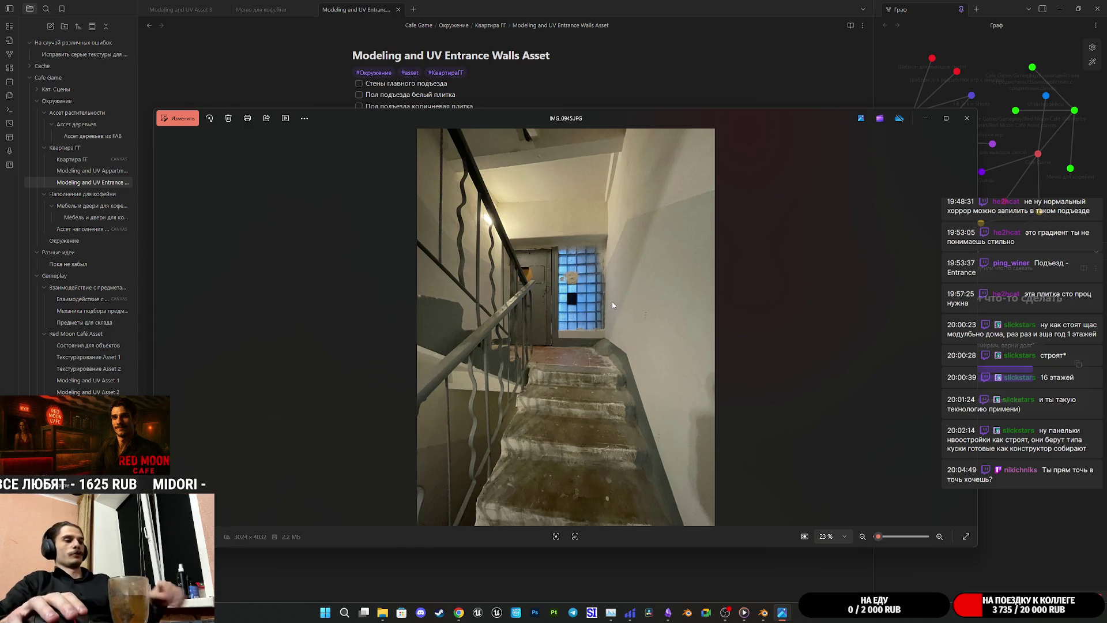
pyautogui.press('Left')
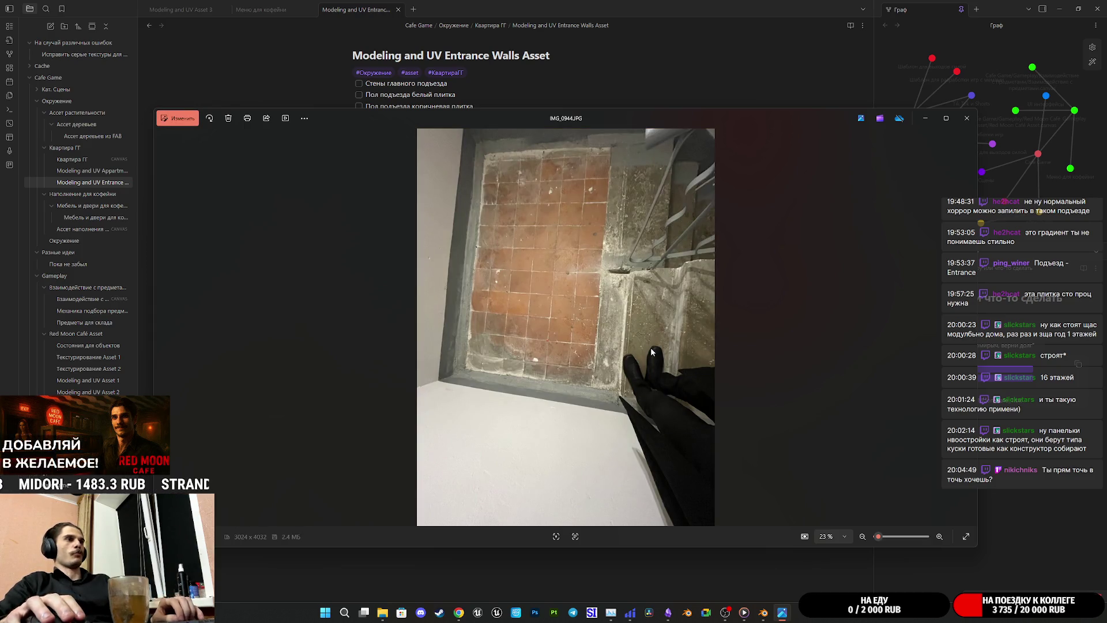
pyautogui.press('Left')
pyautogui.press('Left')
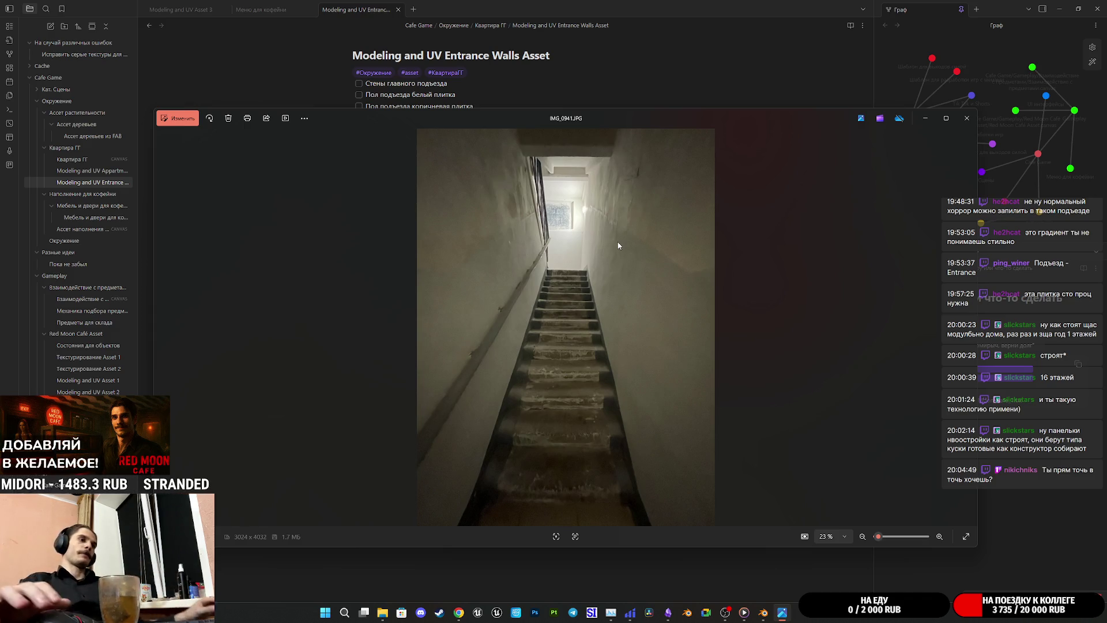
# Step: Briefly toggle Windows Search, then bring Chrome with Google Translate to the front
pyautogui.click(344, 612)
pyautogui.click(721, 520)
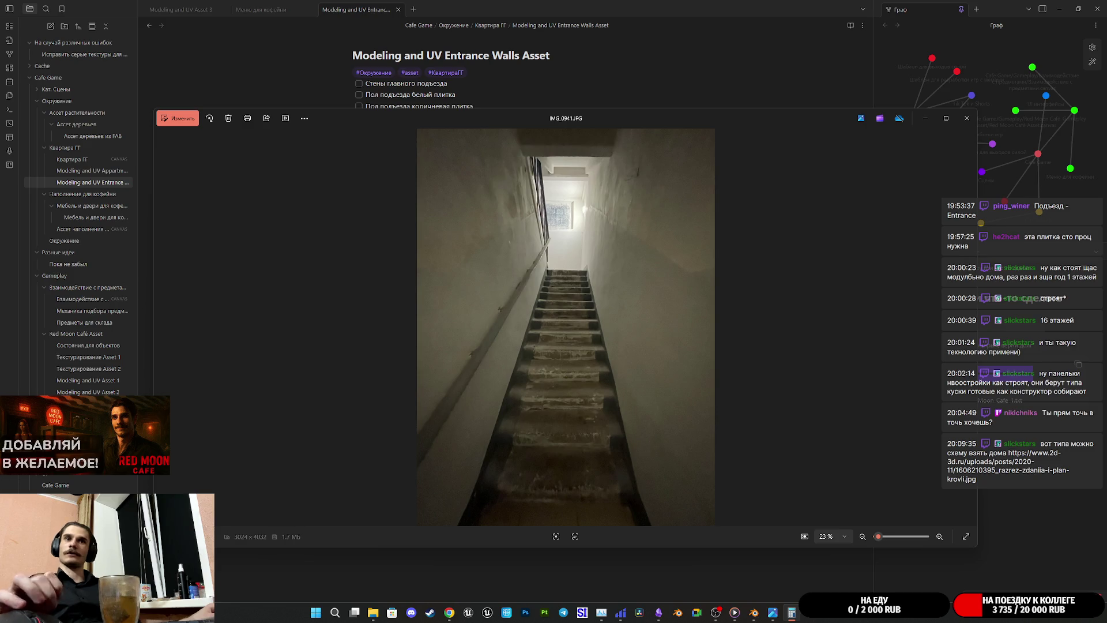
pyautogui.moveTo(449, 612)
pyautogui.click(448, 571)
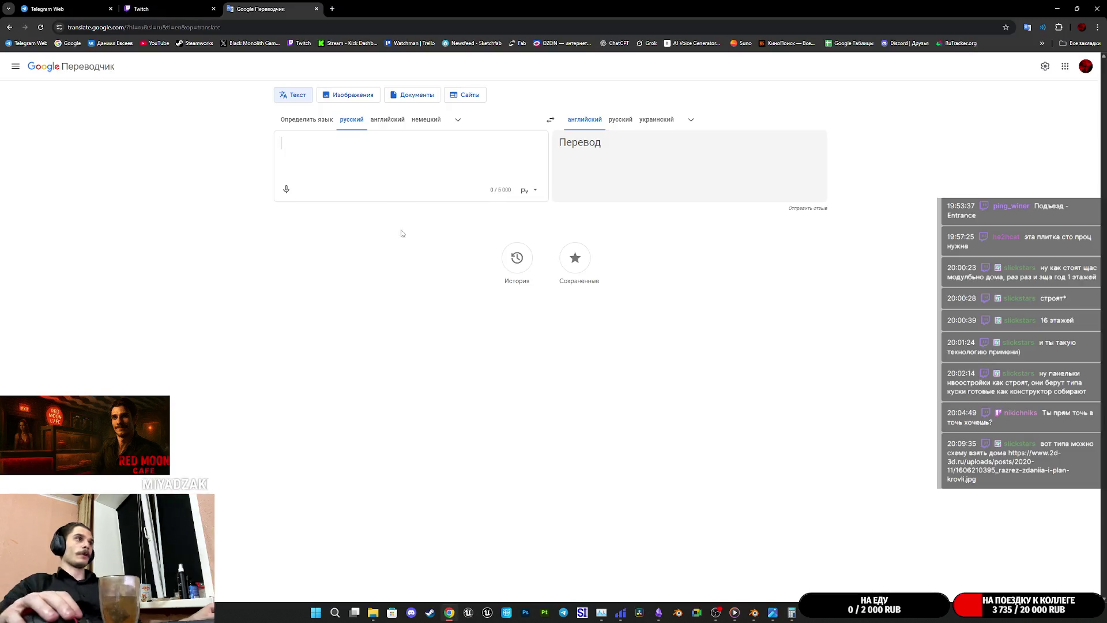
# Step: From the Twitch stream-manager chat, open the 2d-3d.ru building drawing link in a new tab
pyautogui.click(136, 9)
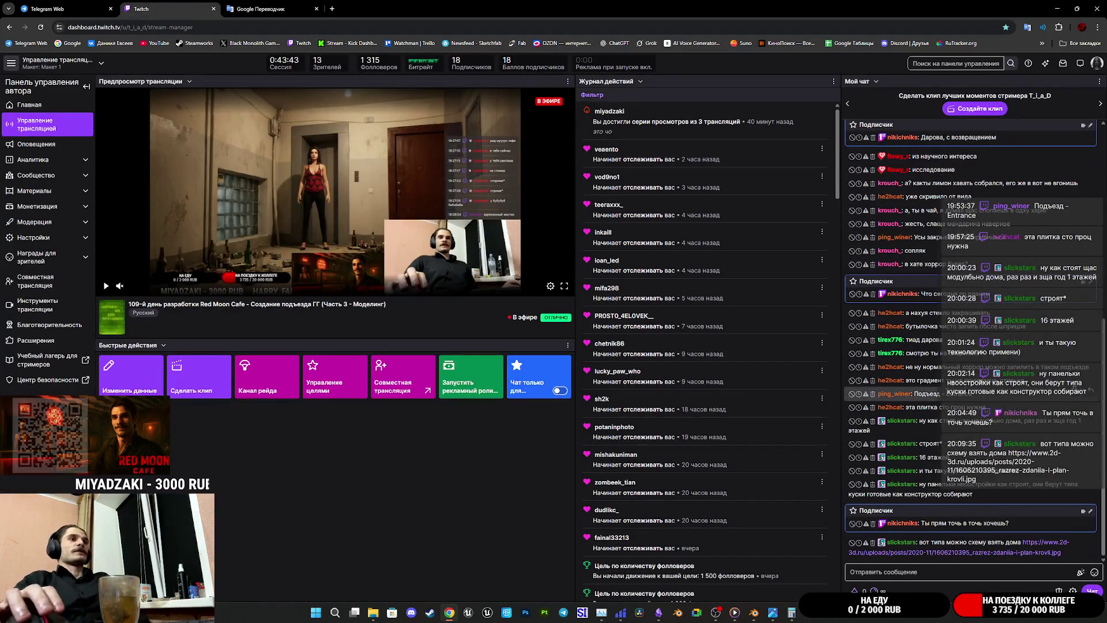
pyautogui.middleClick(1053, 547)
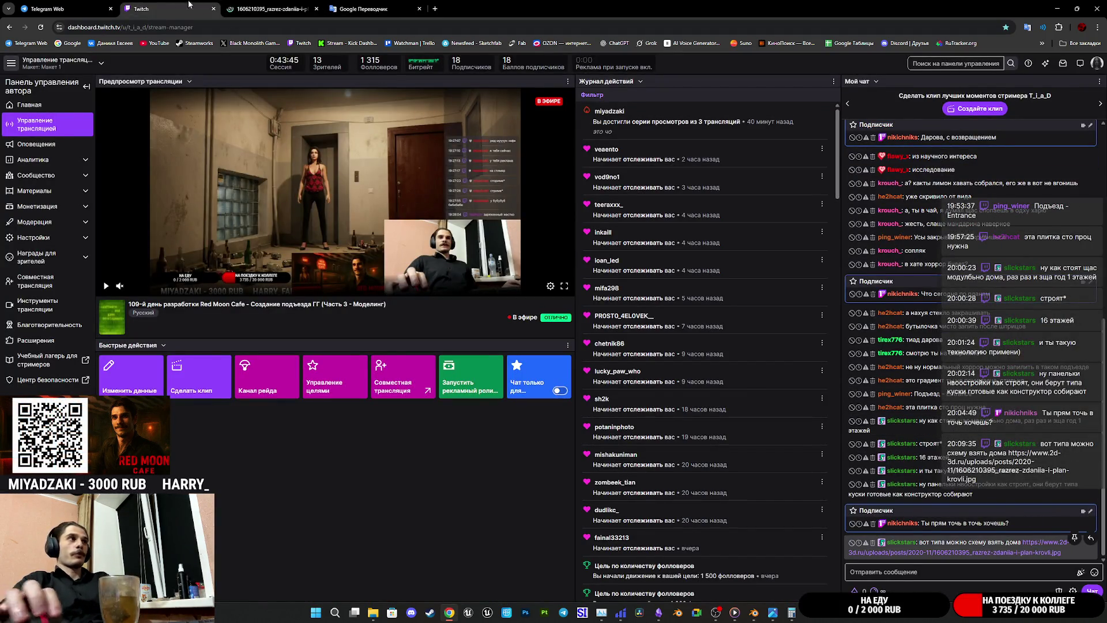
pyautogui.click(261, 8)
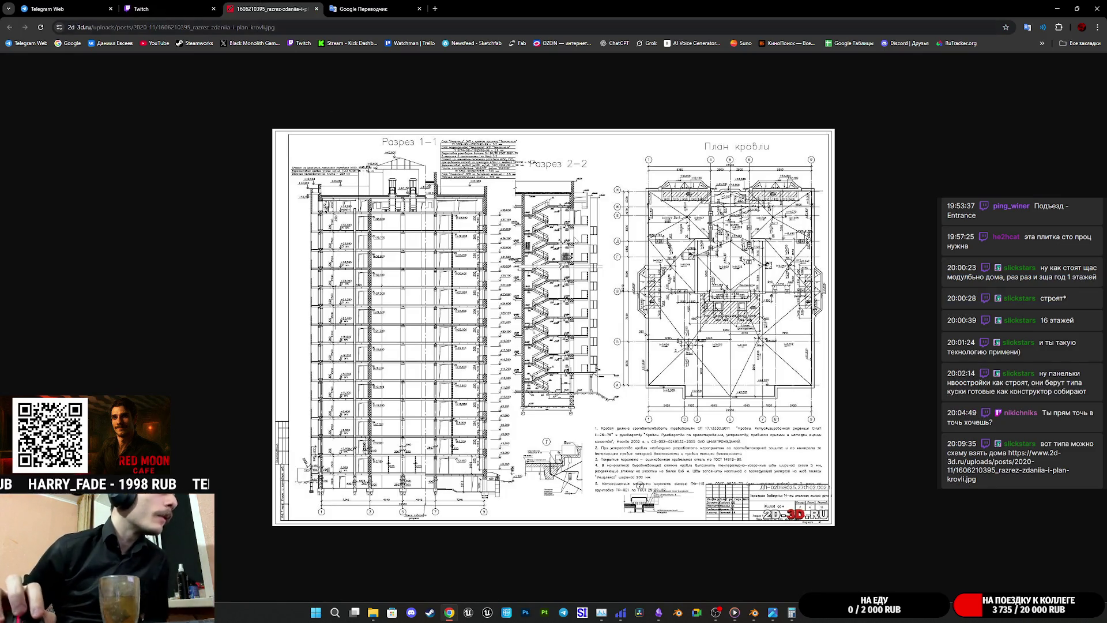
pyautogui.keyDown('ctrl'); pyautogui.scroll(1, 575, 340); pyautogui.keyUp('ctrl')
pyautogui.keyDown('ctrl'); pyautogui.scroll(3, 574, 340); pyautogui.keyUp('ctrl')
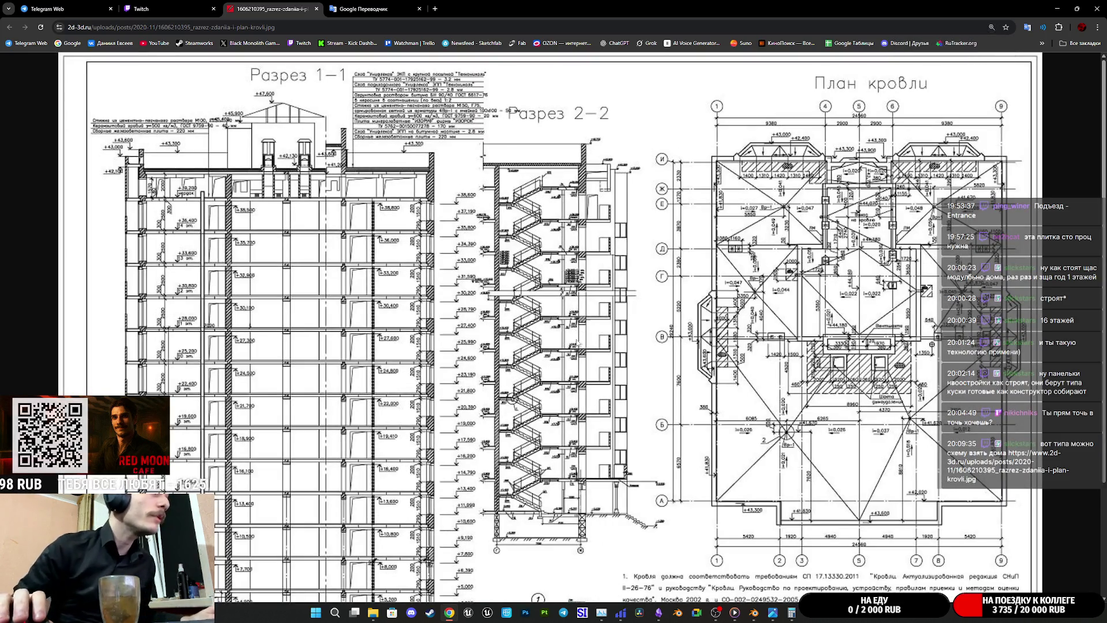
pyautogui.keyDown('ctrl'); pyautogui.scroll(-1, 557, 326); pyautogui.keyUp('ctrl')
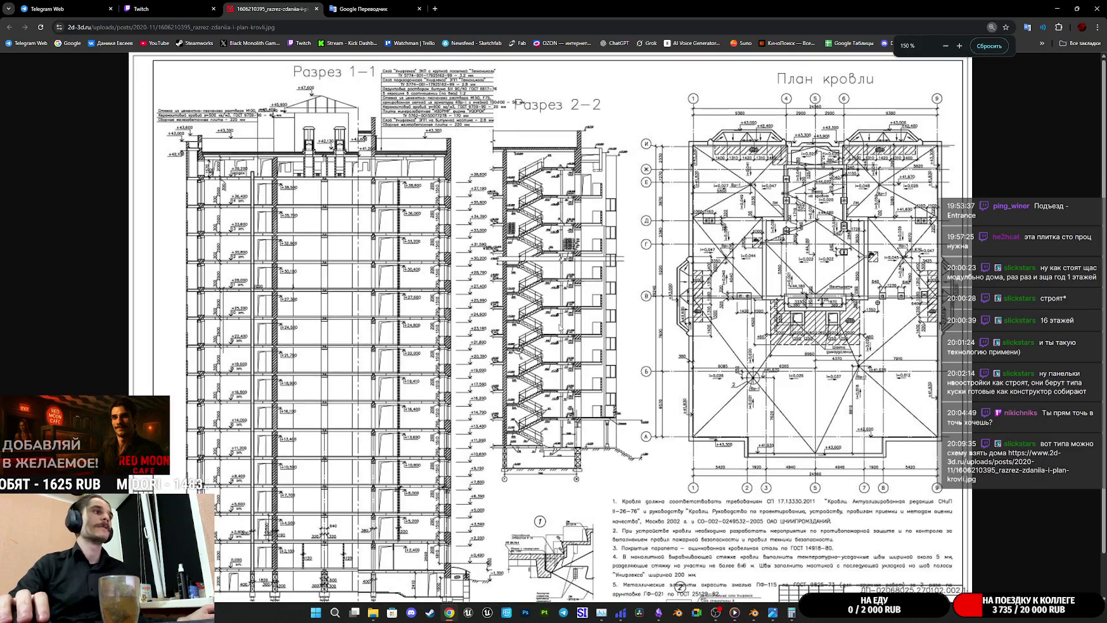
pyautogui.scroll(-1, 560, 327)
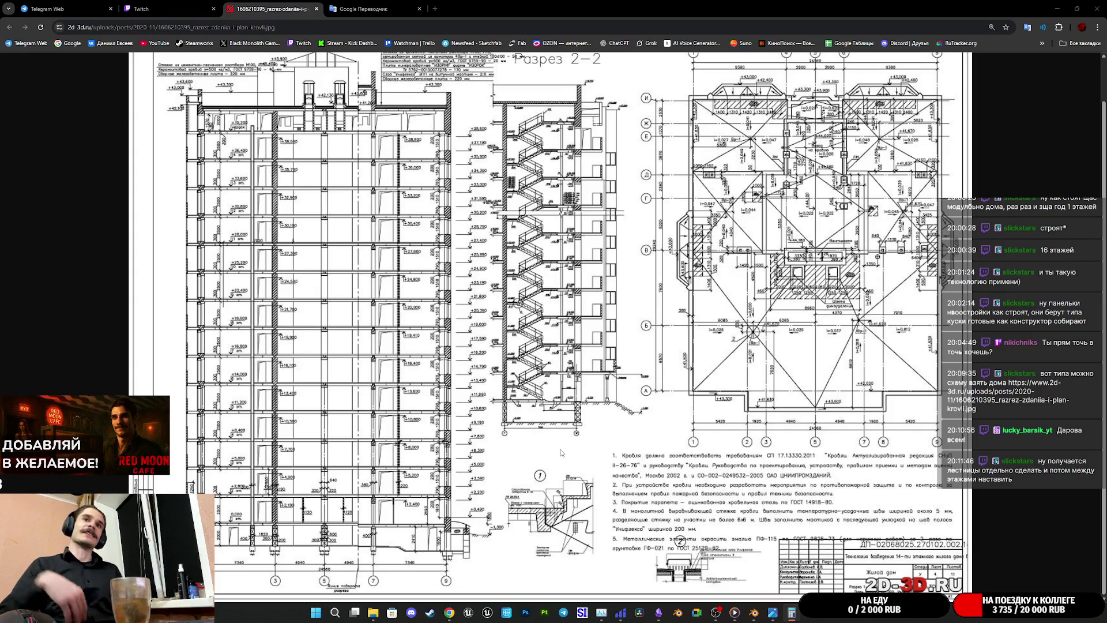
# Step: Leave the drawing and return to the Twitch stream manager via the Telegram tab
pyautogui.click(60, 8)
pyautogui.click(164, 9)
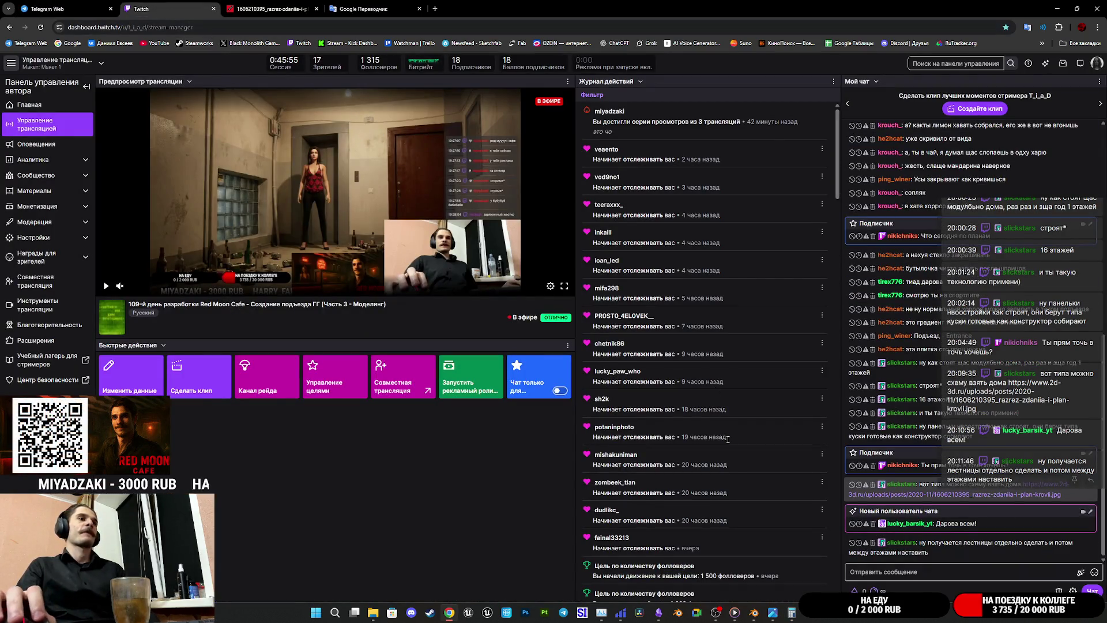
# Step: Glance at Google Translate, revisit the building section drawing, then switch to the Obsidian note
pyautogui.click(363, 7)
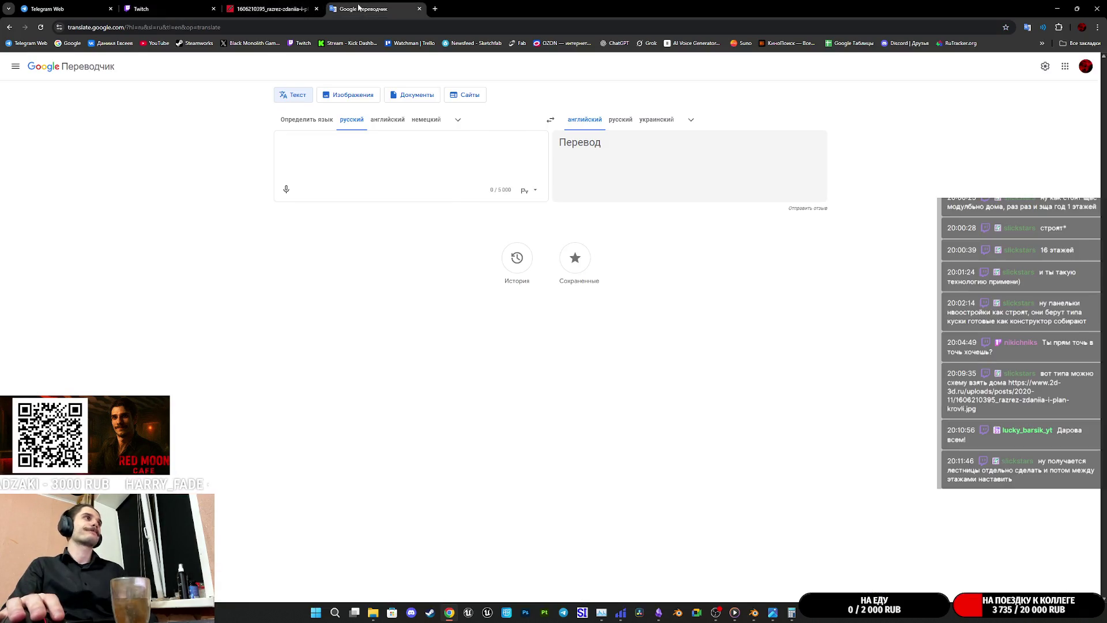
pyautogui.click(270, 9)
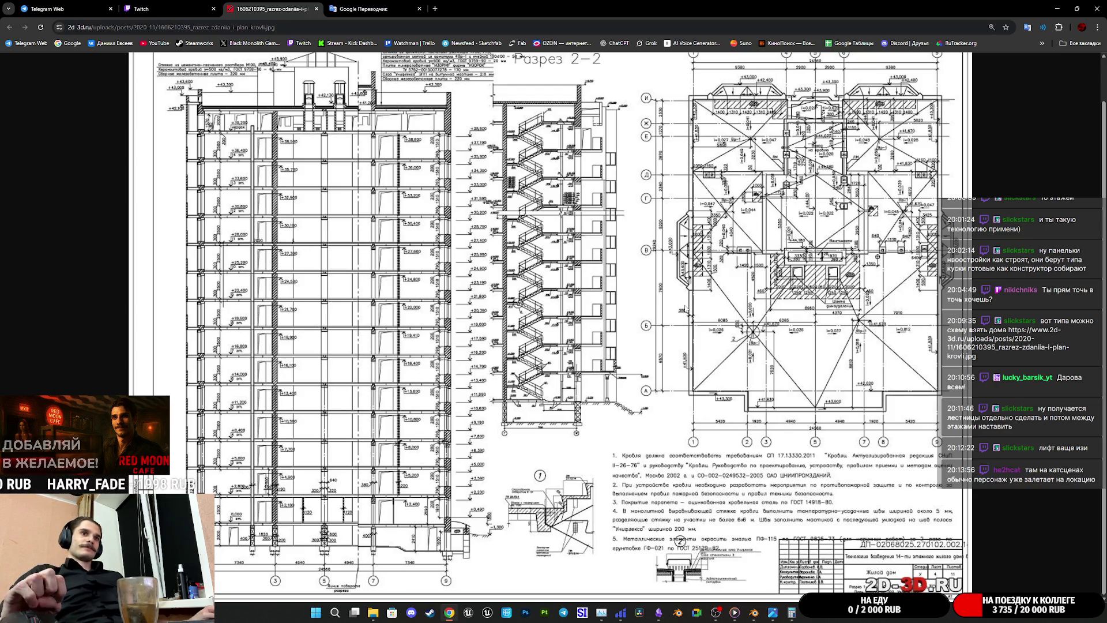
pyautogui.hotkey('alt', 'Tab')
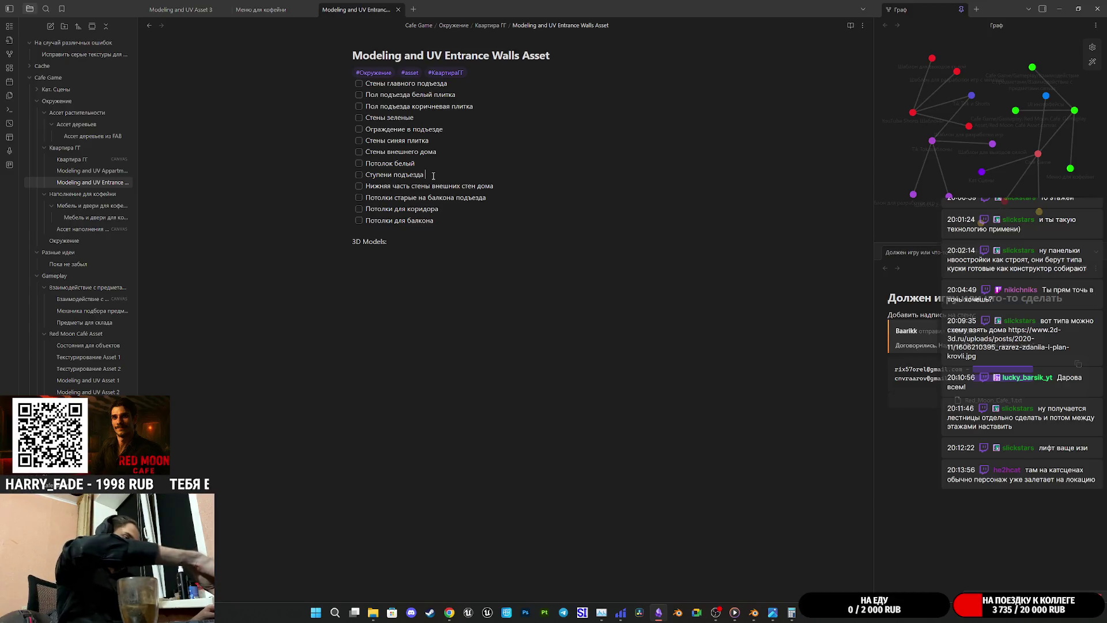
pyautogui.write('8')
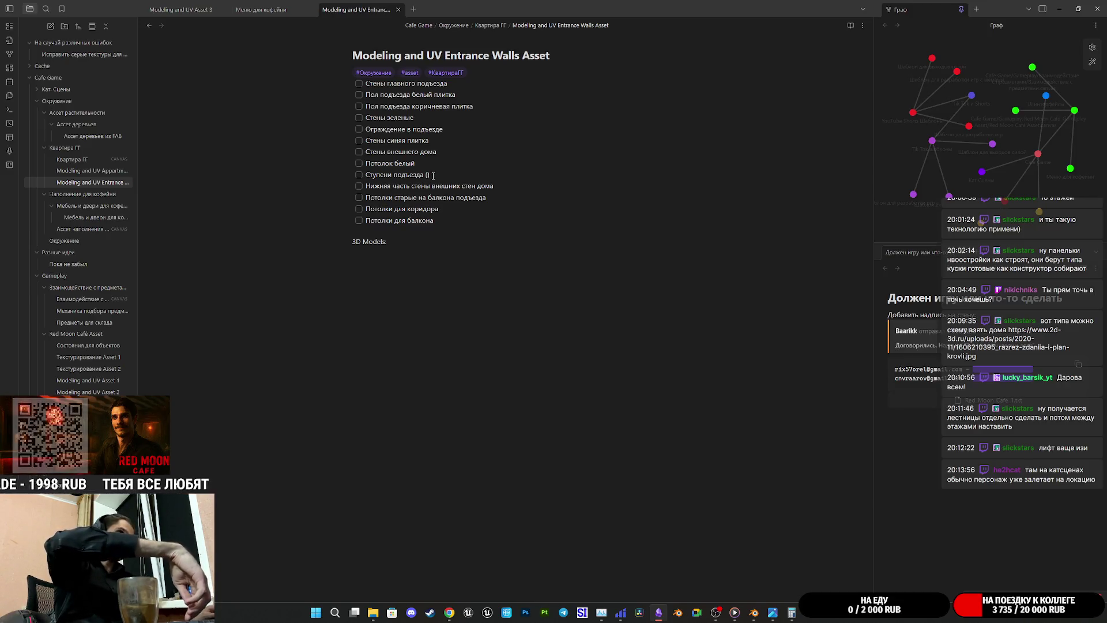
pyautogui.write('ысота')
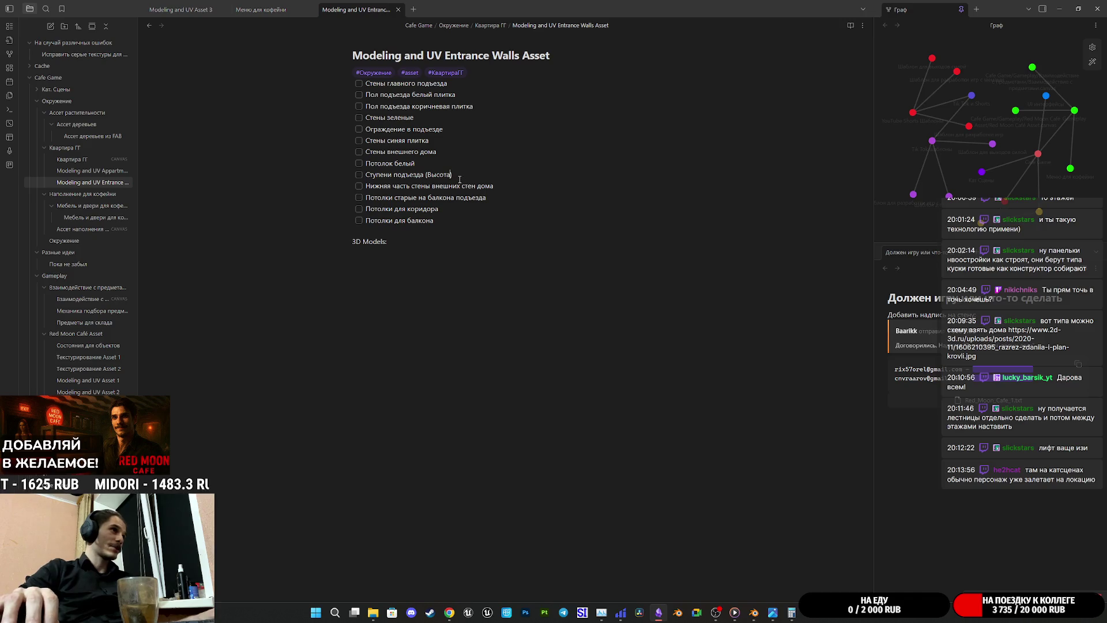
# Step: Rewrite the stairs line as 'Лестница - 5 Ступеней для подъезда (Высота-1,5м Ширина)' and bring up the staircase photo
pyautogui.press('Home')
pyautogui.write('3')
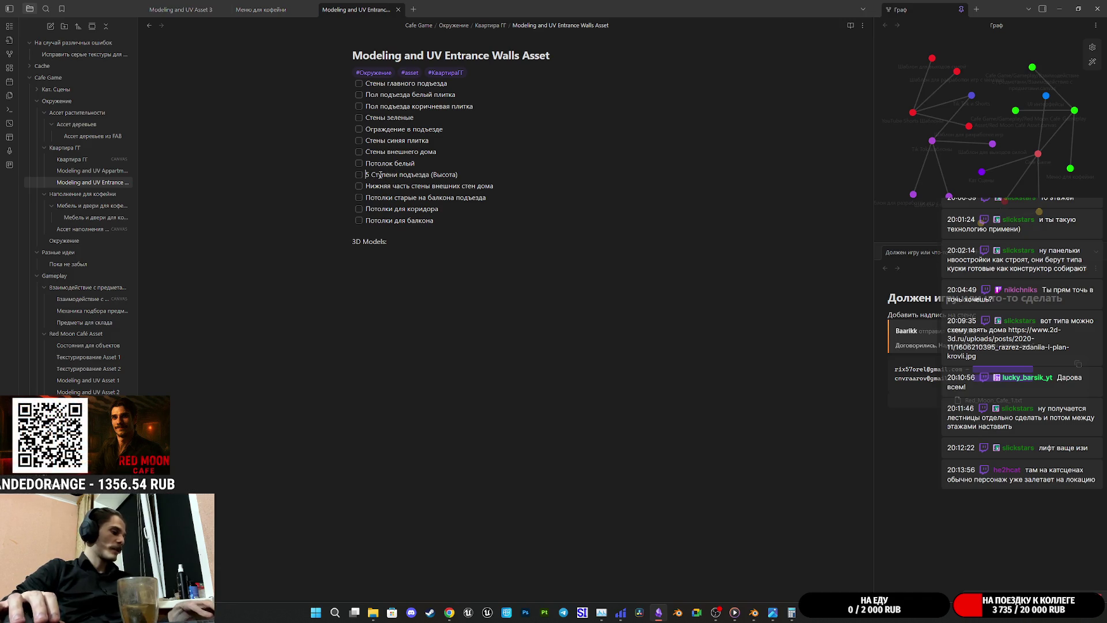
pyautogui.write('1')
pyautogui.write('естниц')
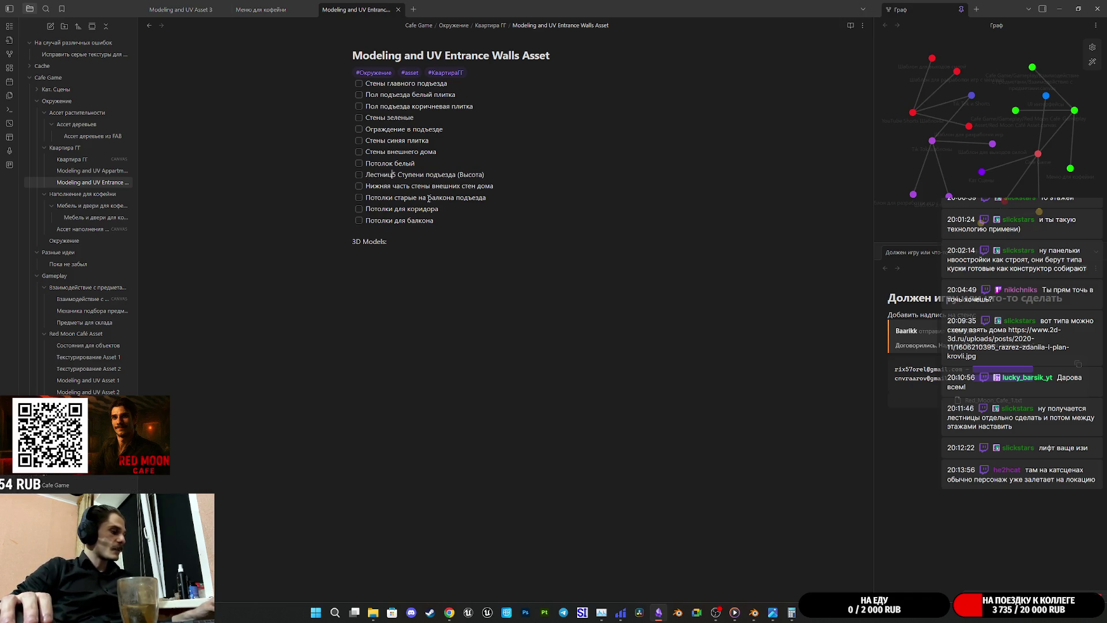
pyautogui.write('а ')
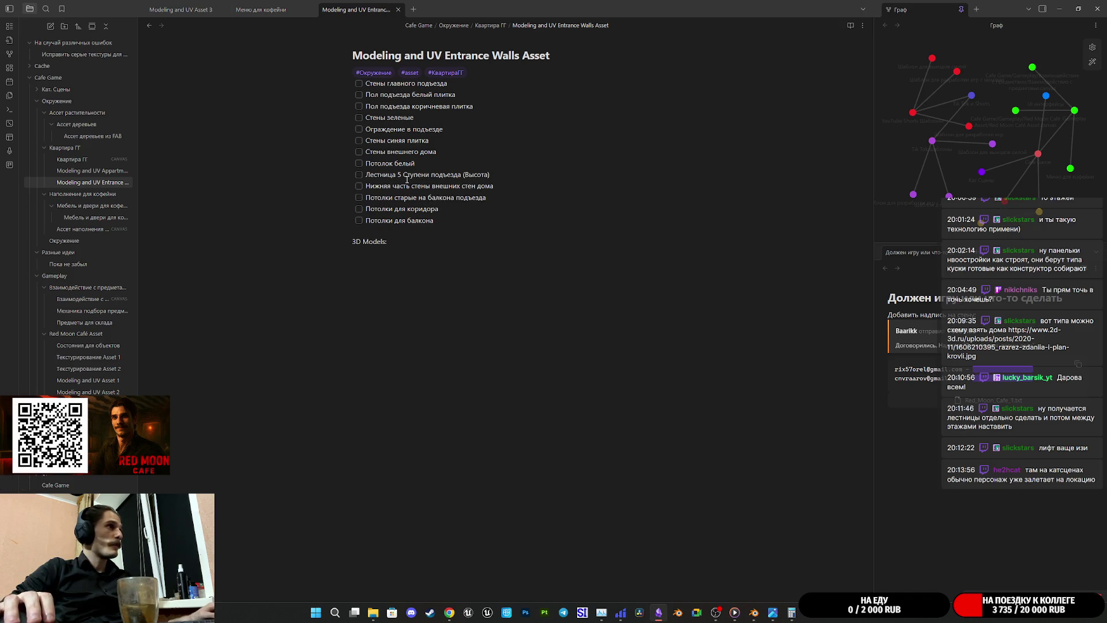
pyautogui.write('- ')
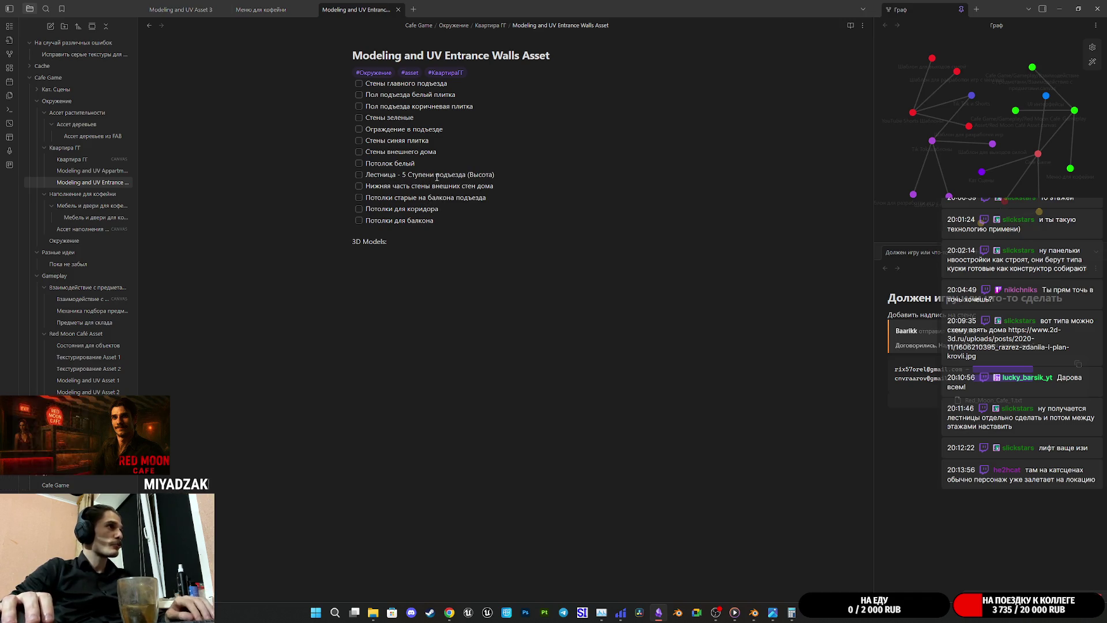
pyautogui.write('й')
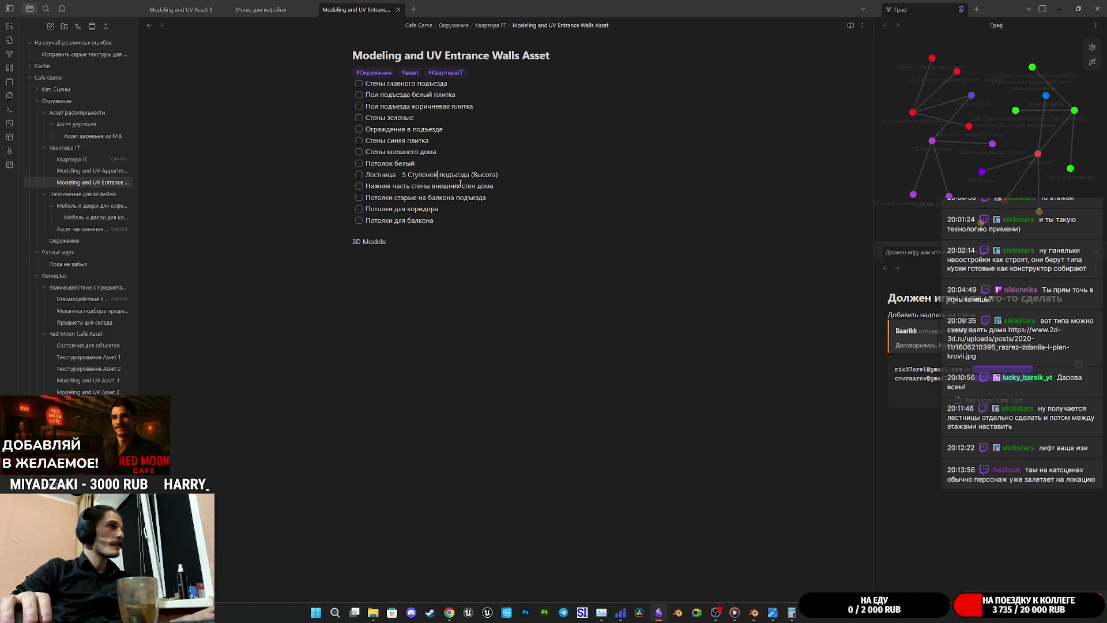
pyautogui.write(' для')
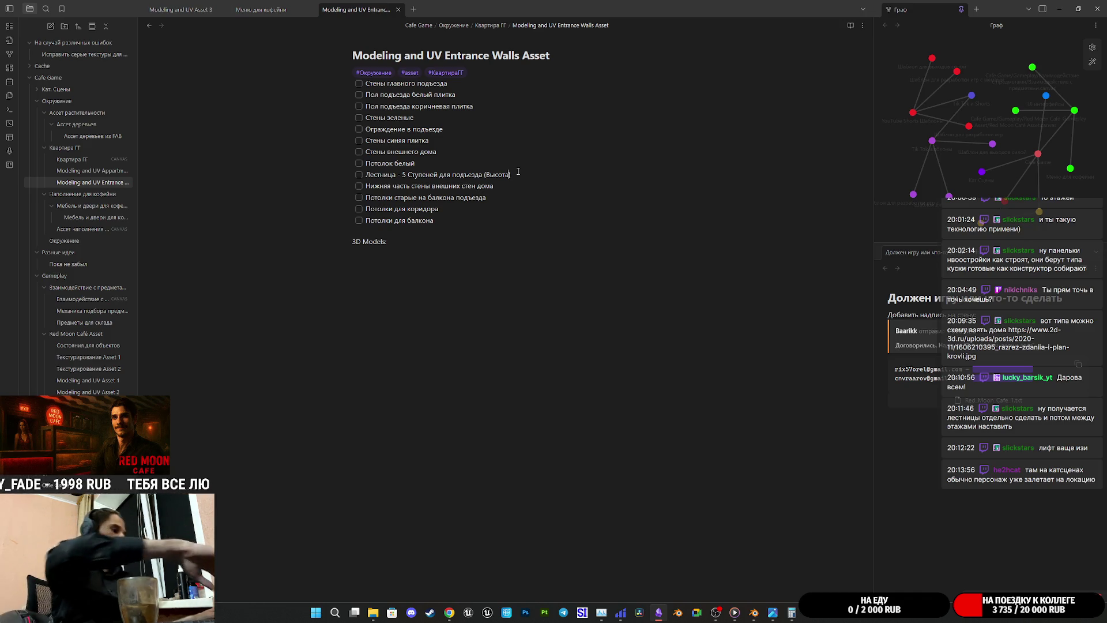
pyautogui.write('1,5м')
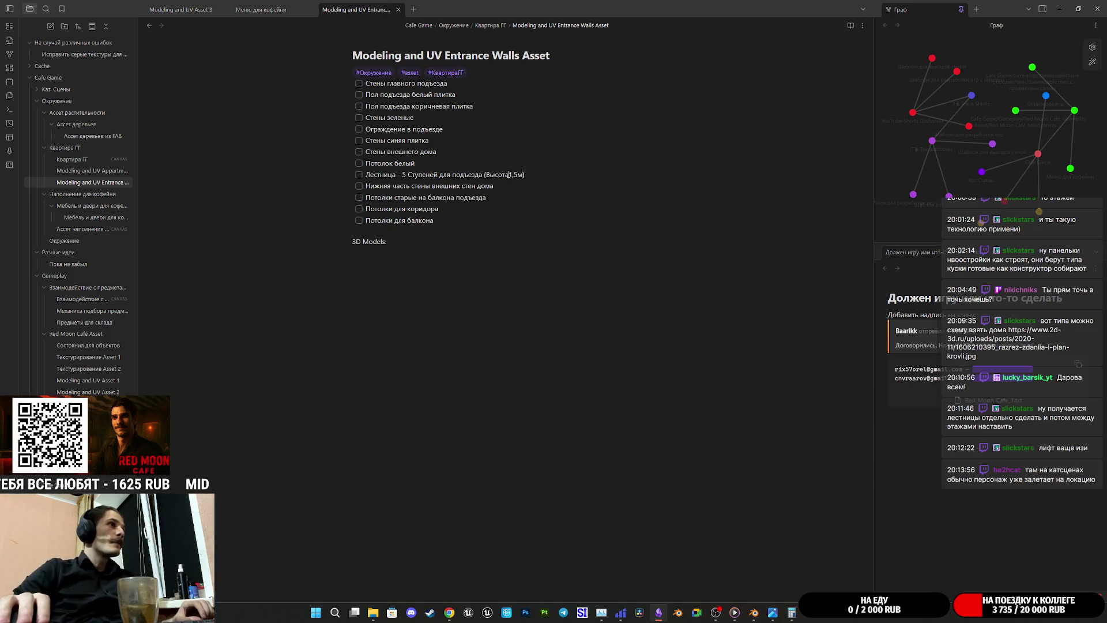
pyautogui.write('-')
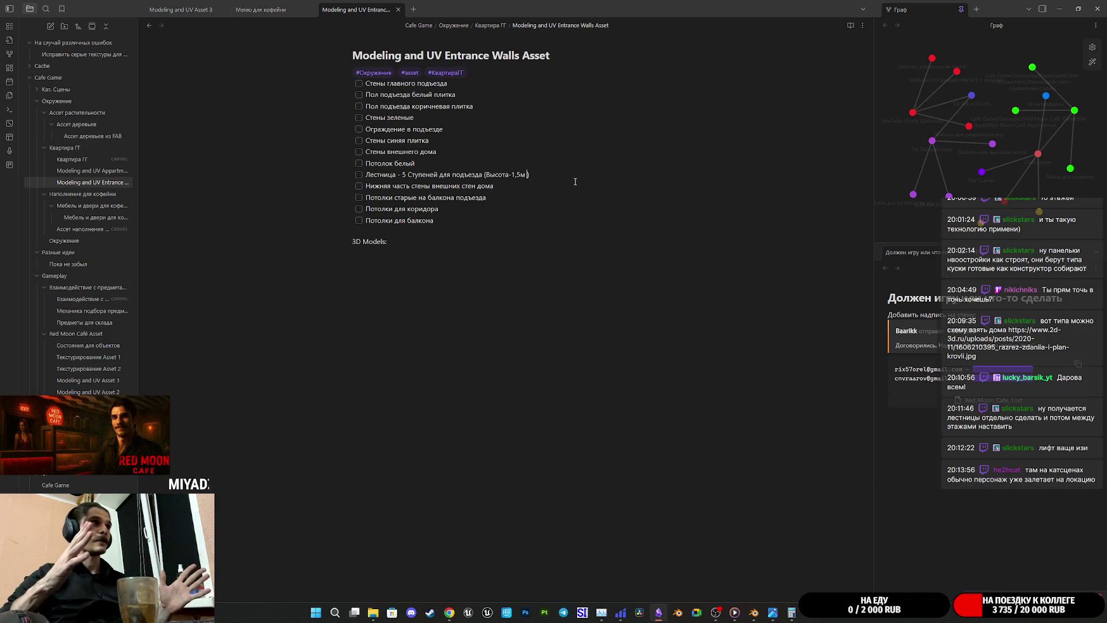
pyautogui.write('Ш')
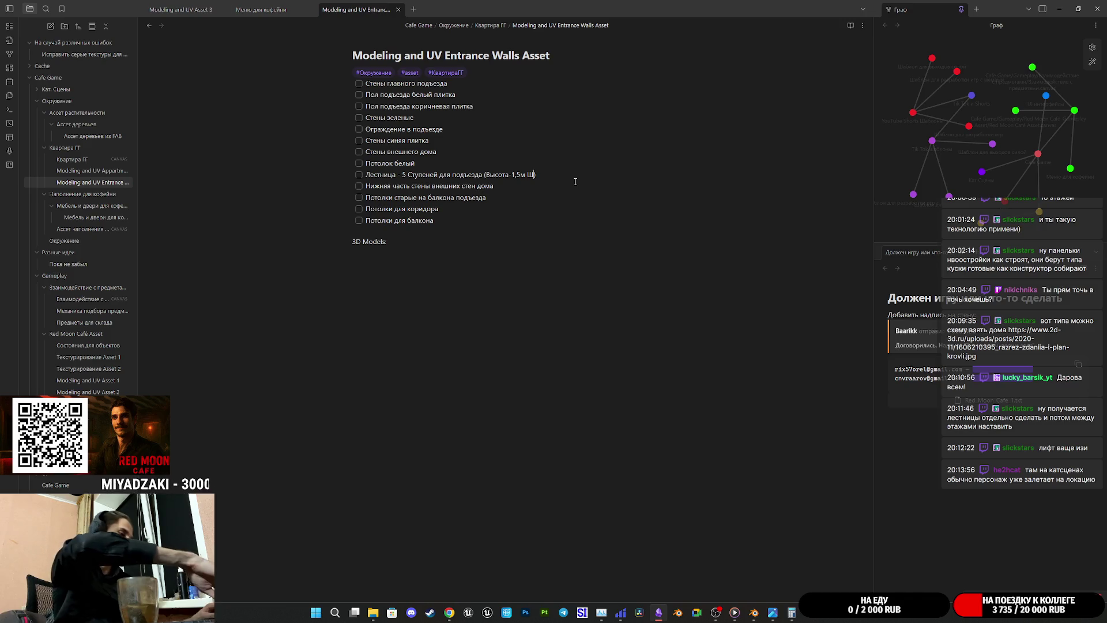
pyautogui.write('ирина')
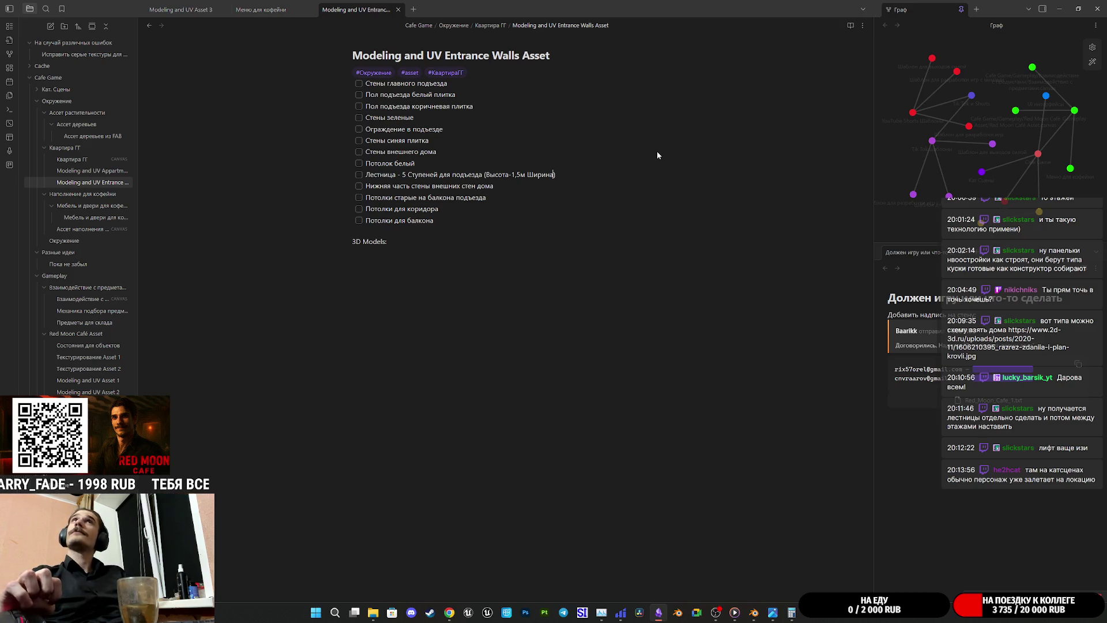
pyautogui.moveTo(792, 613)
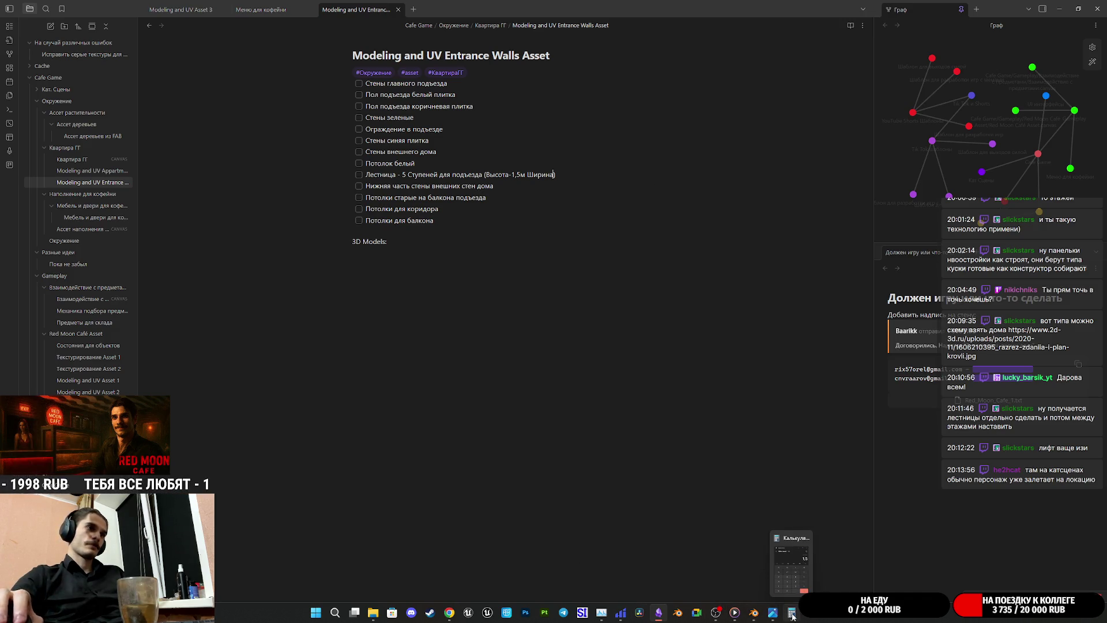
pyautogui.click(762, 542)
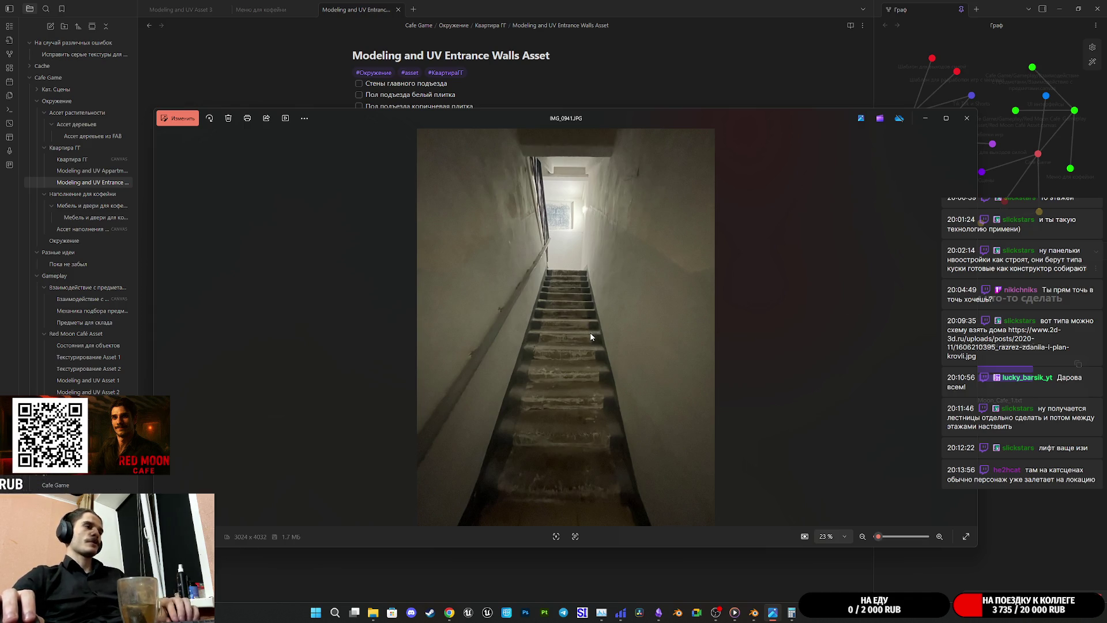
# Step: Flip through the stairwell reference photos to IMG_0953, then put Photos away
pyautogui.press('Left')
pyautogui.press('Right')
pyautogui.press('Right')
pyautogui.press('Right')
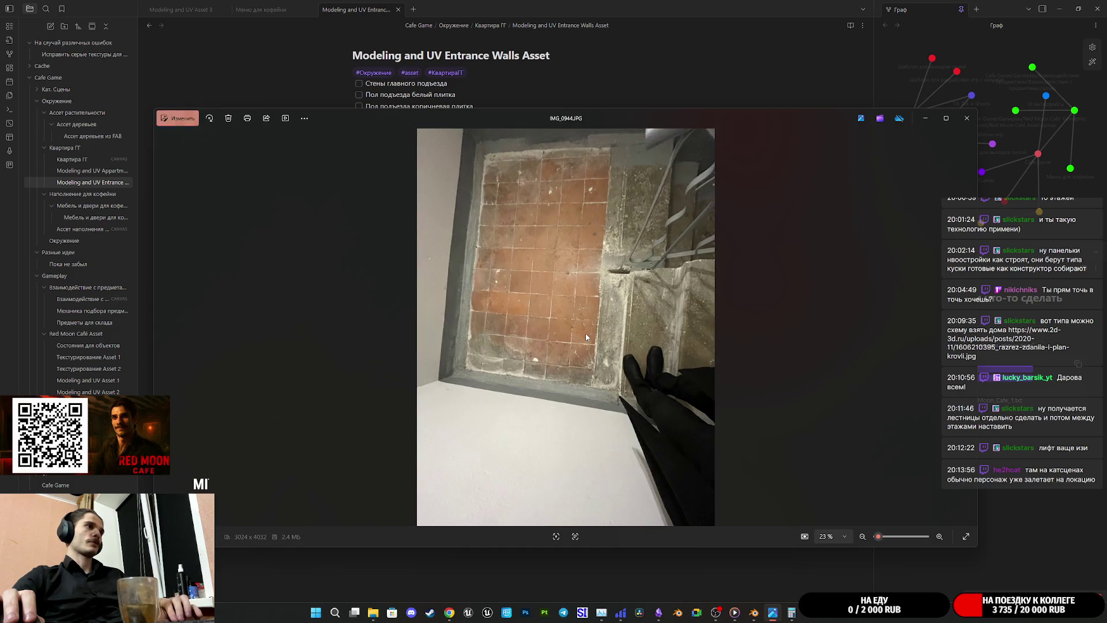
pyautogui.press('Right')
pyautogui.press('Right')
pyautogui.press('Right')
pyautogui.press('Right')
pyautogui.press('Right')
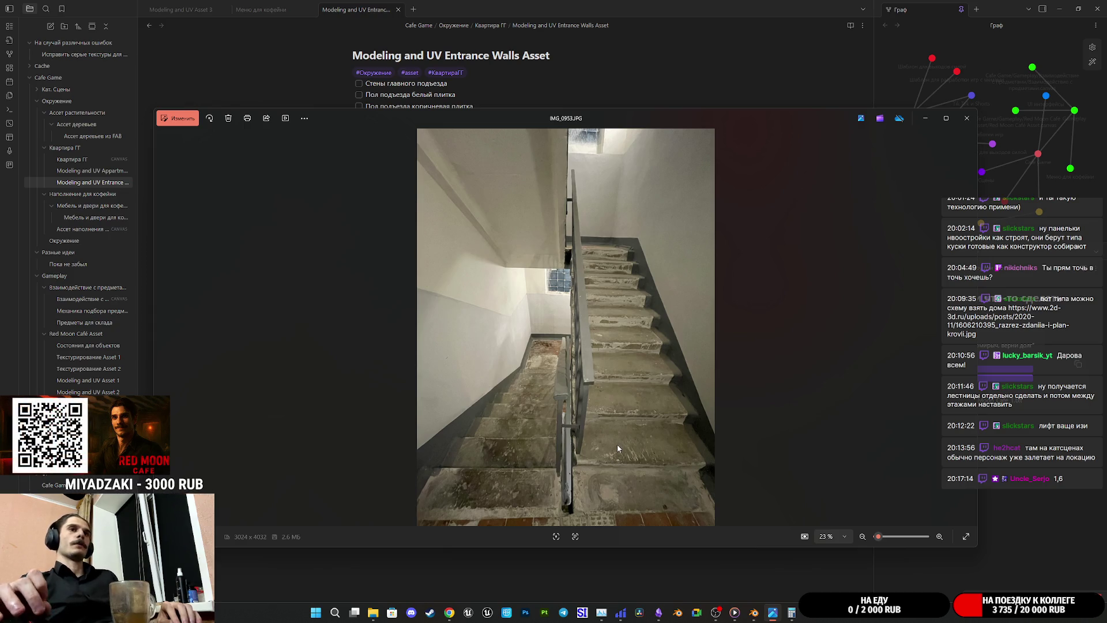
pyautogui.click(927, 121)
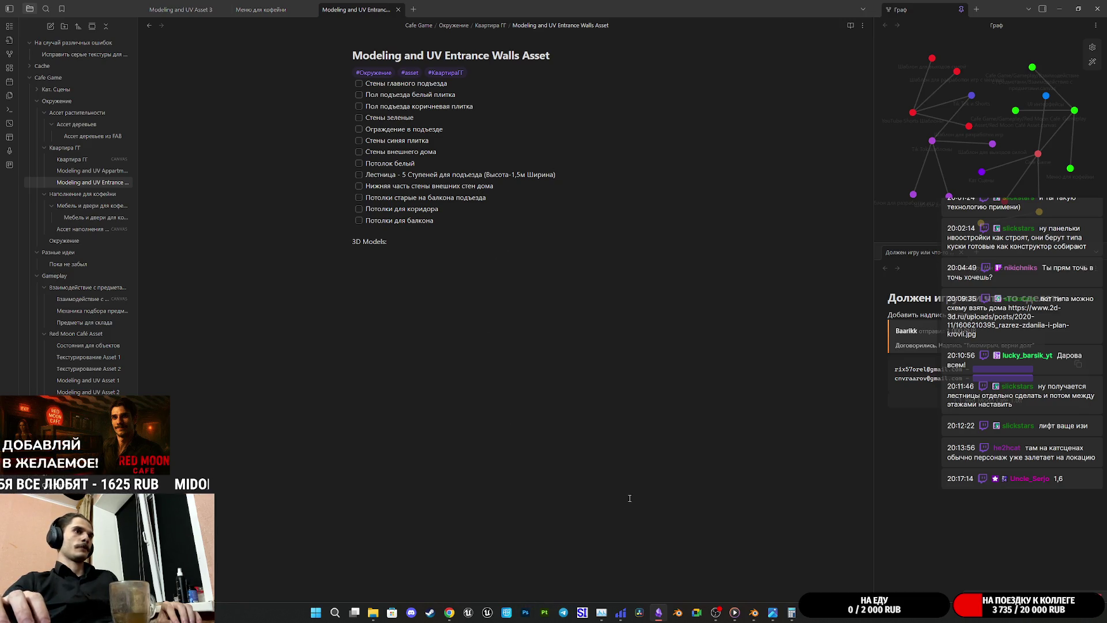
# Step: Launch the Unreal Editor CafeGame project from the taskbar
pyautogui.click(488, 613)
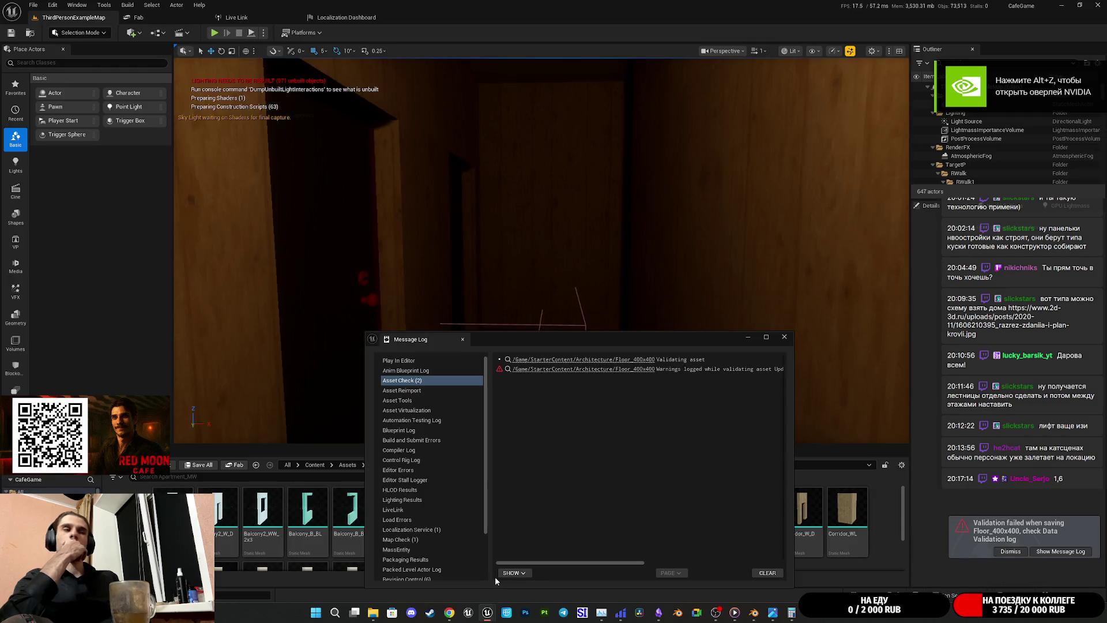
# Step: Close the Message Log and select the GirlRoom_WW_2x58 wall mesh in the level
pyautogui.click(784, 336)
pyautogui.moveTo(454, 348)
pyautogui.mouseDown(button='right')
pyautogui.moveTo(484, 363)
pyautogui.moveTo(714, 284)
pyautogui.moveTo(545, 286)
pyautogui.mouseUp(button='right')
pyautogui.click(647, 274)
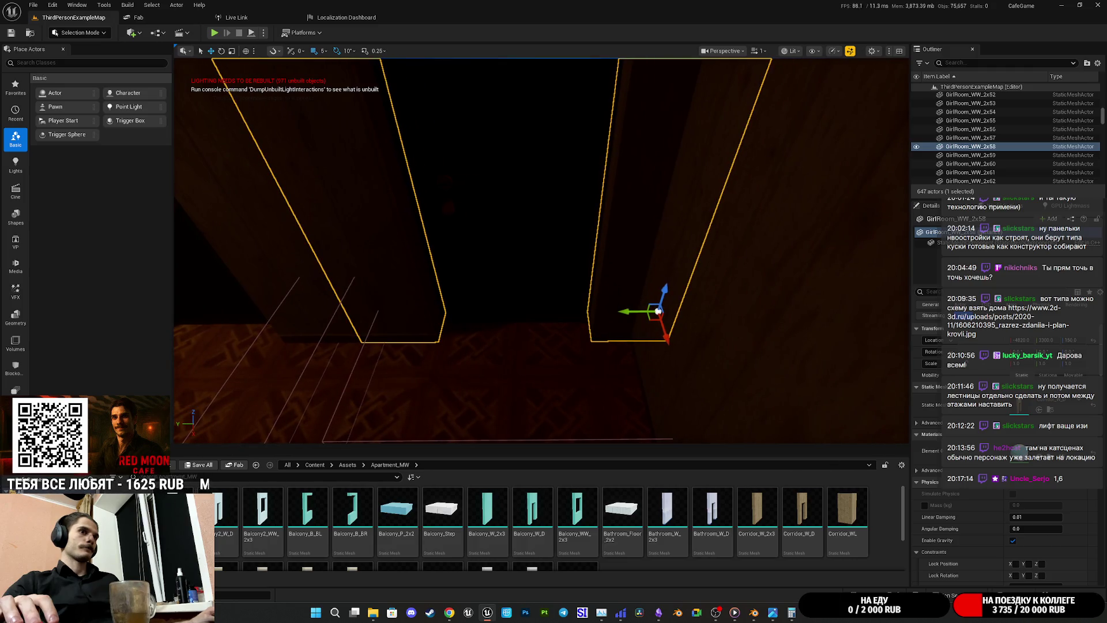
# Step: Check the building section drawing in Chrome, then return to the entrance walls note
pyautogui.click(451, 614)
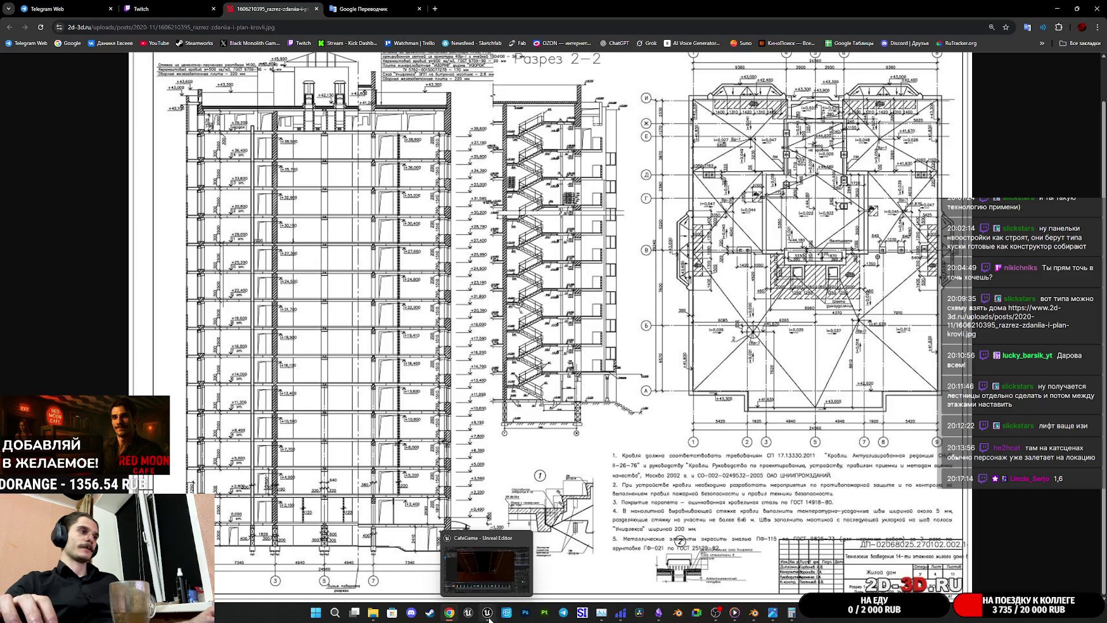
pyautogui.moveTo(735, 612)
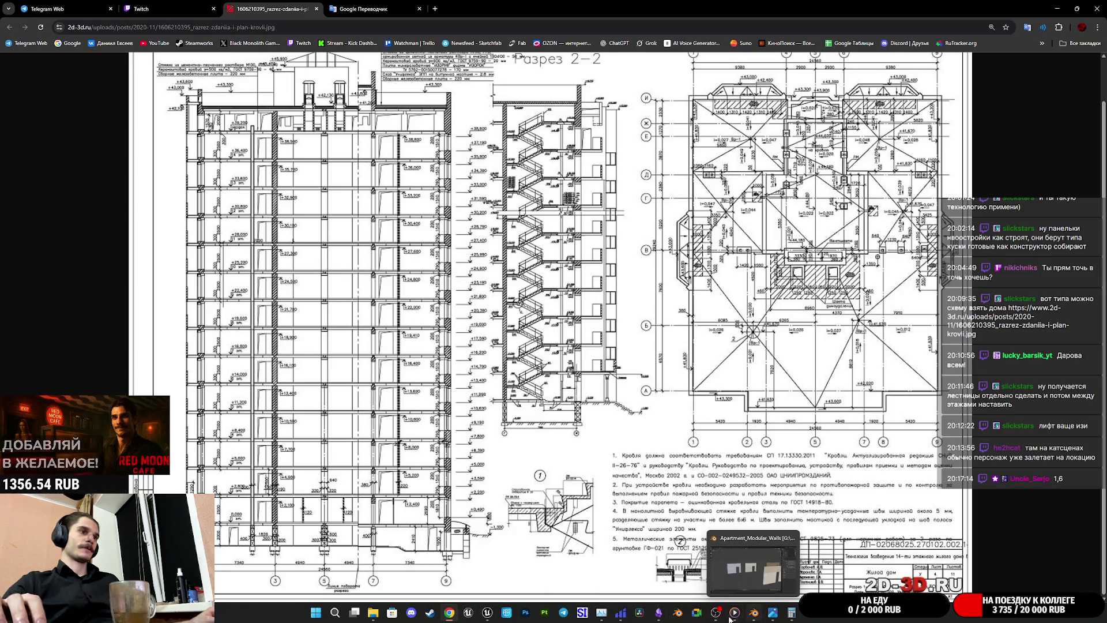
pyautogui.click(659, 612)
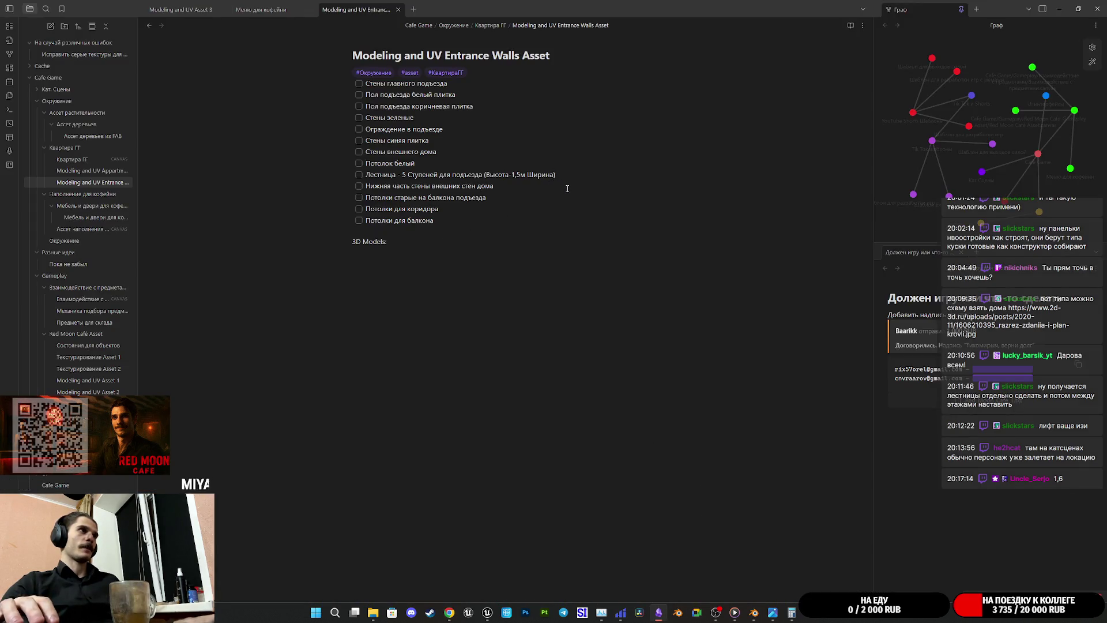
pyautogui.write('2')
# Step: Fill in width 2 m and length 3 m in the stairs item, then switch to the Blender modular walls file
pyautogui.press('Left')
pyautogui.write('-')
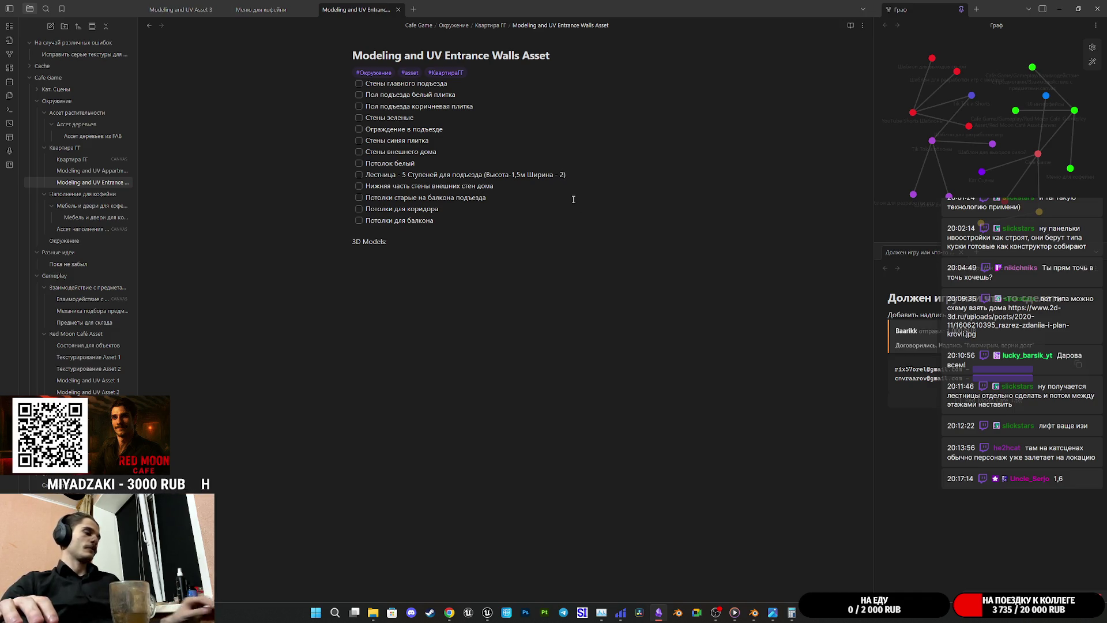
pyautogui.press('BackSpace')
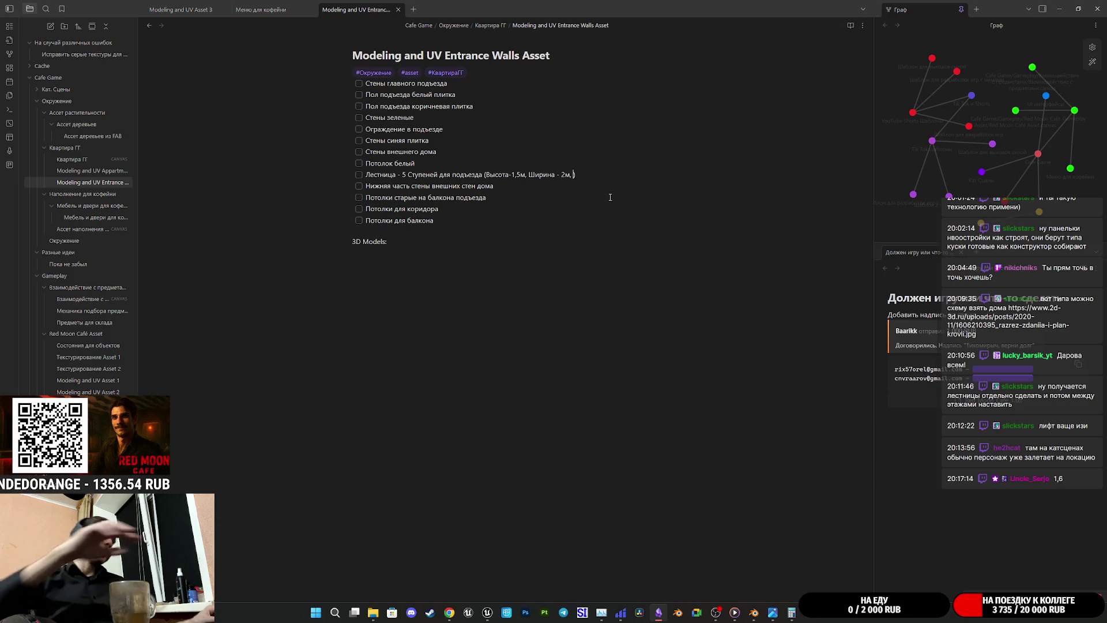
pyautogui.write('Длинн')
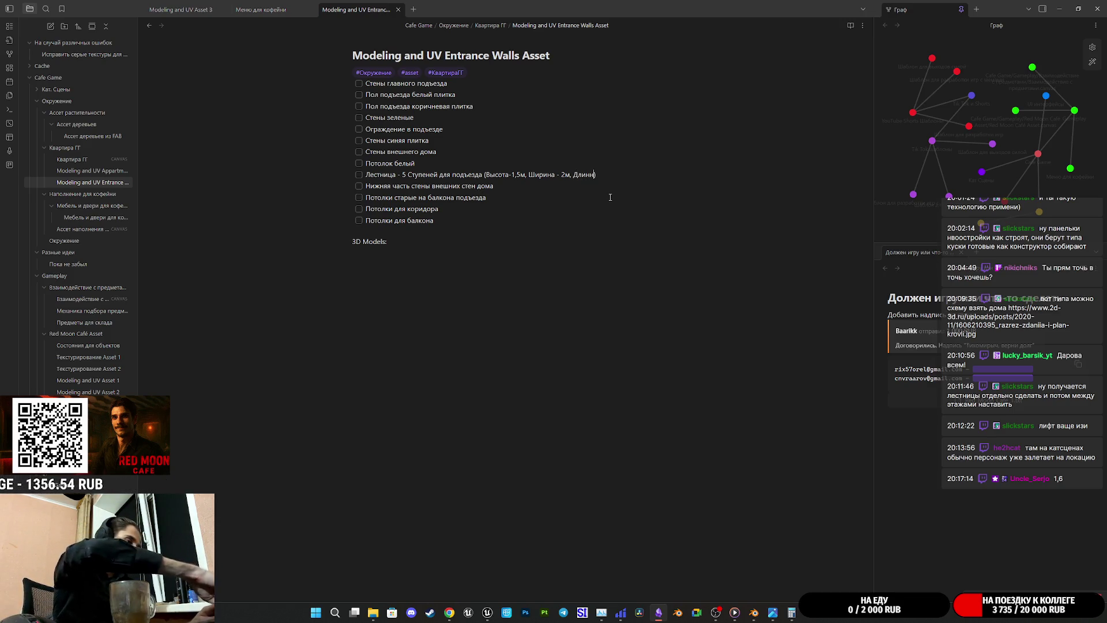
pyautogui.write('а 3м')
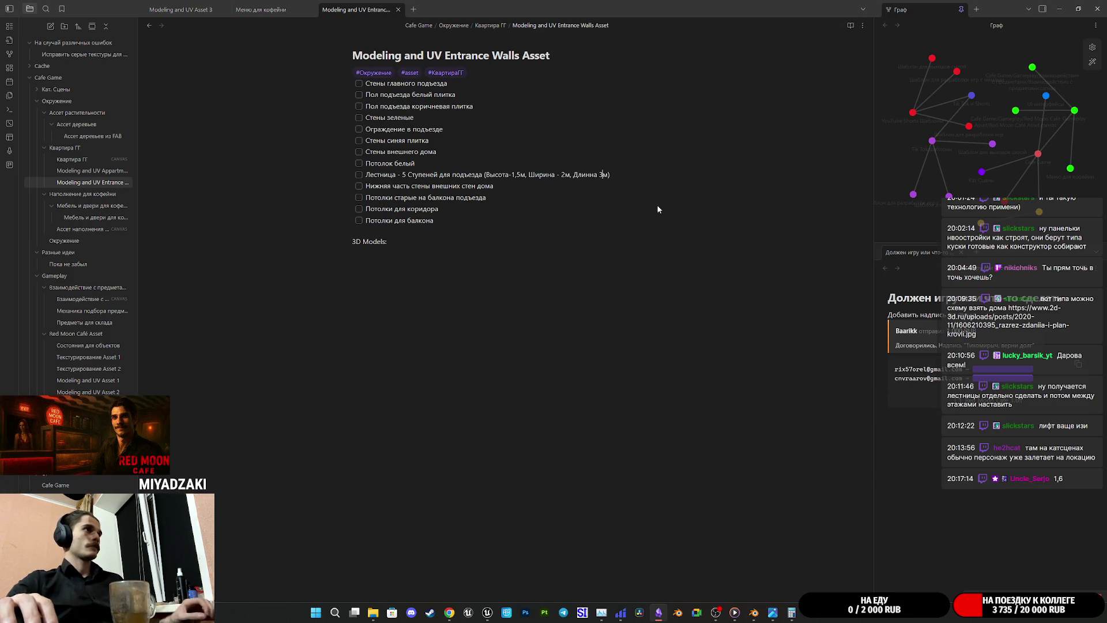
pyautogui.press('Left')
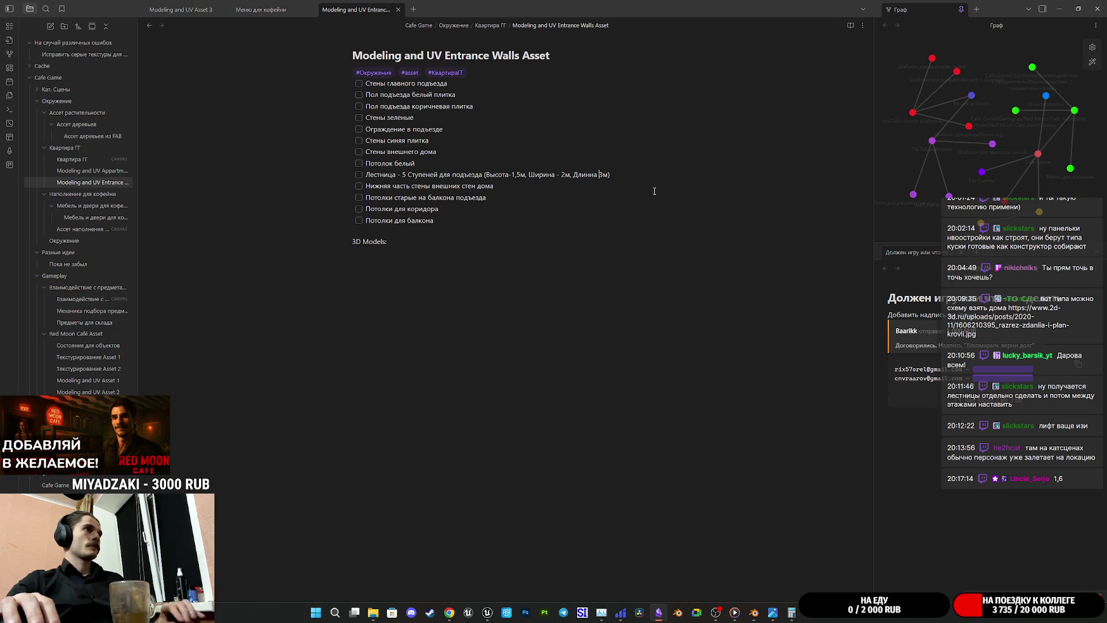
pyautogui.write('-')
pyautogui.click(643, 176)
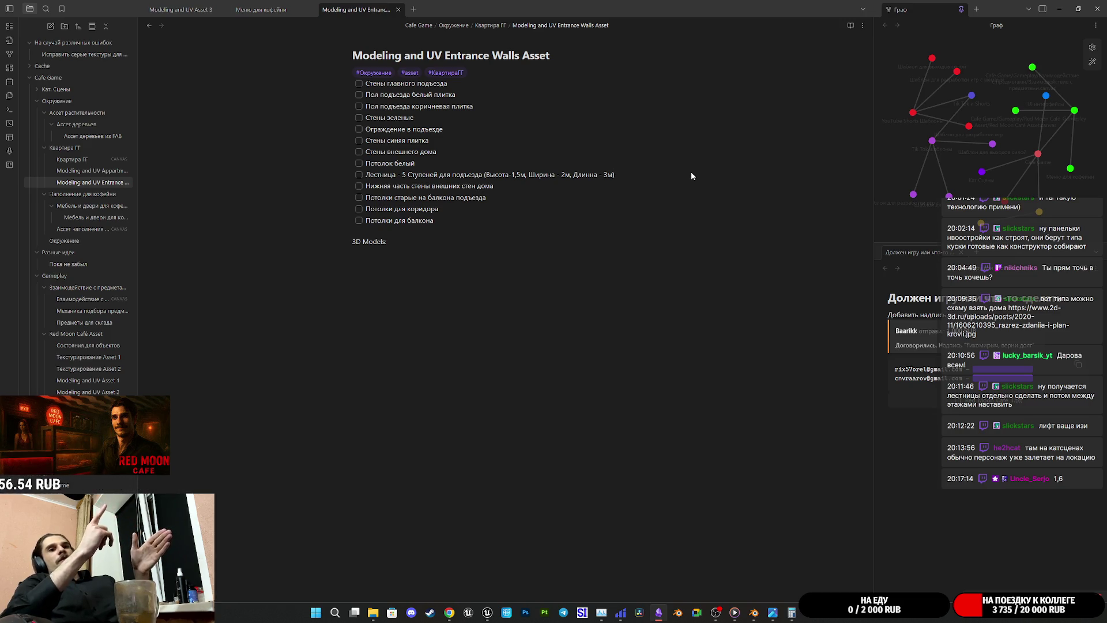
pyautogui.click(754, 613)
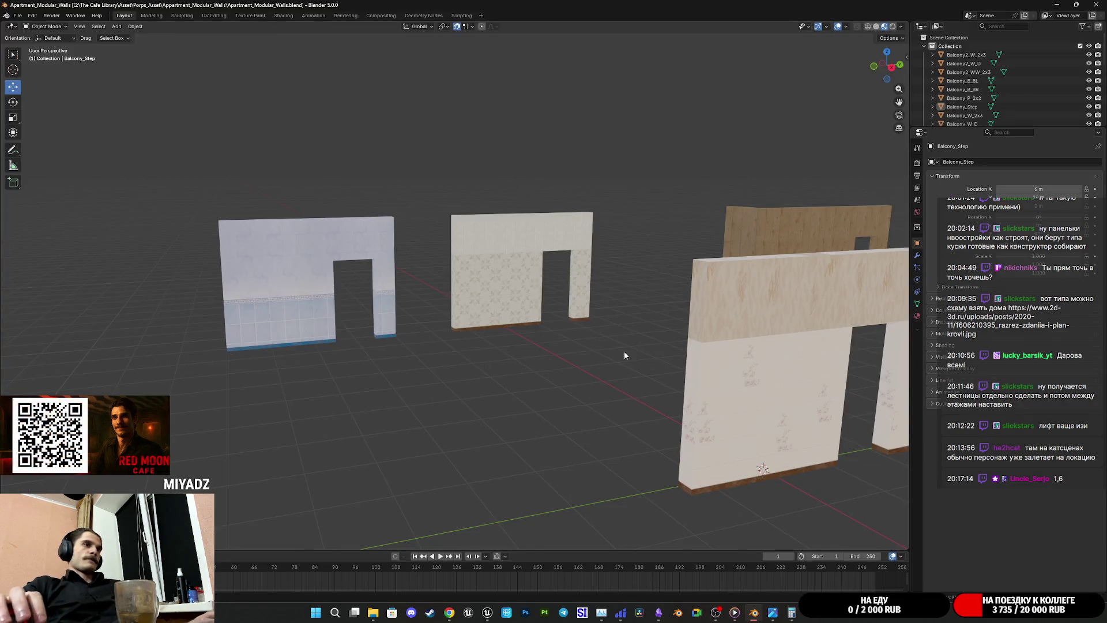
pyautogui.scroll(-3, 628, 356)
pyautogui.scroll(-3, 623, 375)
pyautogui.scroll(-3, 606, 381)
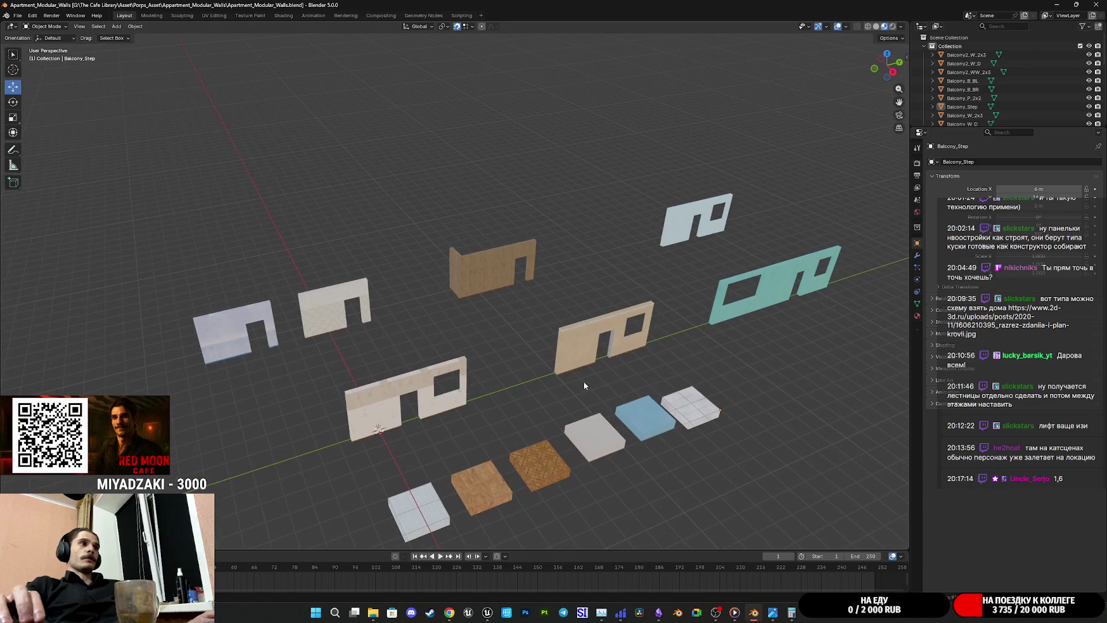
# Step: Save the modular walls file and copy all 27 wall and floor pieces from the Outliner
pyautogui.hotkey('ctrl', 's')
pyautogui.moveTo(635, 374); pyautogui.dragTo(805, 317, button='middle')
pyautogui.moveTo(617, 324); pyautogui.dragTo(538, 322, button='middle')
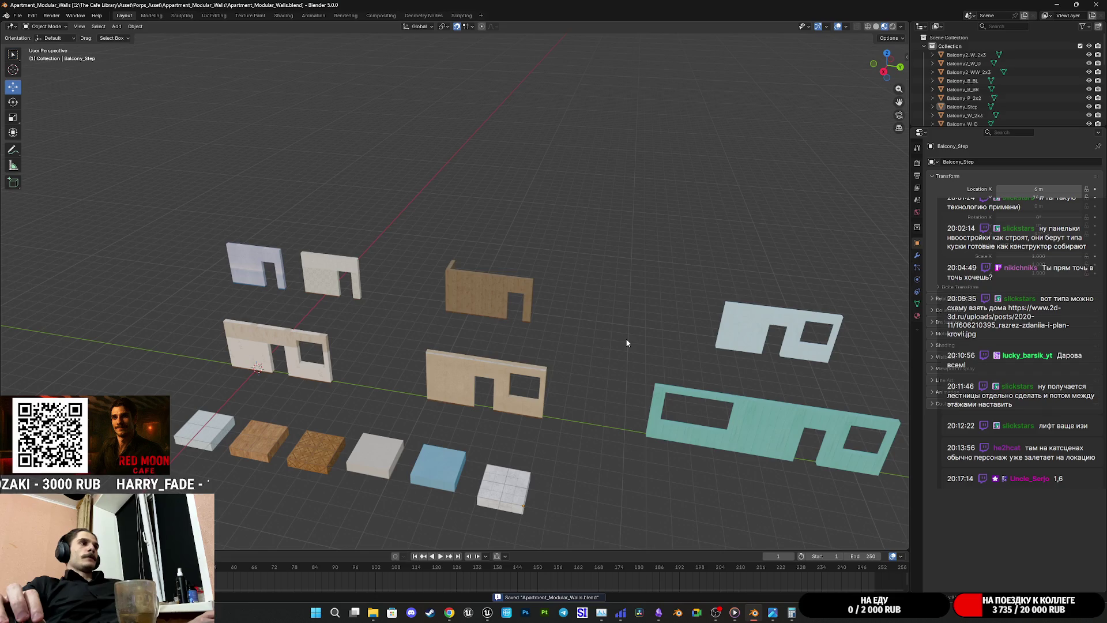
pyautogui.press('a')
pyautogui.rightClick(529, 369)
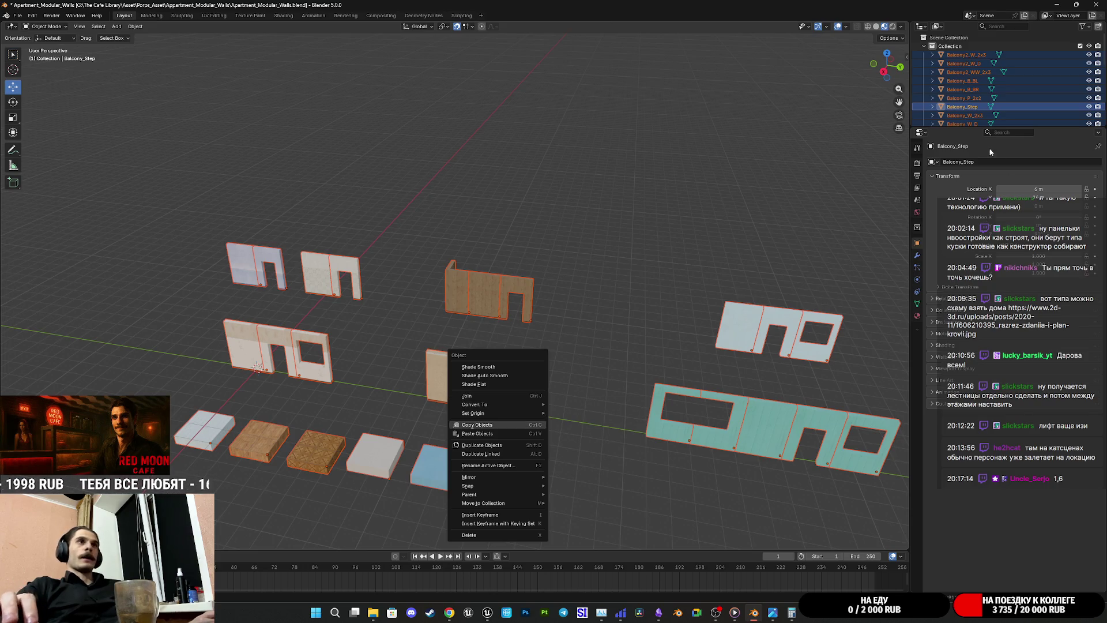
pyautogui.rightClick(966, 108)
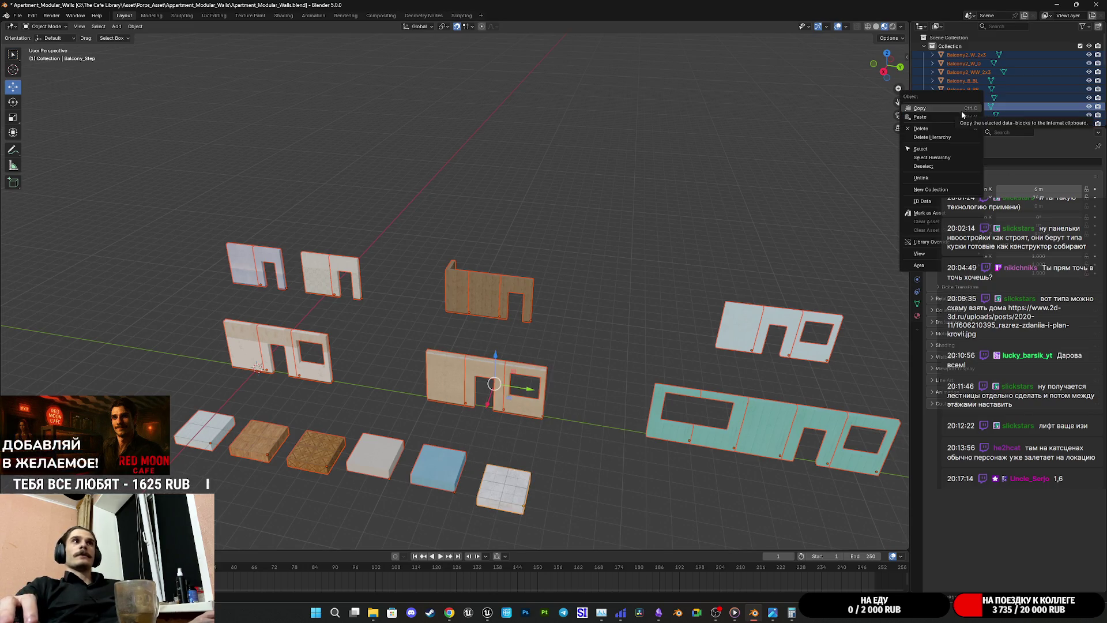
pyautogui.click(936, 107)
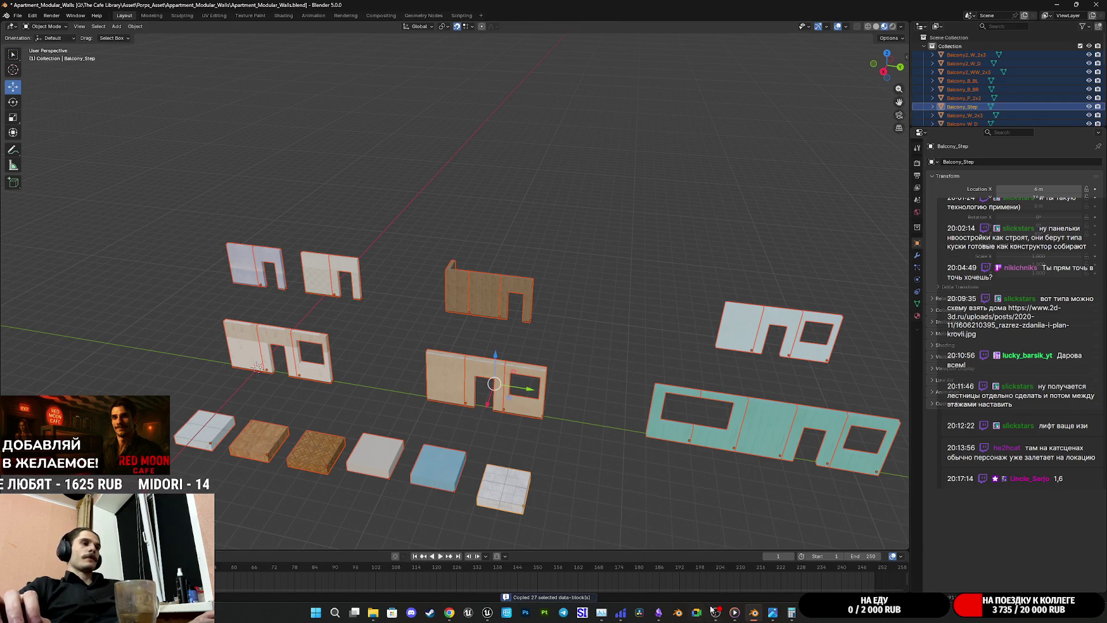
# Step: Start a fresh Blender window from the taskbar jump list
pyautogui.rightClick(753, 611)
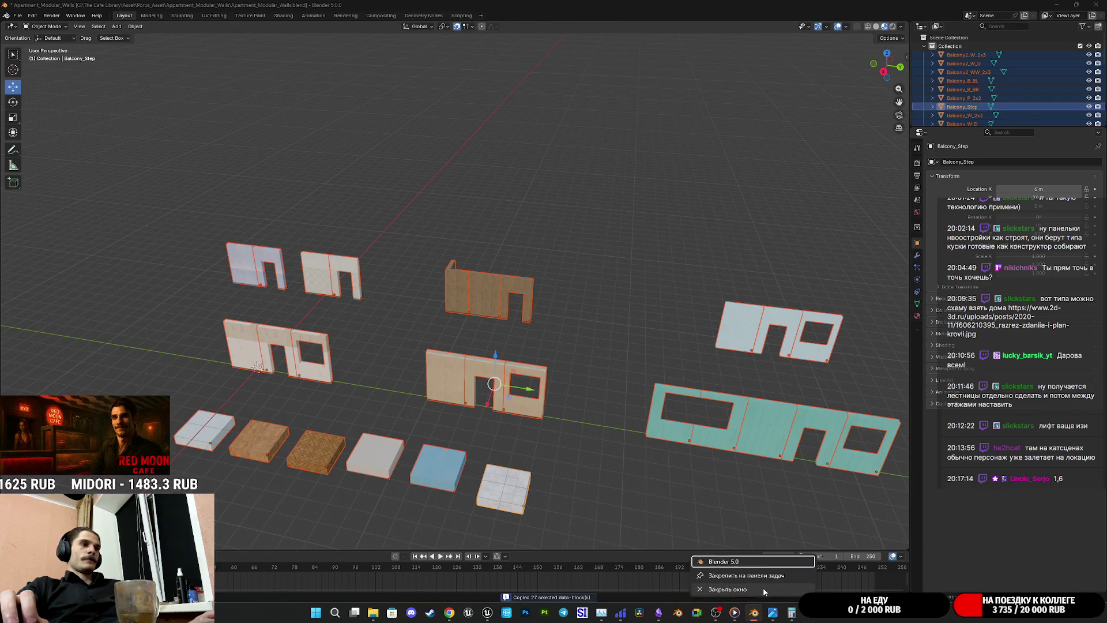
pyautogui.click(723, 561)
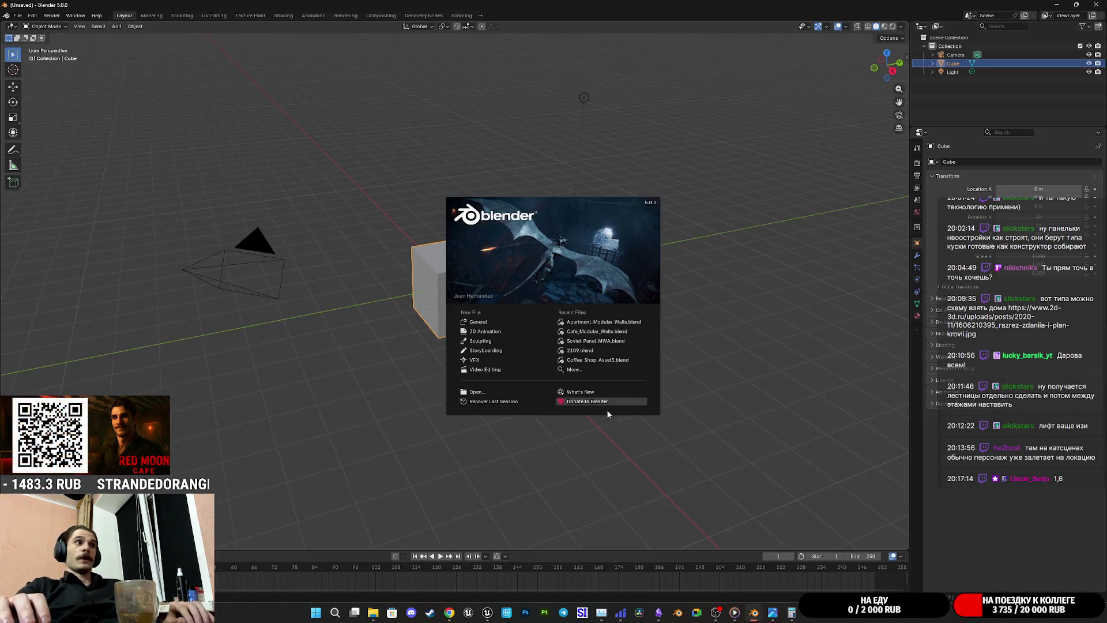
# Step: Delete the default camera, cube and light and paste the 27 wall pieces with textures shown
pyautogui.click(722, 446)
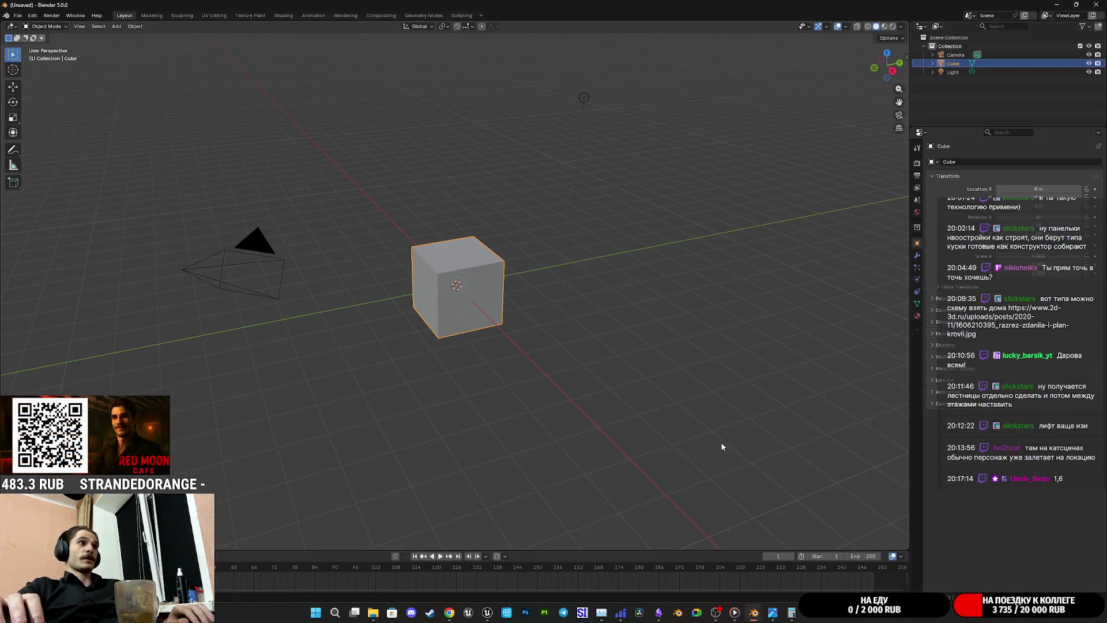
pyautogui.moveTo(732, 464); pyautogui.dragTo(198, 71)
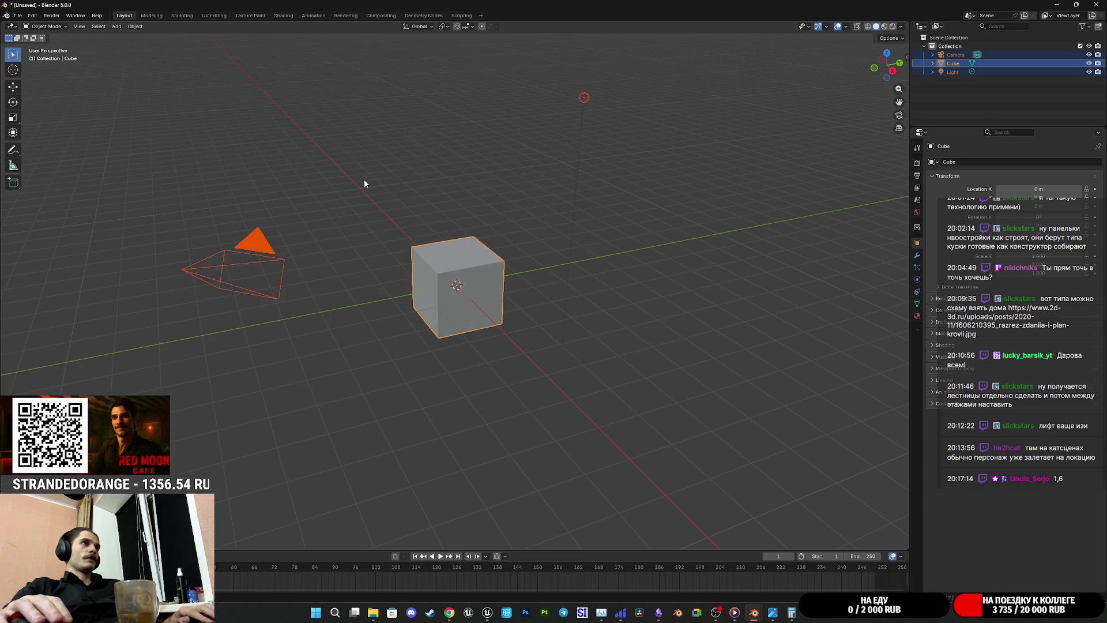
pyautogui.press('Delete')
pyautogui.hotkey('ctrl', 'v')
pyautogui.click(689, 240)
pyautogui.click(884, 26)
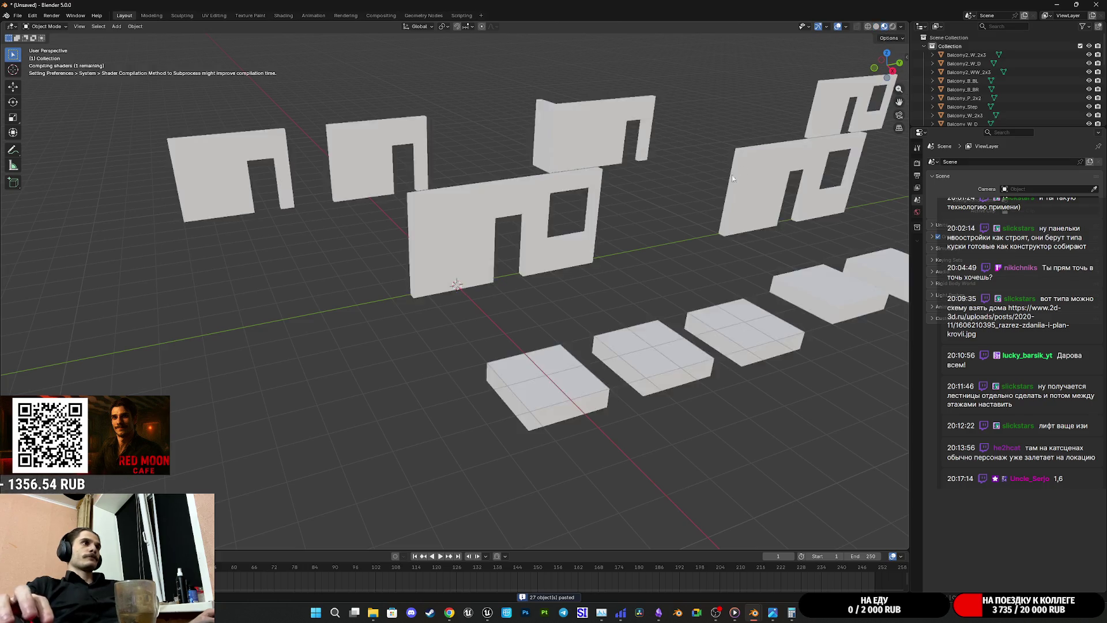
pyautogui.moveTo(651, 251); pyautogui.dragTo(651, 244, button='middle')
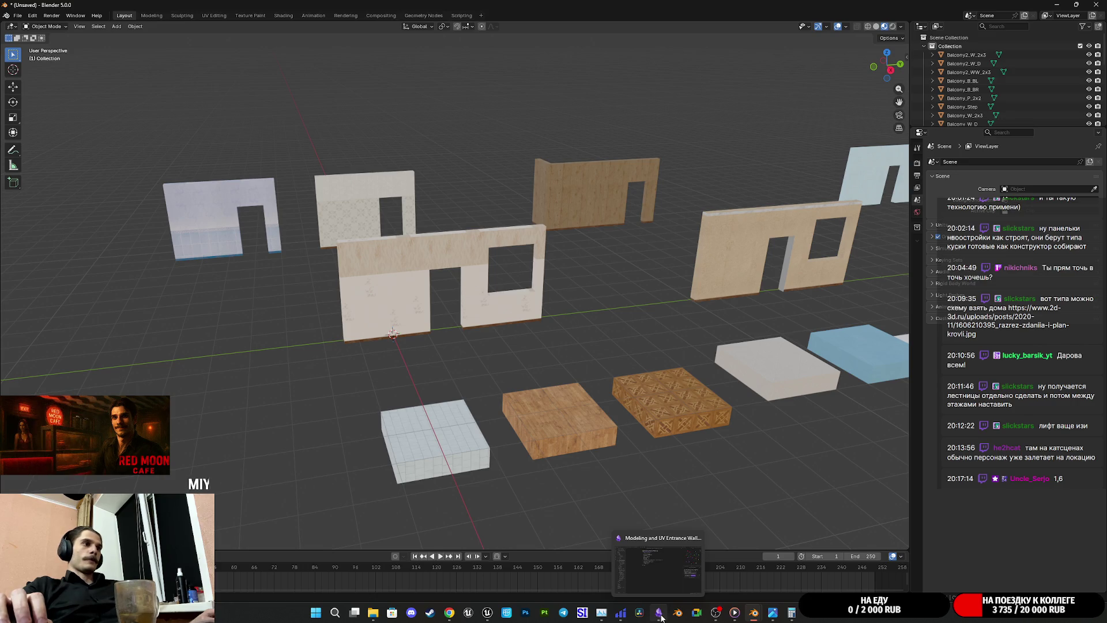
pyautogui.moveTo(753, 613)
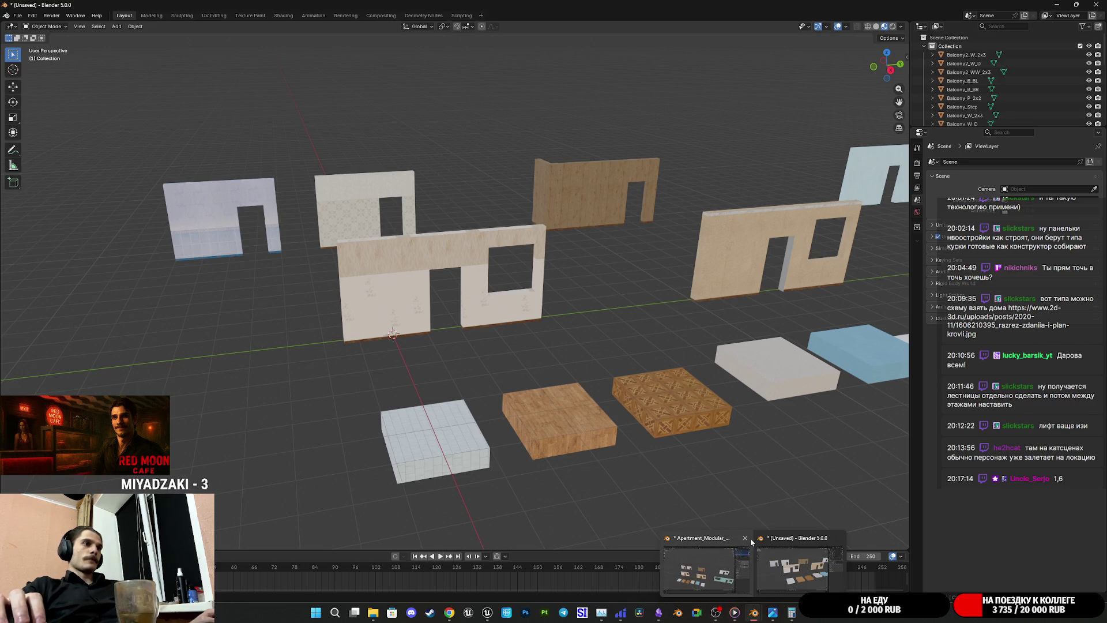
# Step: Save the original modular walls file, then bring up the save dialog for the new scene
pyautogui.click(705, 562)
pyautogui.click(605, 331)
pyautogui.hotkey('ctrl', 's')
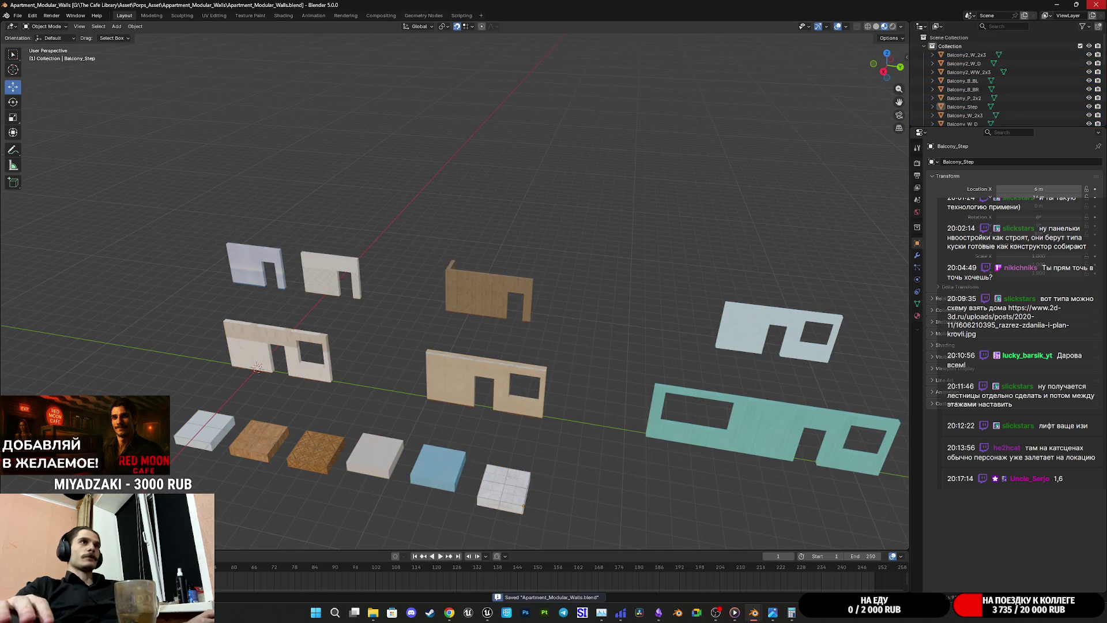
pyautogui.hotkey('alt', 'Tab')
pyautogui.moveTo(695, 323); pyautogui.dragTo(653, 343, button='middle')
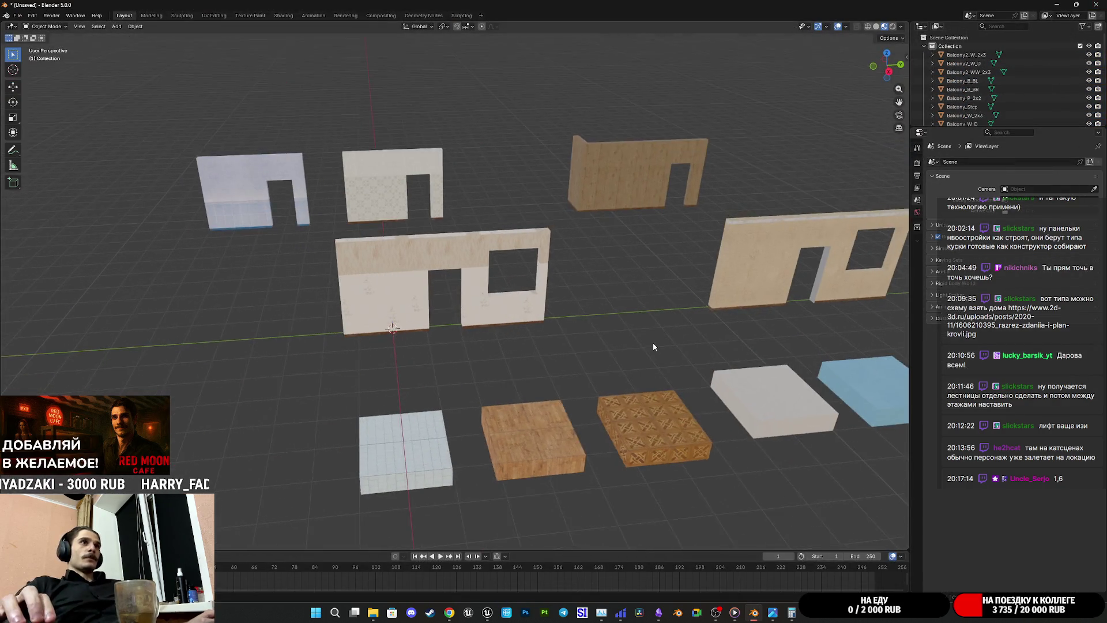
pyautogui.hotkey('ctrl', 's')
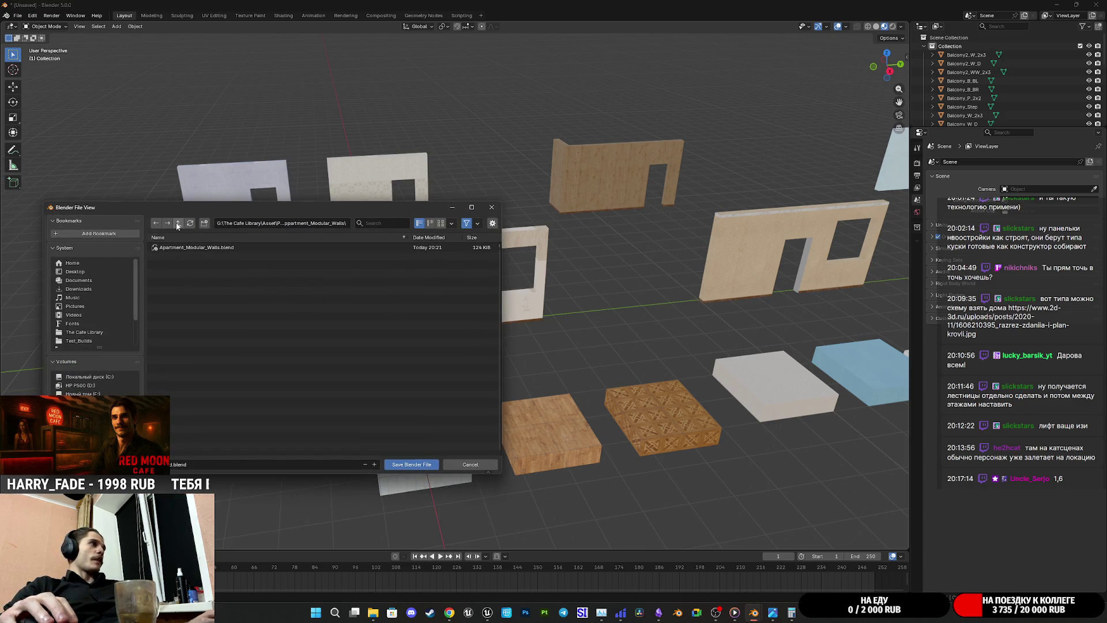
# Step: Reuse the Apartment_Modular_Walls file name, move up to the Porps_Asset folder, then switch to Obsidian
pyautogui.click(202, 249)
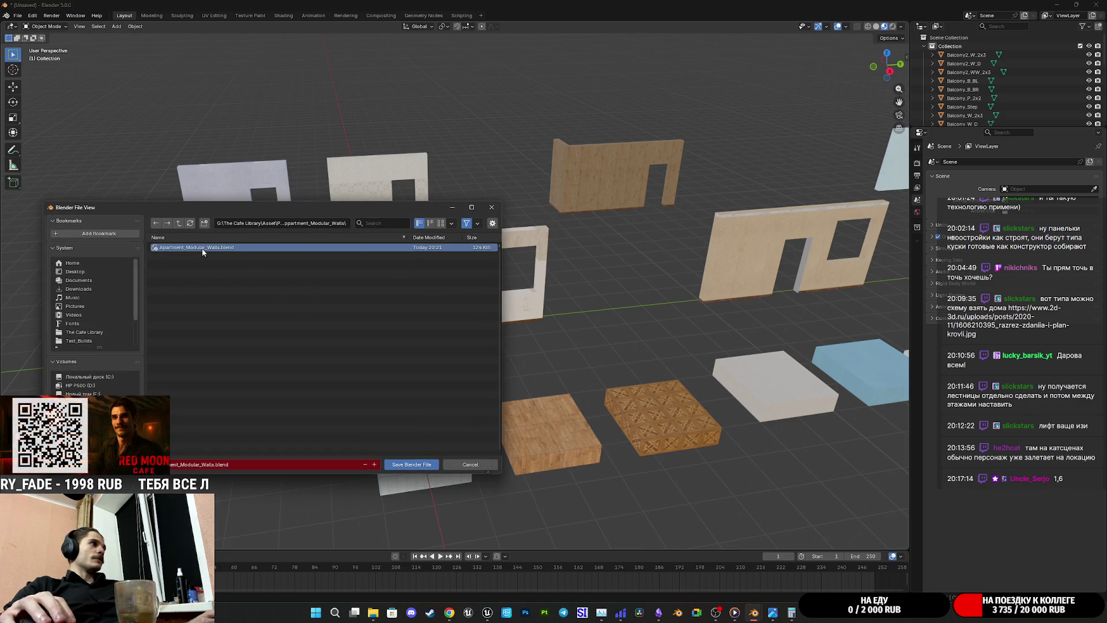
pyautogui.click(179, 224)
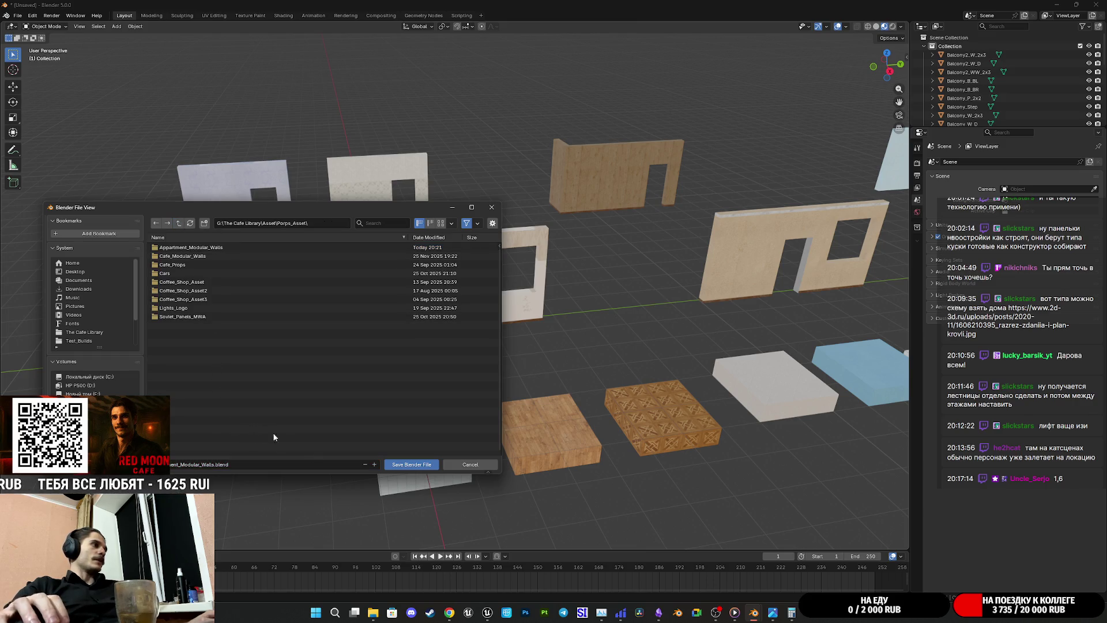
pyautogui.moveTo(620, 613)
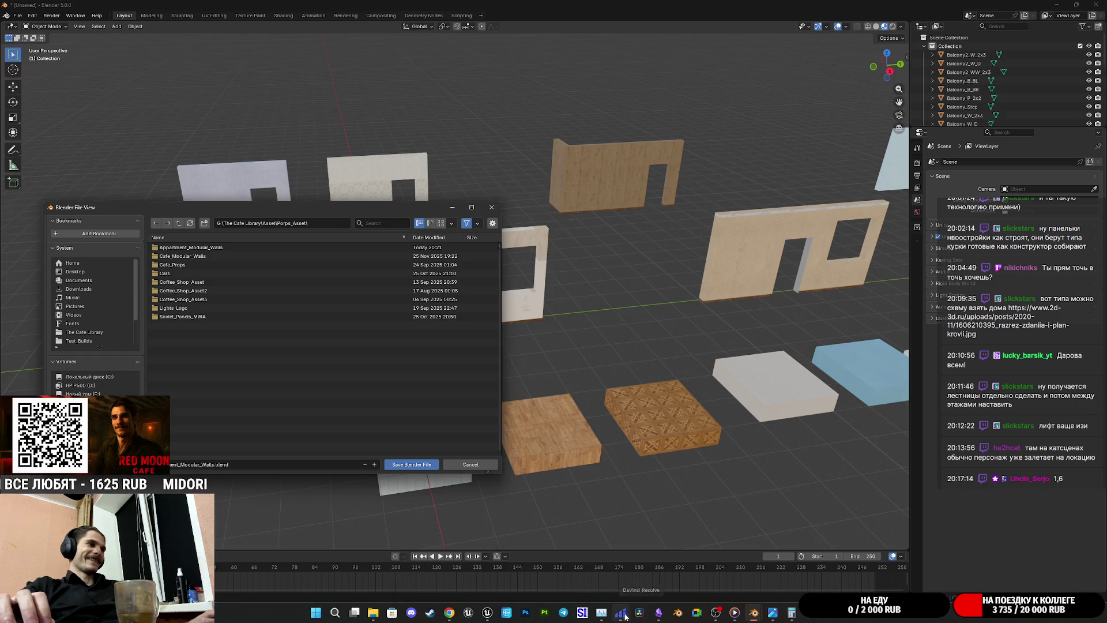
pyautogui.click(659, 612)
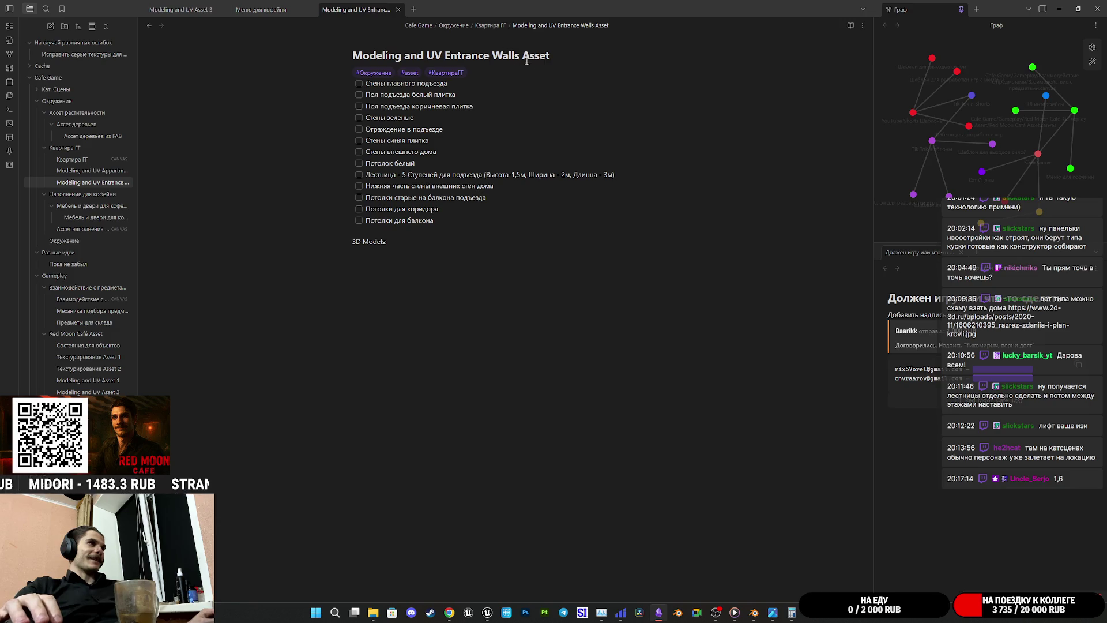
# Step: Select the words 'Entrance Walls' in the note title and bring Blender back up
pyautogui.moveTo(444, 55); pyautogui.dragTo(518, 55)
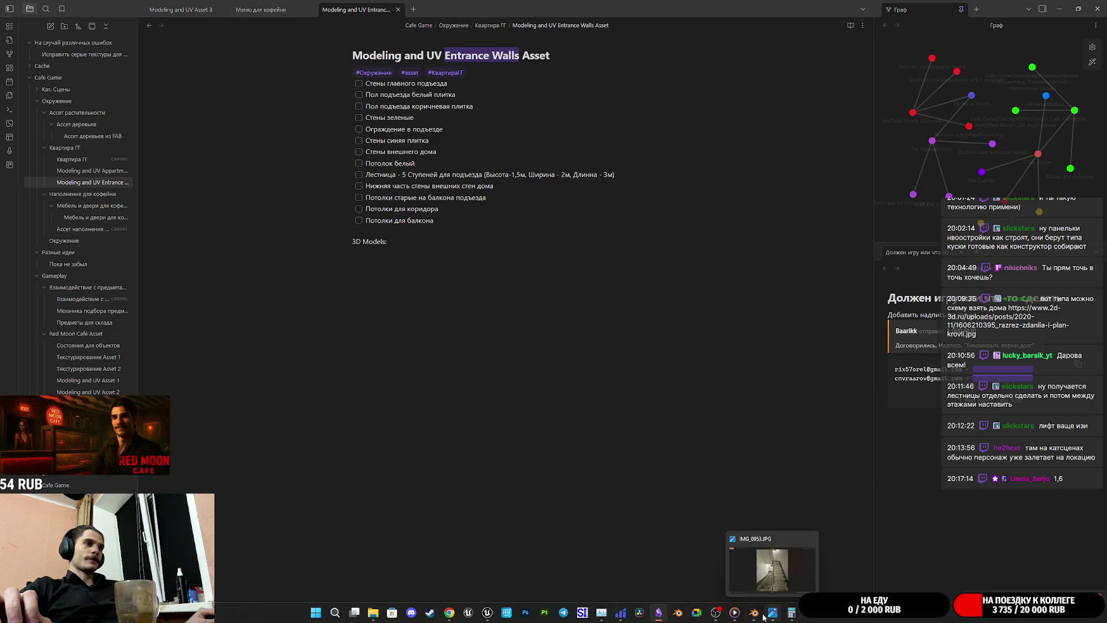
pyautogui.click(754, 613)
# Step: Create a new 'Entrance Walls' folder inside Porps_Asset in the save dialog
pyautogui.click(776, 571)
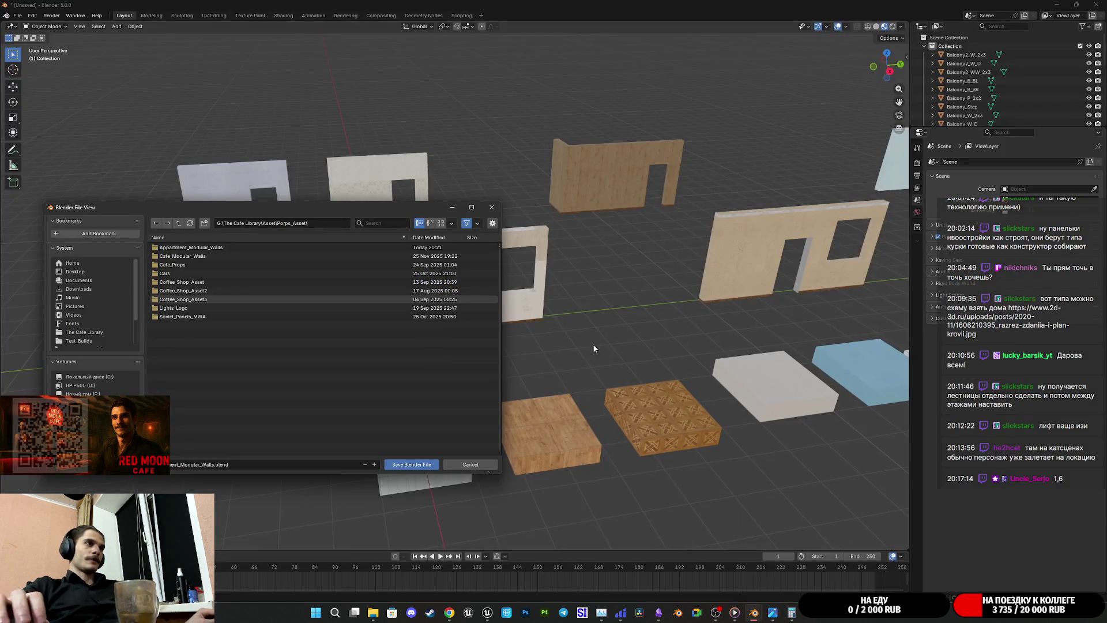
pyautogui.click(205, 223)
pyautogui.write('Entrance Walls')
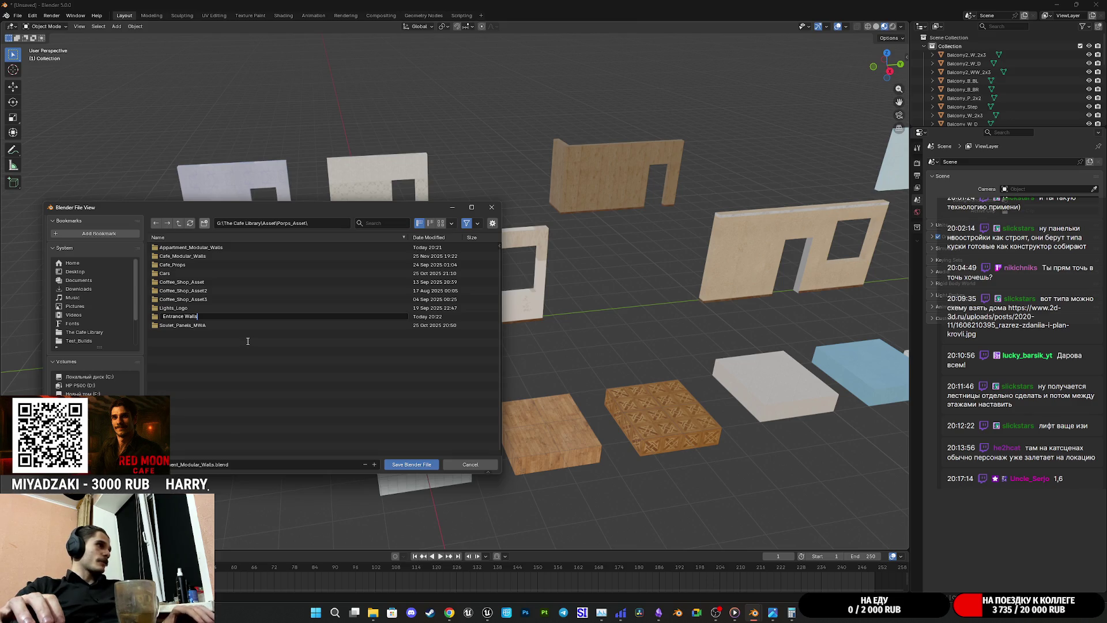
pyautogui.press('Return')
pyautogui.press('Return')
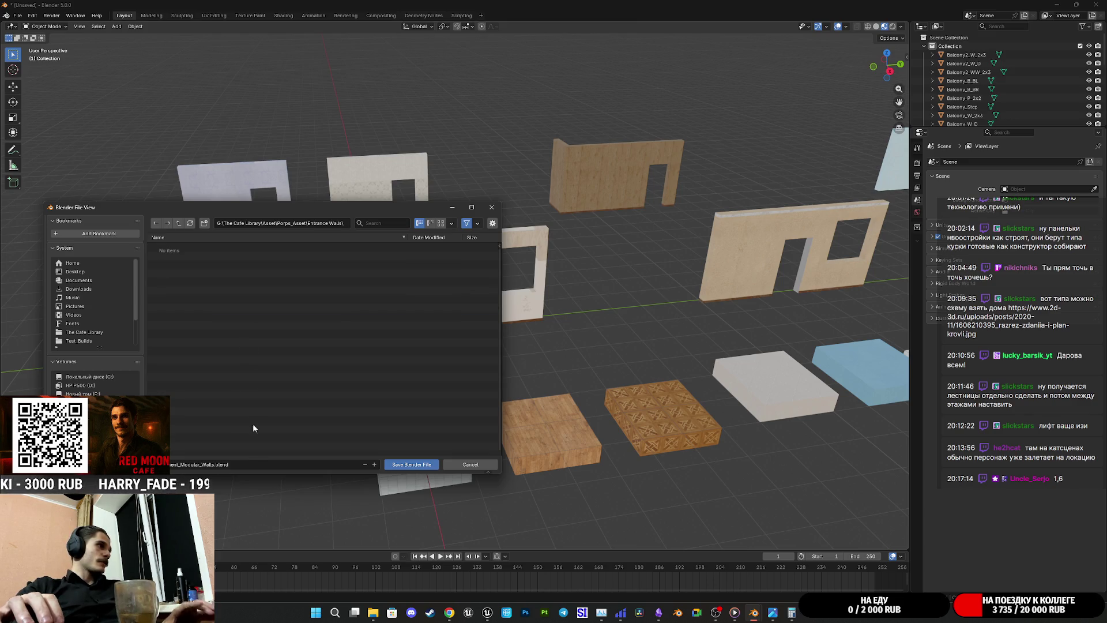
# Step: Rename the file to Entrance_Modular_Walls.blend and save it in that folder
pyautogui.click(209, 466)
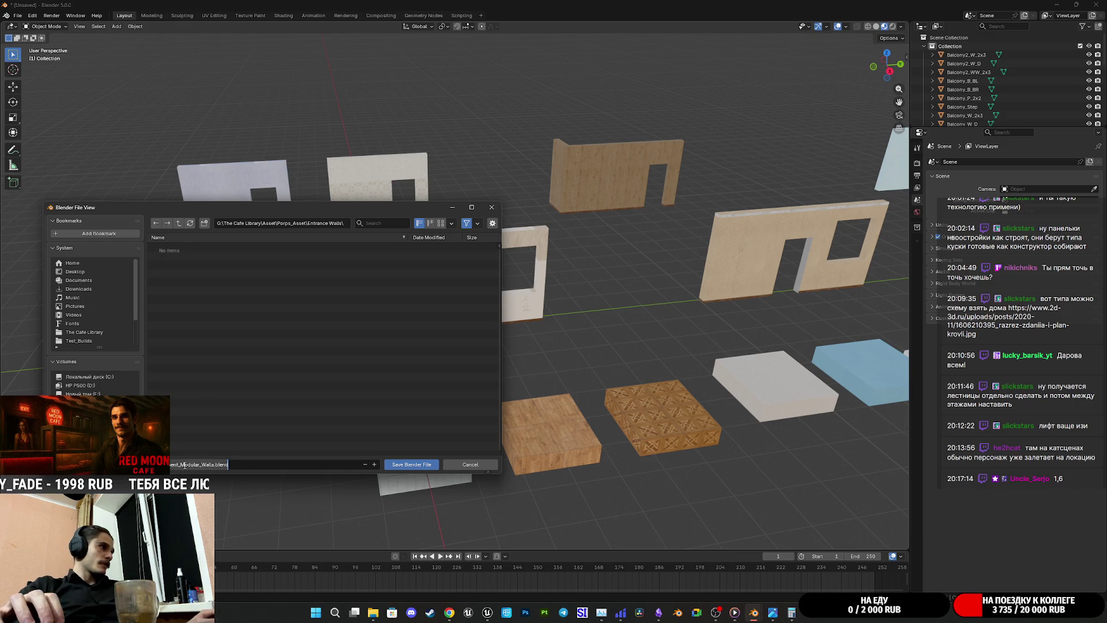
pyautogui.press('Return')
pyautogui.click(209, 465)
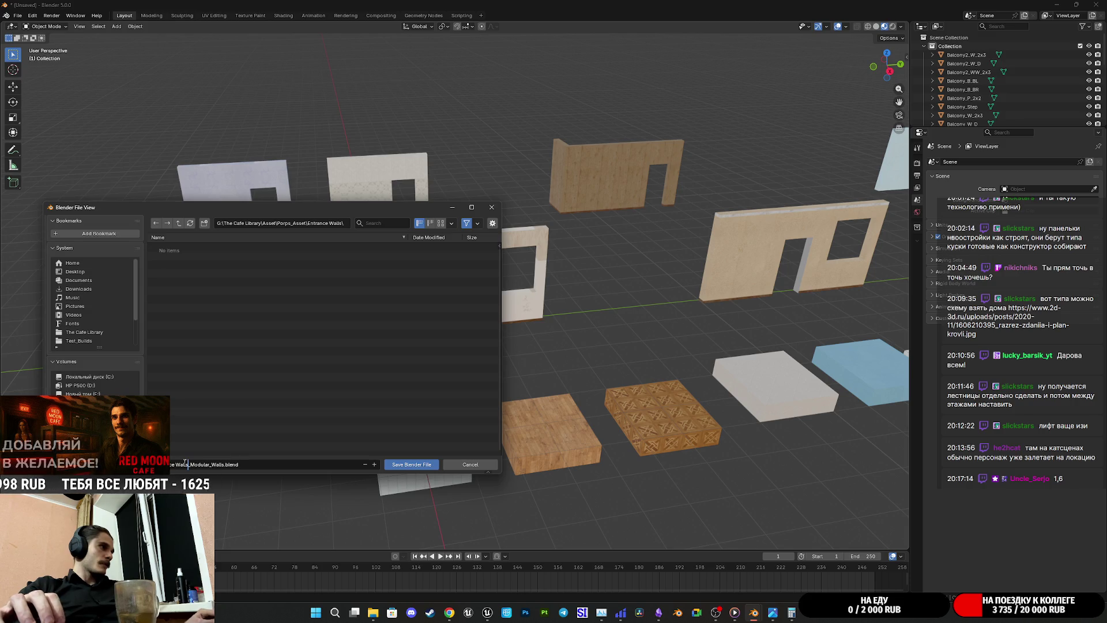
pyautogui.write('Entrance Walls')
pyautogui.press('BackSpace')
pyautogui.press('BackSpace')
pyautogui.press('BackSpace')
pyautogui.press('BackSpace')
pyautogui.press('BackSpace')
pyautogui.press('BackSpace')
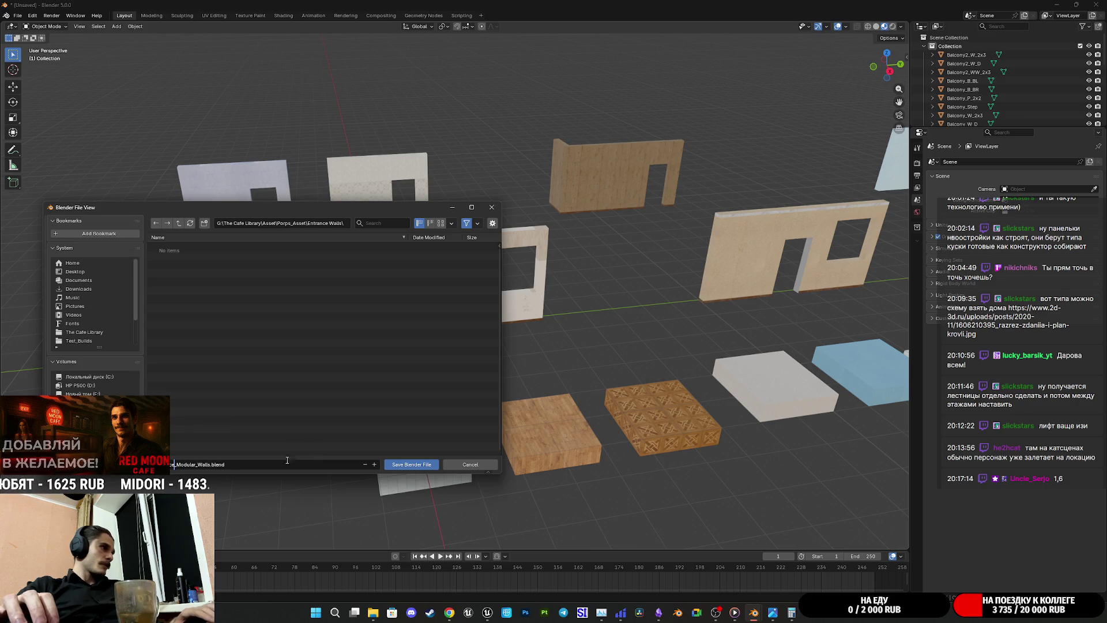
pyautogui.click(411, 464)
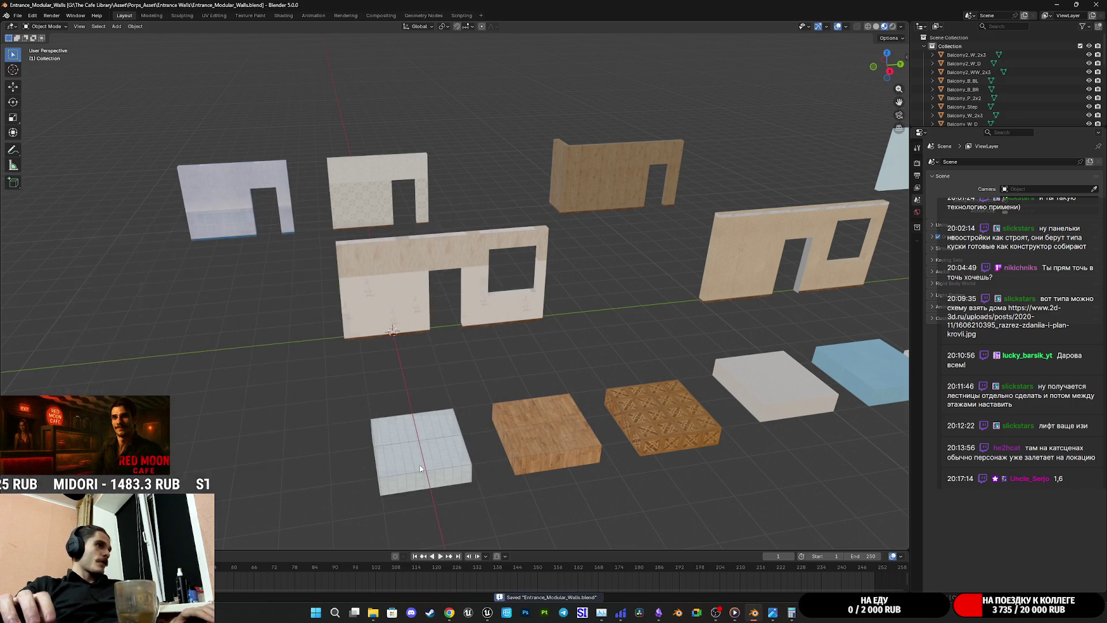
# Step: Orbit to the teal and white walls, select Balcony_WW_2x3, and save the file with Ctrl+S
pyautogui.moveTo(533, 349); pyautogui.dragTo(548, 341, button='middle')
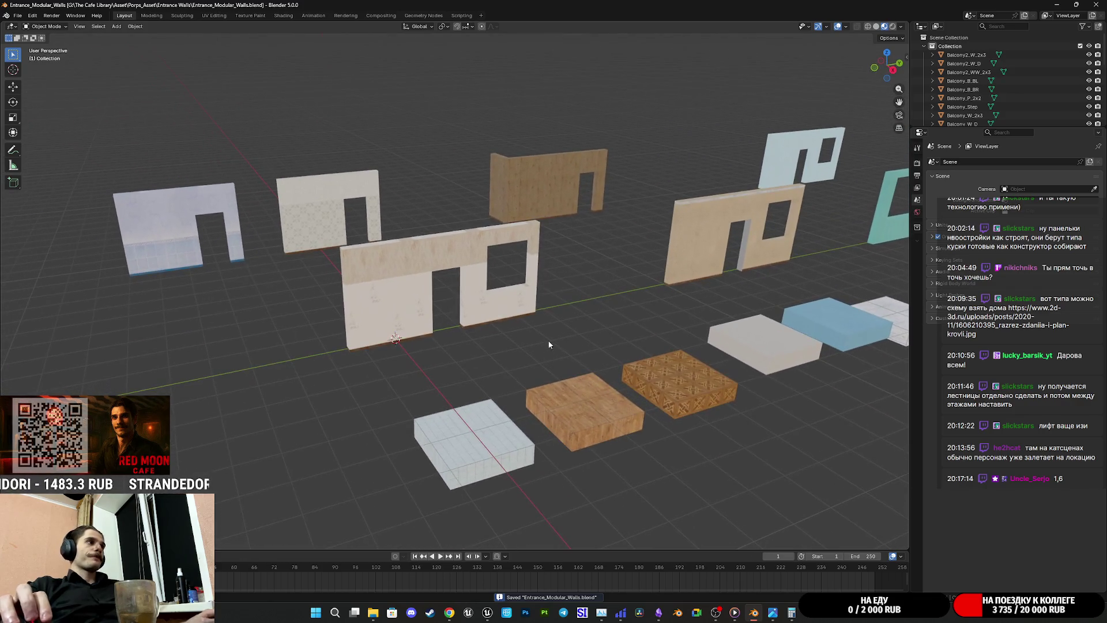
pyautogui.scroll(3, 478, 376)
pyautogui.moveTo(478, 379); pyautogui.dragTo(517, 359, button='middle')
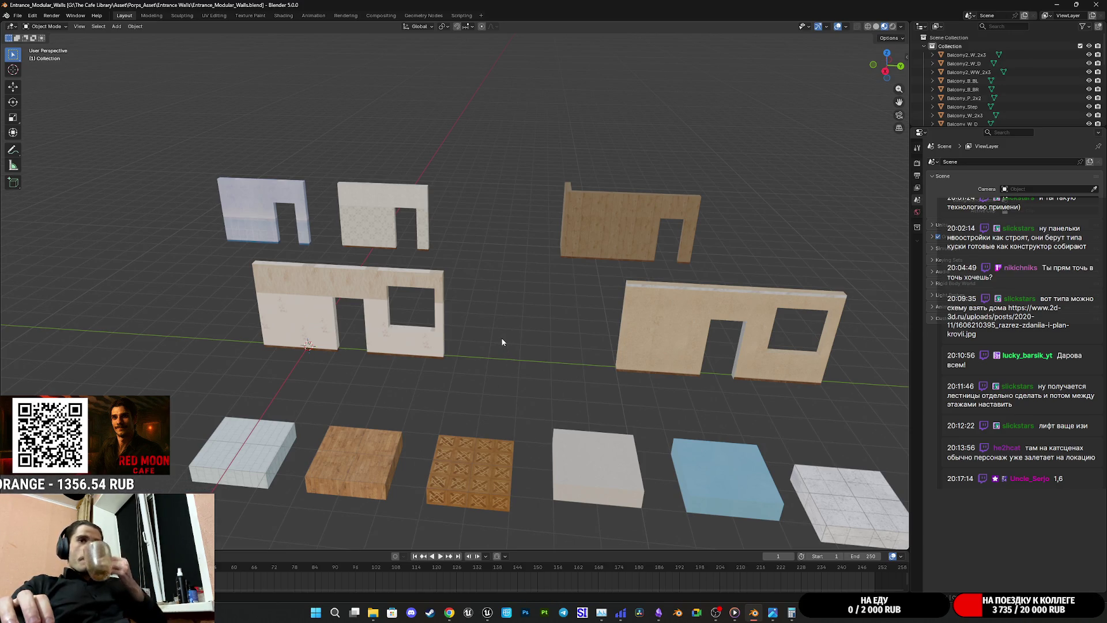
pyautogui.moveTo(501, 340)
pyautogui.mouseDown(button='middle')
pyautogui.moveTo(497, 352)
pyautogui.moveTo(427, 349)
pyautogui.mouseUp(button='middle')
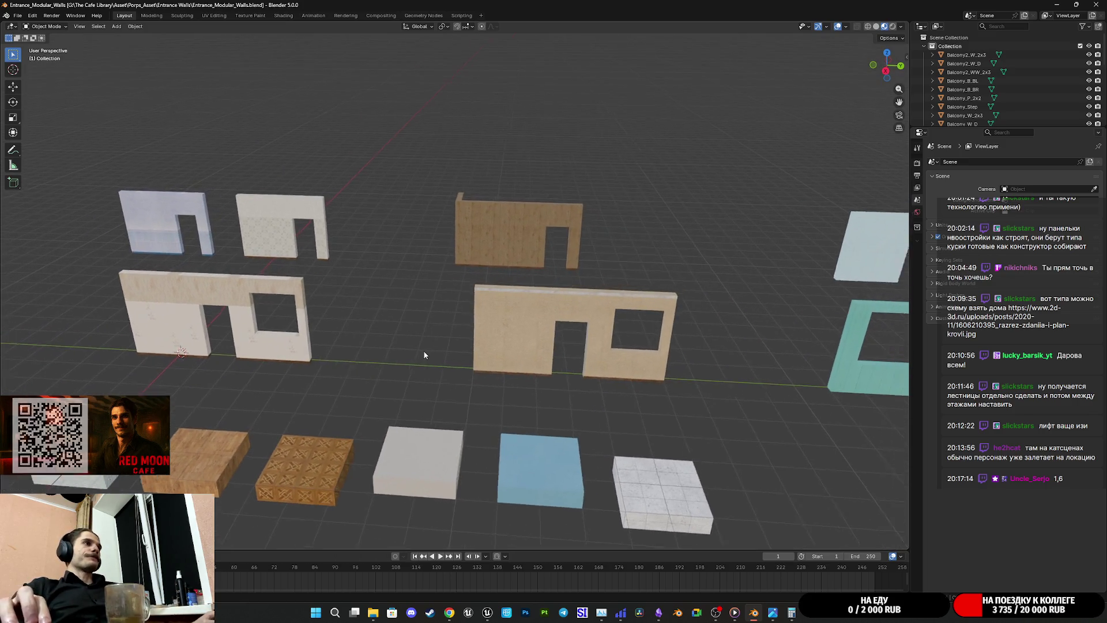
pyautogui.scroll(4, 524, 373)
pyautogui.moveTo(657, 395); pyautogui.dragTo(769, 306, button='middle')
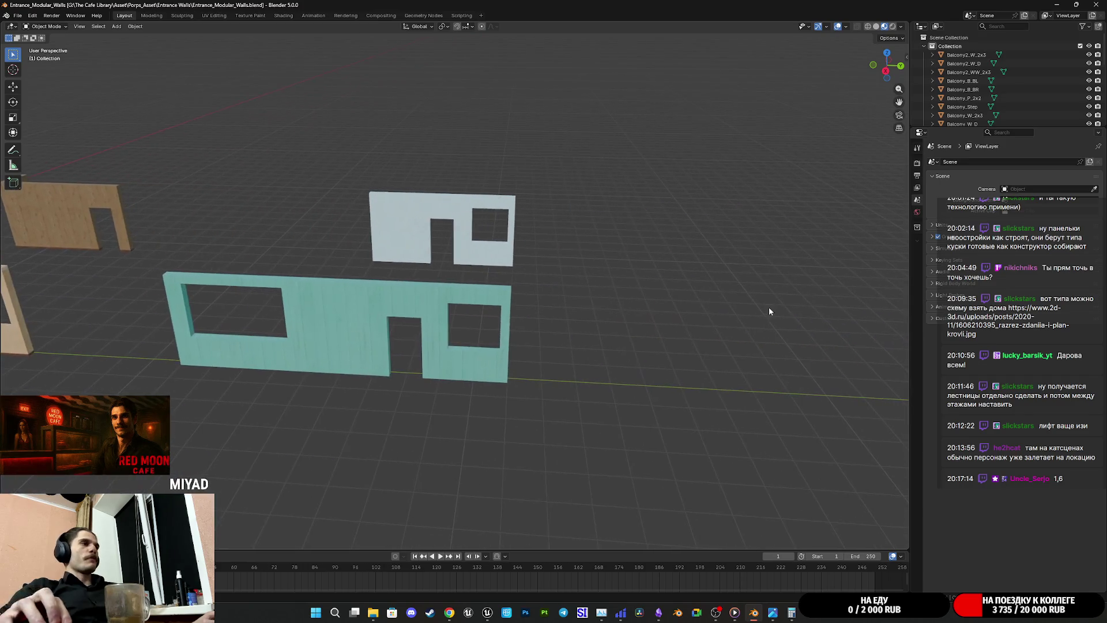
pyautogui.click(469, 376)
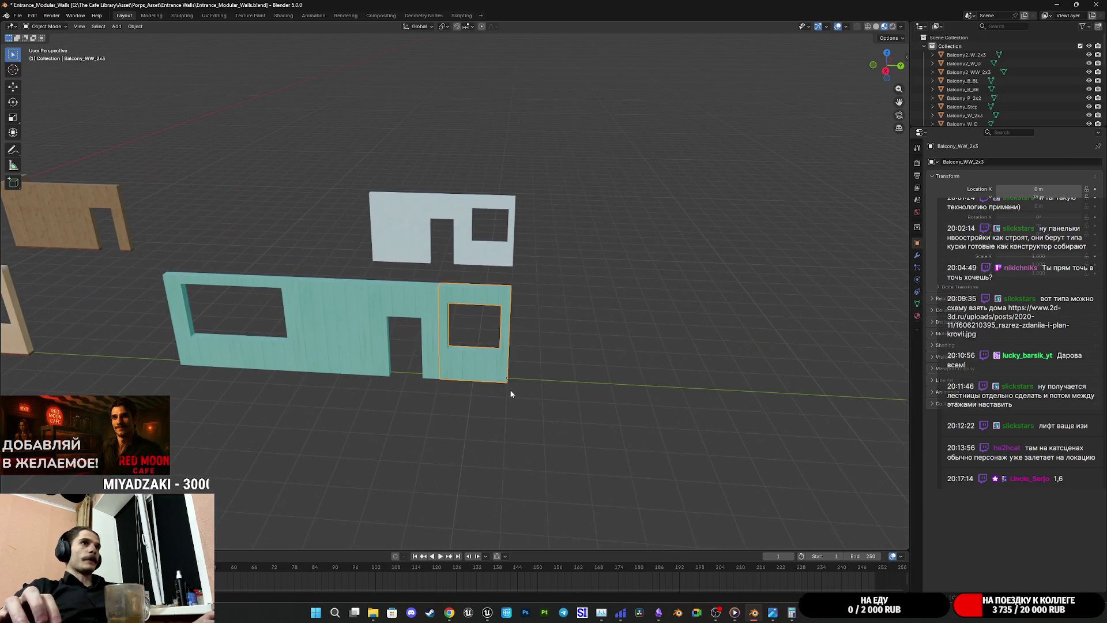
pyautogui.scroll(3, 510, 390)
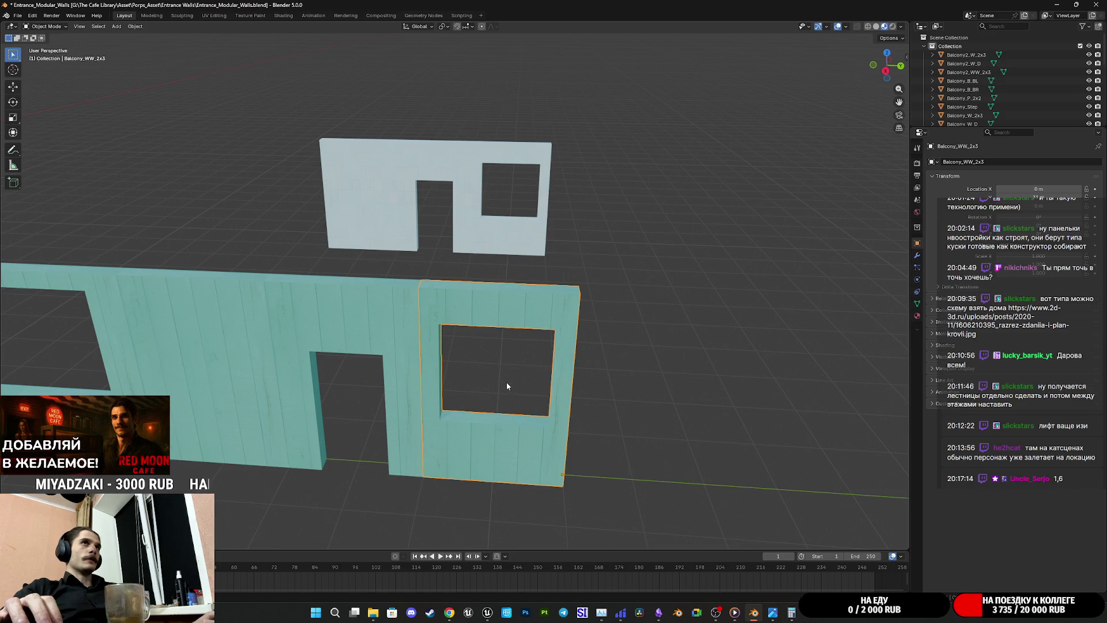
pyautogui.moveTo(450, 414); pyautogui.dragTo(522, 326, button='middle')
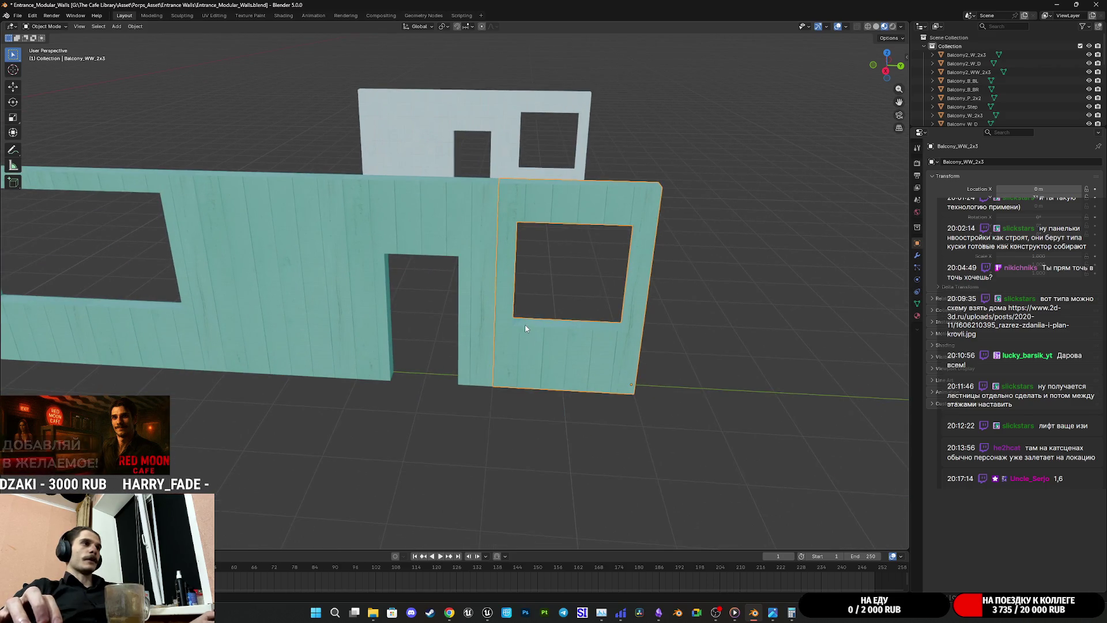
pyautogui.hotkey('ctrl', 's')
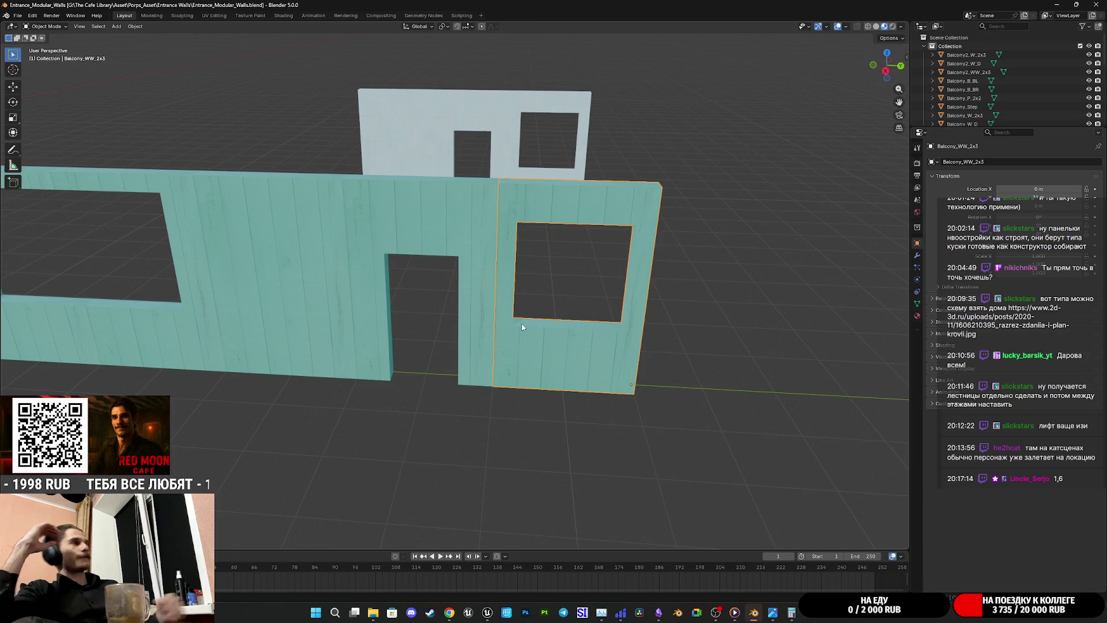
pyautogui.scroll(-3, 368, 289)
pyautogui.scroll(-2, 367, 289)
# Step: Pan across the remaining wall pieces and save Entrance_Modular_Walls.blend again
pyautogui.keyDown('shift'); pyautogui.moveTo(368, 290); pyautogui.dragTo(586, 302, button='middle'); pyautogui.keyUp('shift')
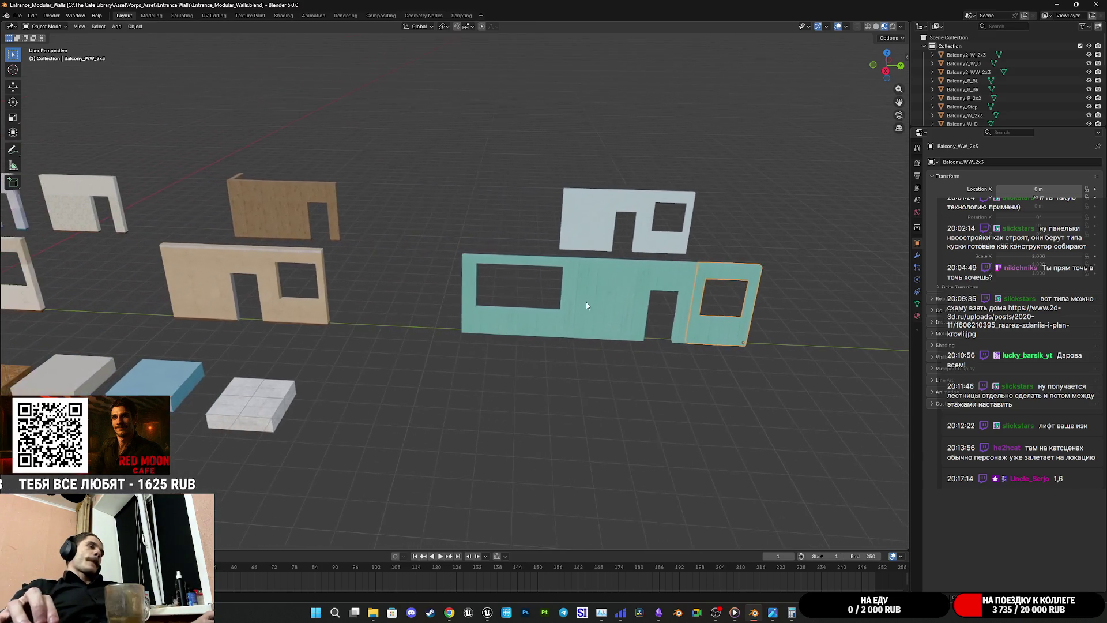
pyautogui.scroll(4, 550, 329)
pyautogui.keyDown('shift'); pyautogui.moveTo(623, 360); pyautogui.dragTo(427, 344, button='middle'); pyautogui.keyUp('shift')
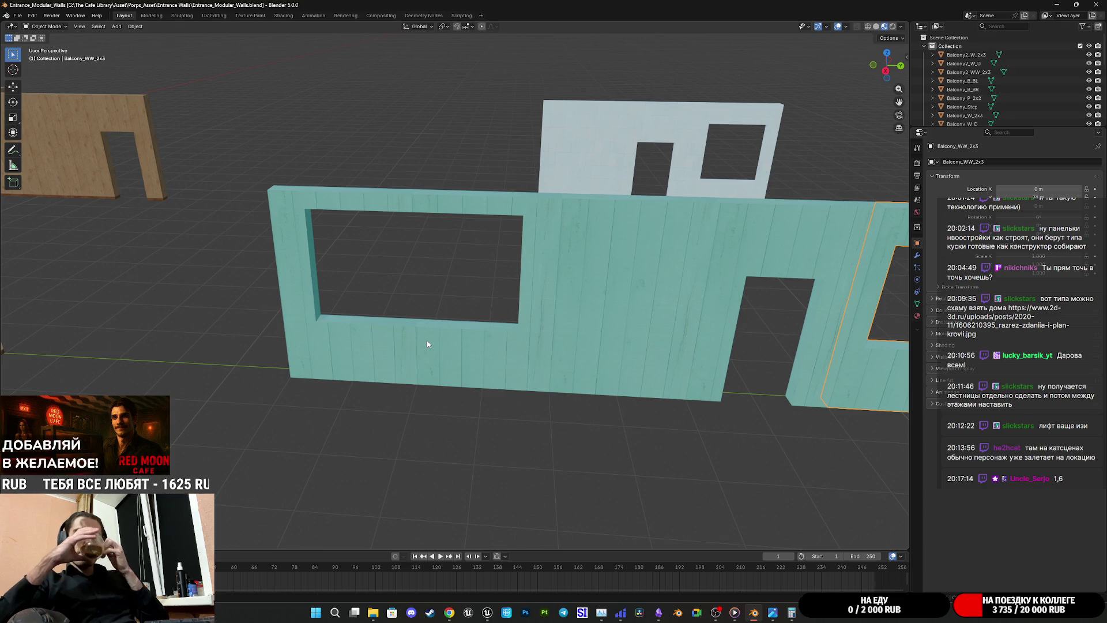
pyautogui.scroll(-2, 436, 328)
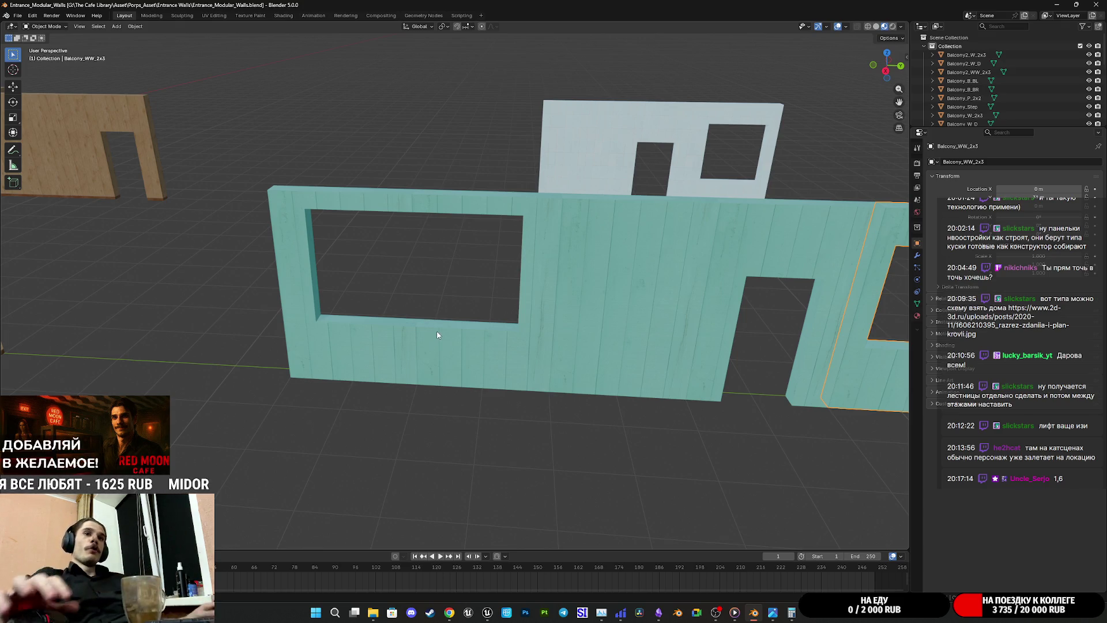
pyautogui.scroll(-2, 744, 316)
pyautogui.scroll(1, 677, 327)
pyautogui.scroll(-2, 678, 327)
pyautogui.moveTo(589, 341)
pyautogui.mouseDown(button='middle')
pyautogui.moveTo(514, 332)
pyautogui.moveTo(591, 346)
pyautogui.mouseUp(button='middle')
pyautogui.scroll(3, 569, 340)
pyautogui.hotkey('ctrl', 's')
pyautogui.scroll(2, 715, 326)
pyautogui.moveTo(715, 325); pyautogui.dragTo(753, 319, button='middle')
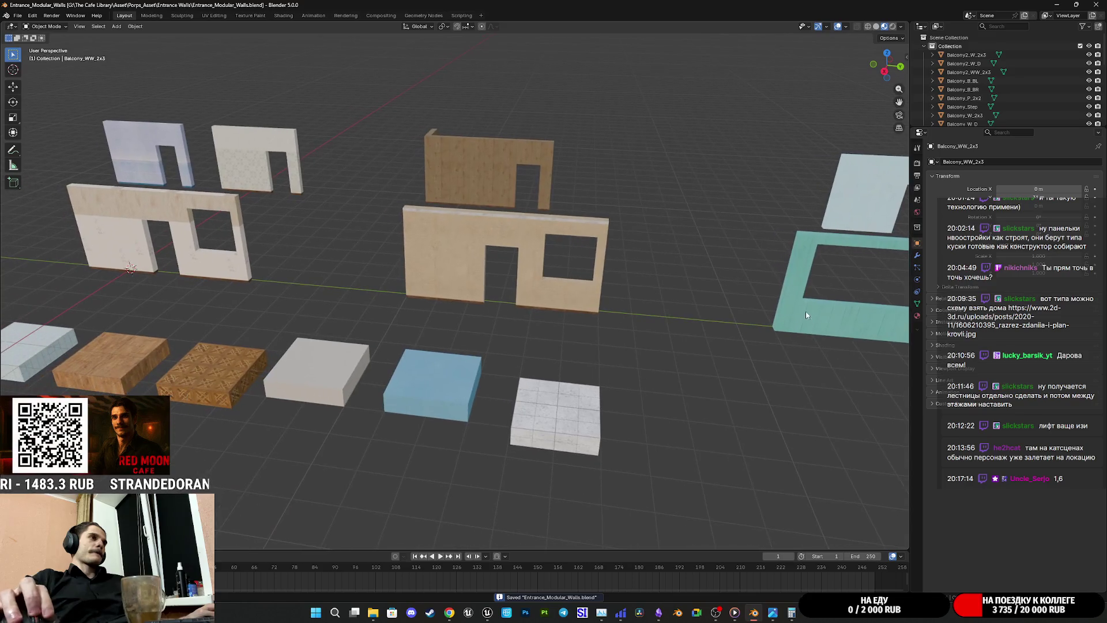
pyautogui.click(918, 317)
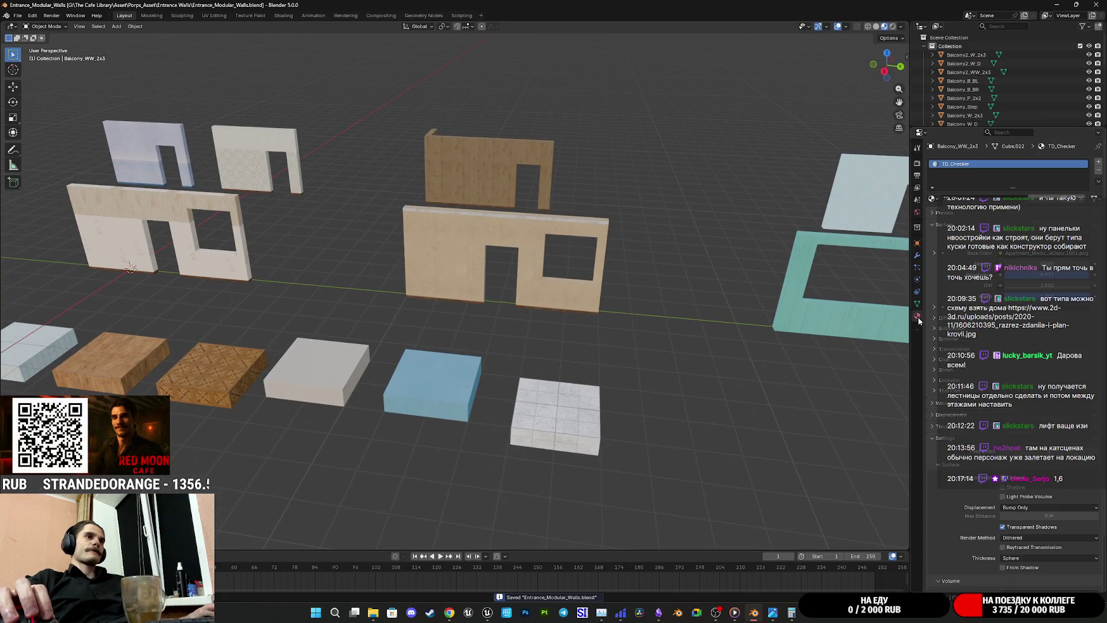
pyautogui.click(932, 199)
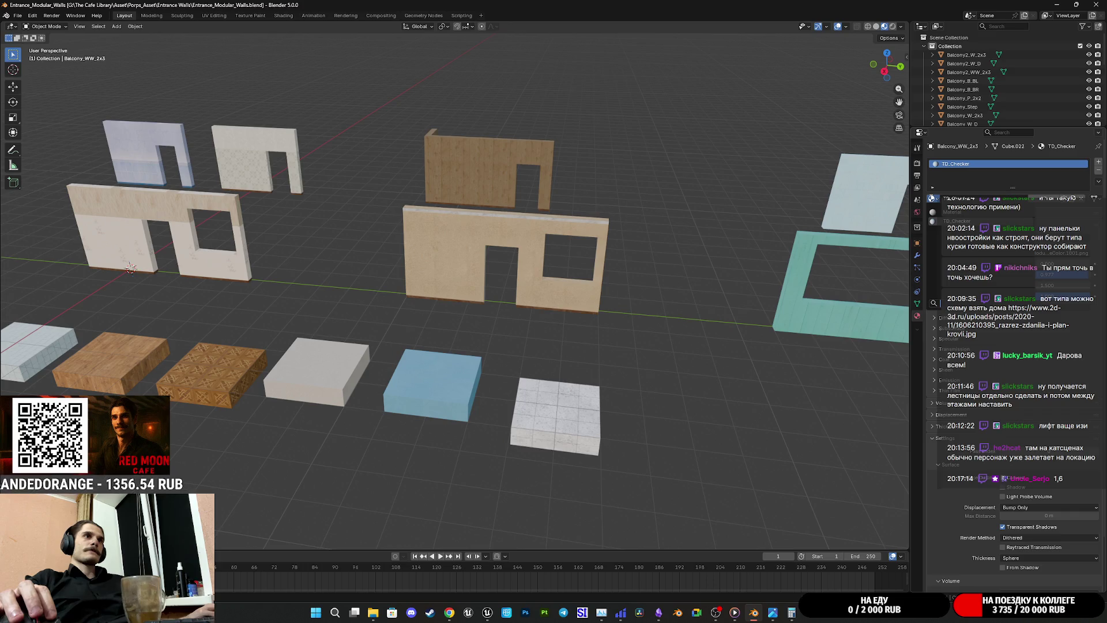
pyautogui.click(931, 201)
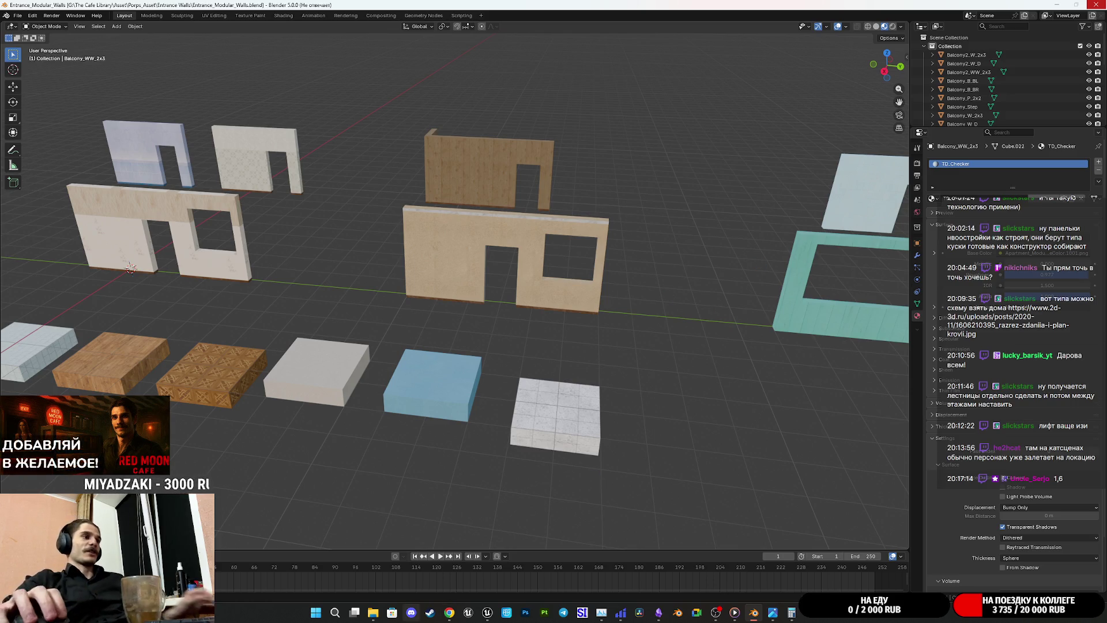
pyautogui.click(449, 614)
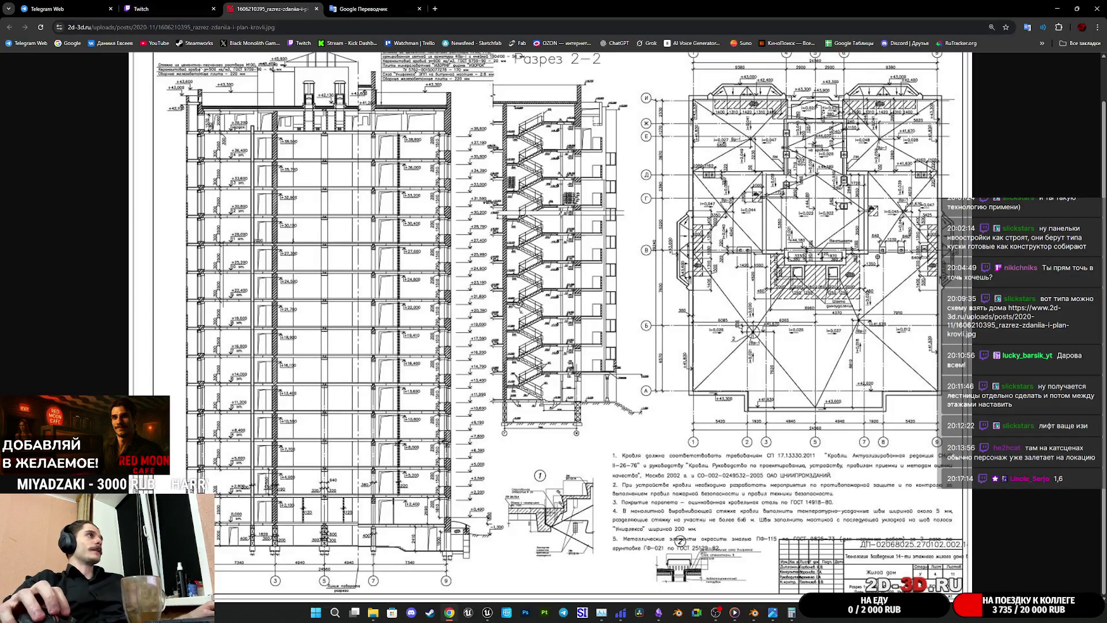
# Step: Check the Twitch stream manager and tray icons, then minimize Chrome to return to Blender
pyautogui.click(162, 5)
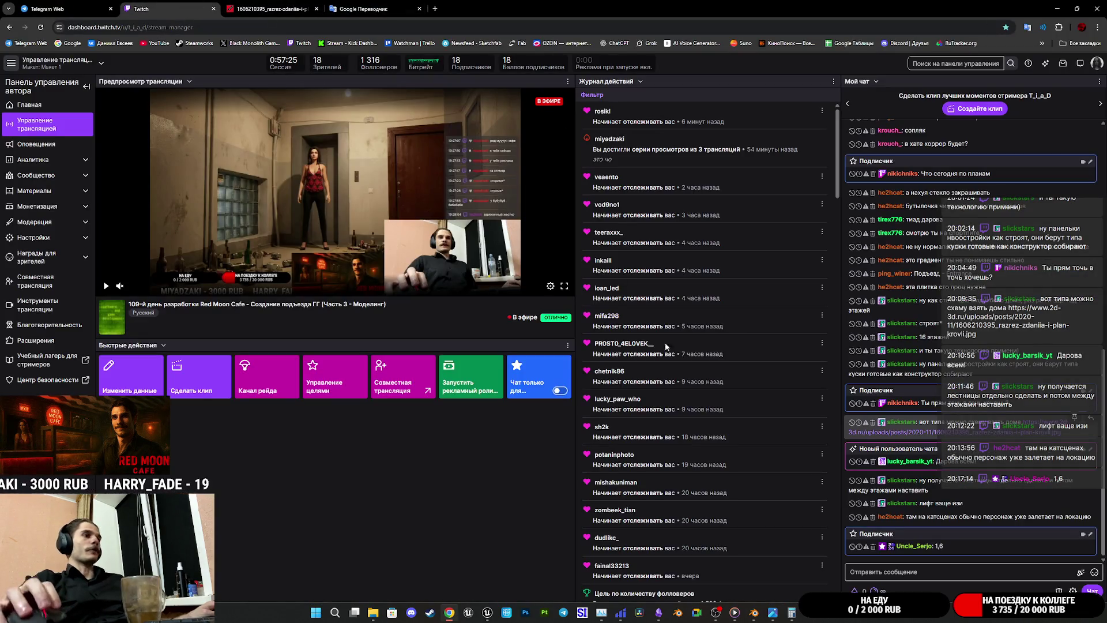
pyautogui.click(998, 616)
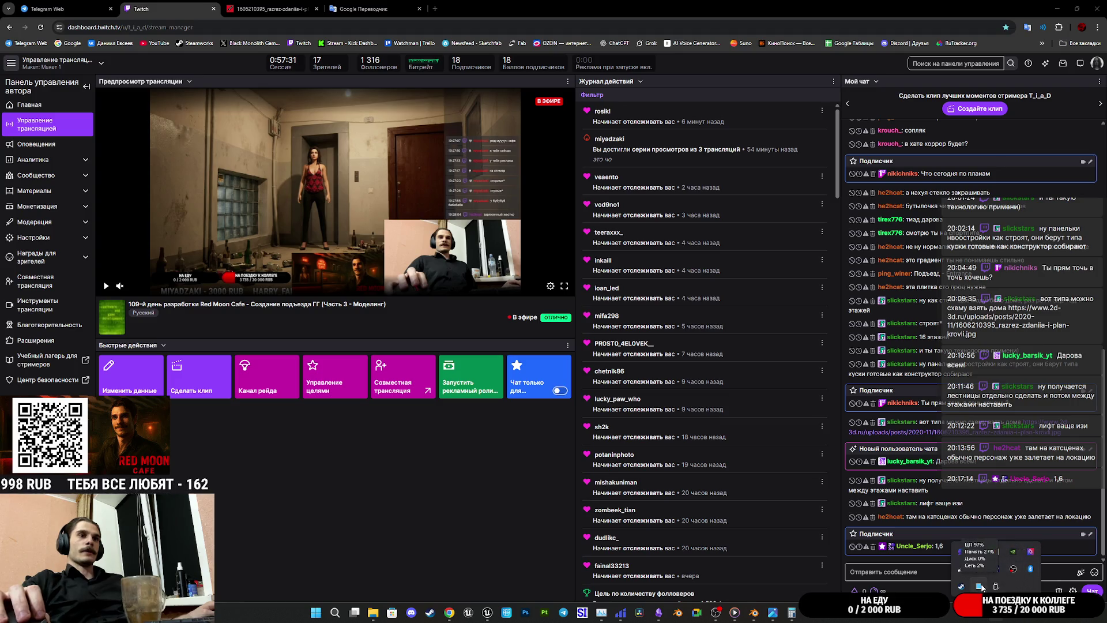
pyautogui.doubleClick(554, 12)
pyautogui.press('super+Down')
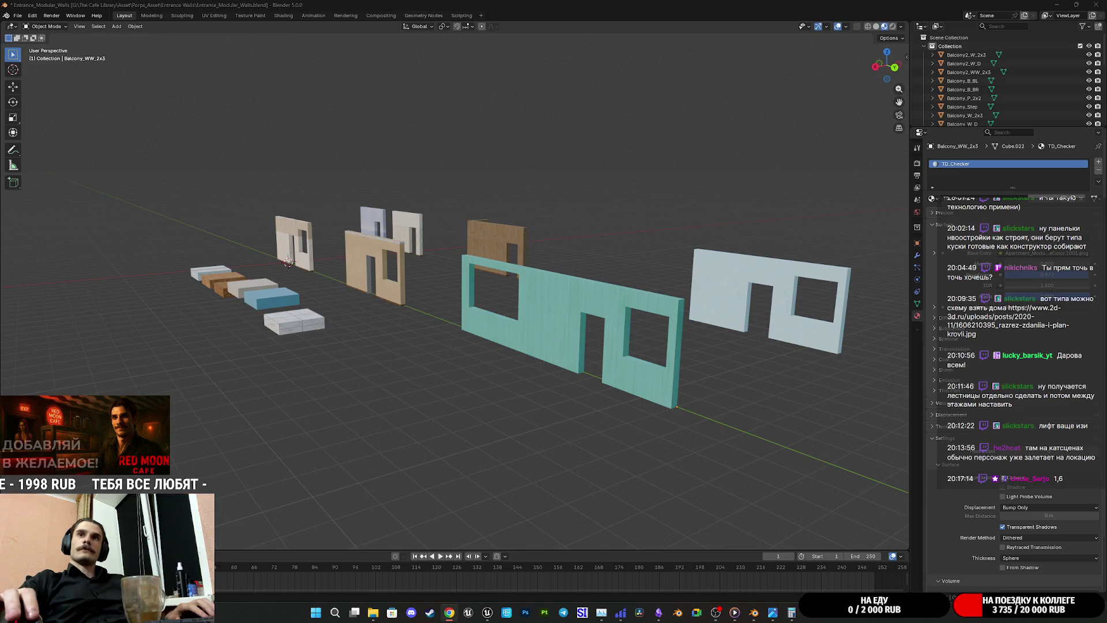
# Step: Maximize the YouTube window, switch the player to theater mode, then switch to Obsidian
pyautogui.moveTo(1103, 158); pyautogui.dragTo(629, 104)
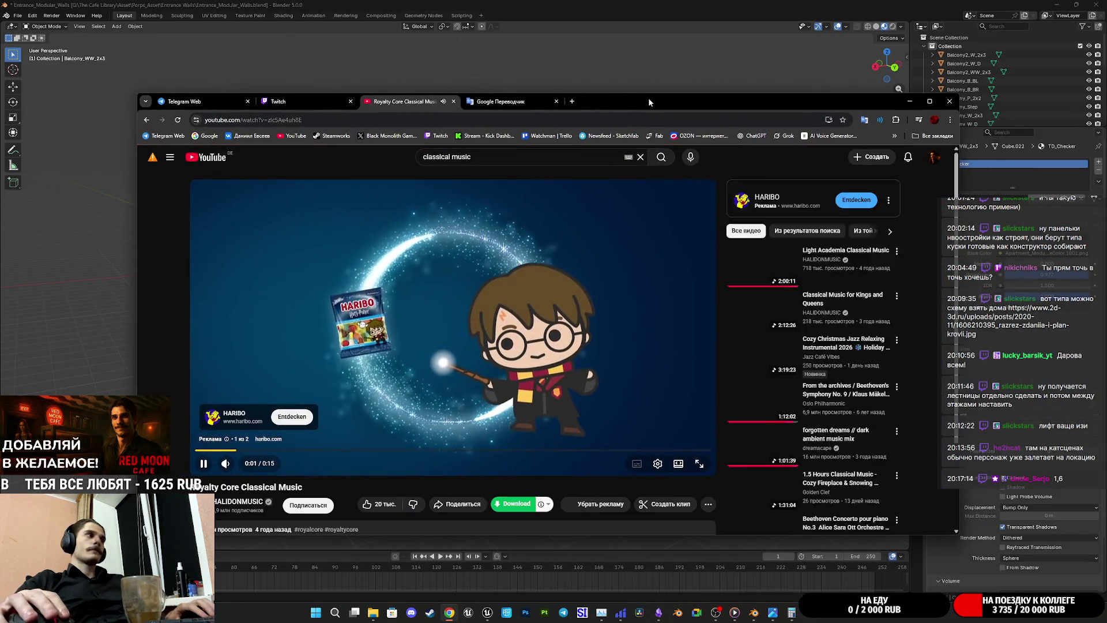
pyautogui.doubleClick(649, 97)
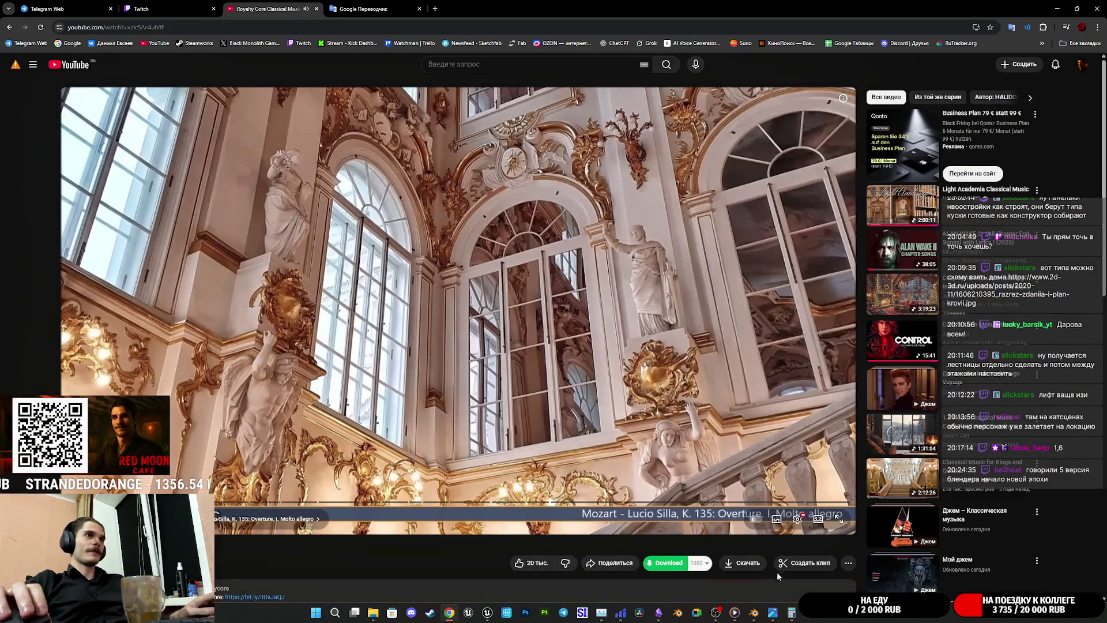
pyautogui.click(819, 518)
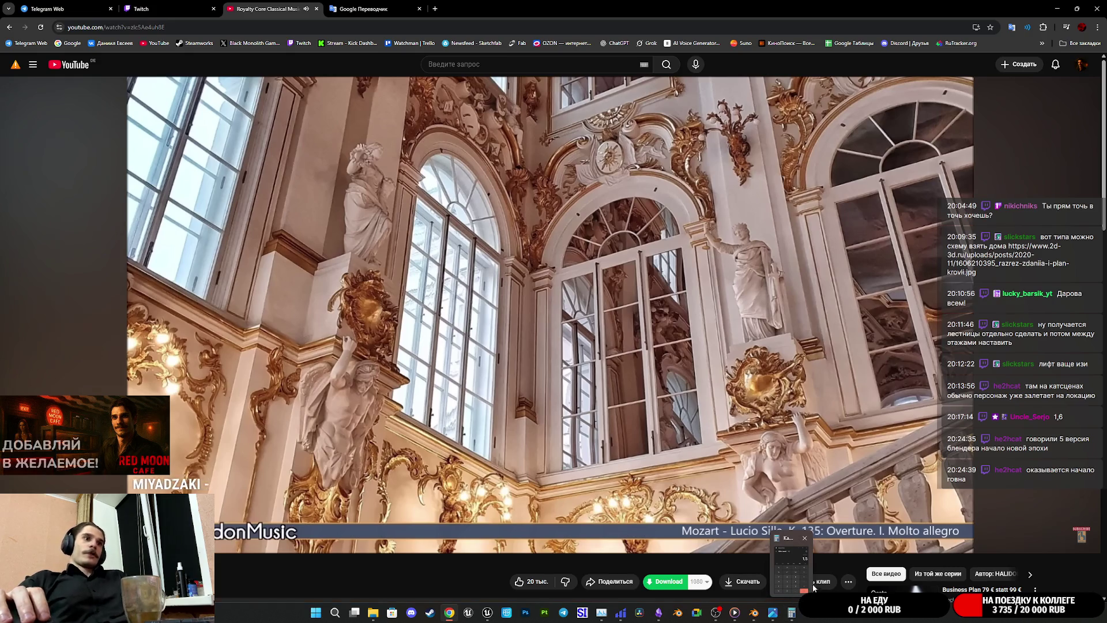
pyautogui.moveTo(658, 613)
pyautogui.moveTo(773, 612)
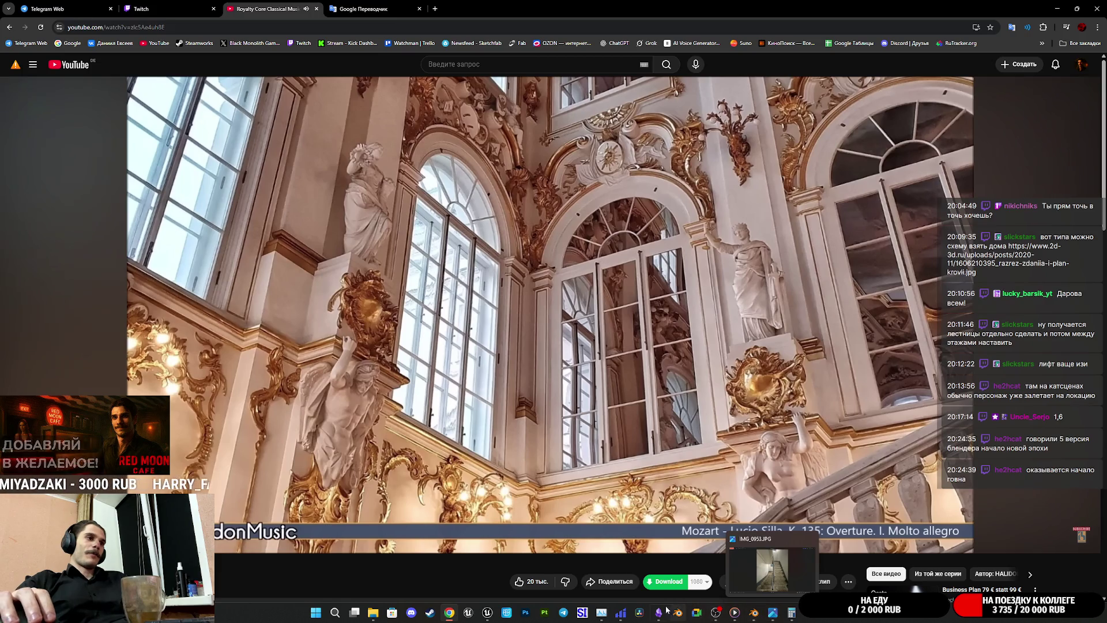
pyautogui.click(658, 612)
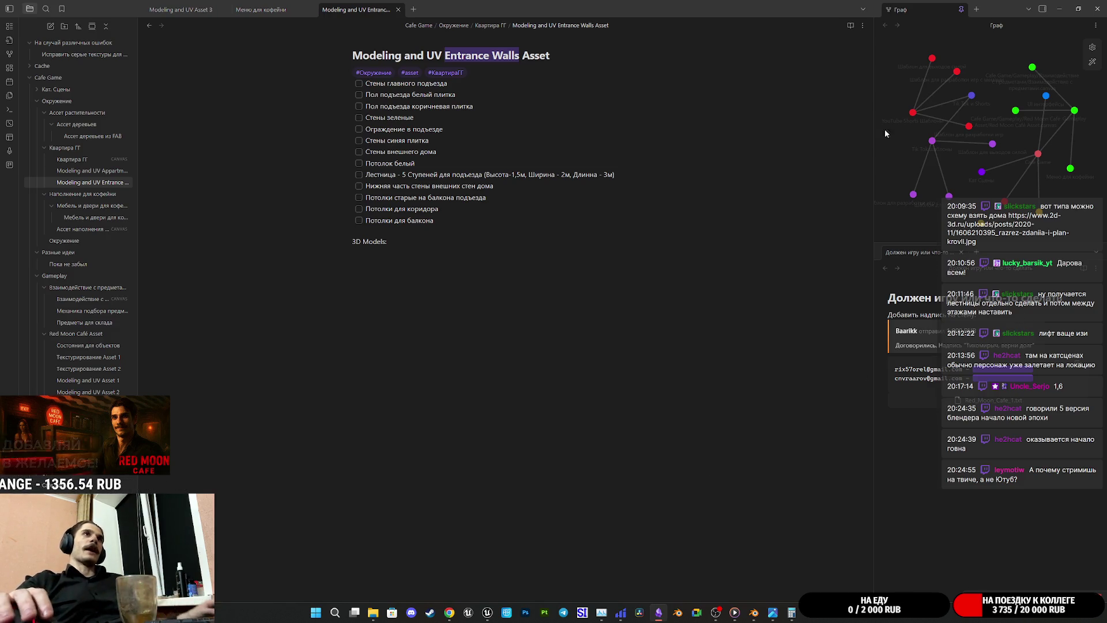
# Step: Delete the last two ceiling checklist items from the Entrance Walls note, then return to Chrome
pyautogui.click(566, 454)
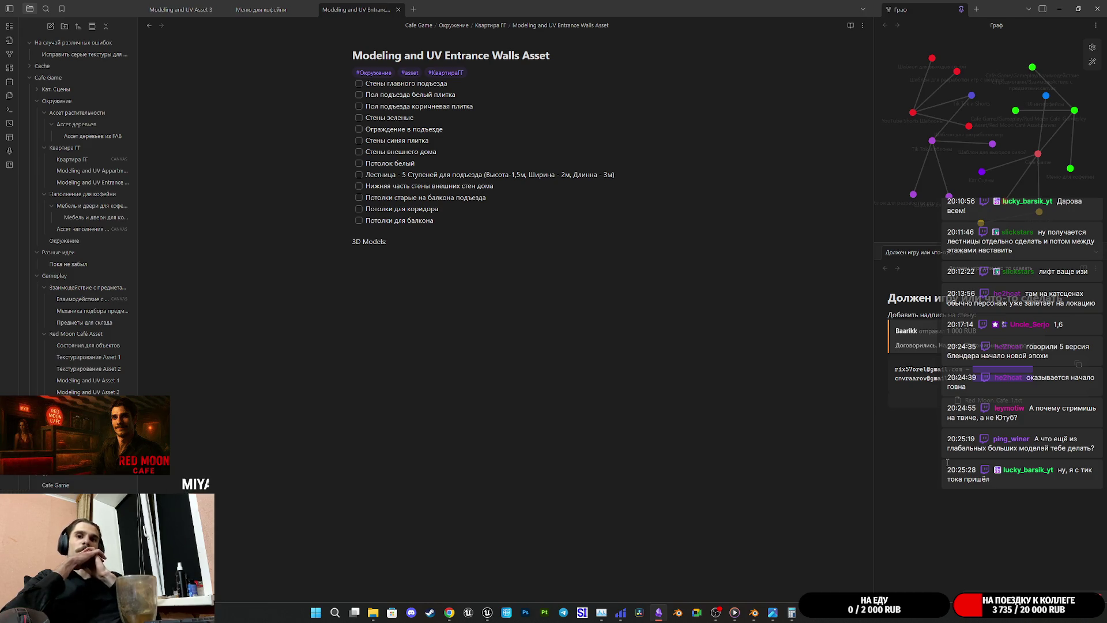
pyautogui.click(542, 298)
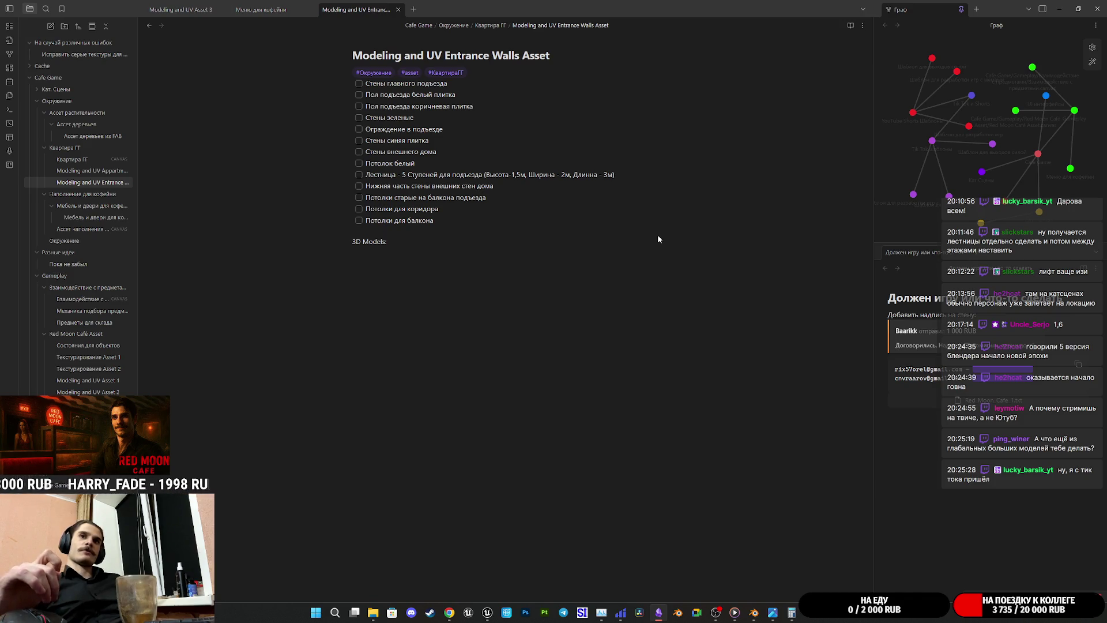
pyautogui.write(':')
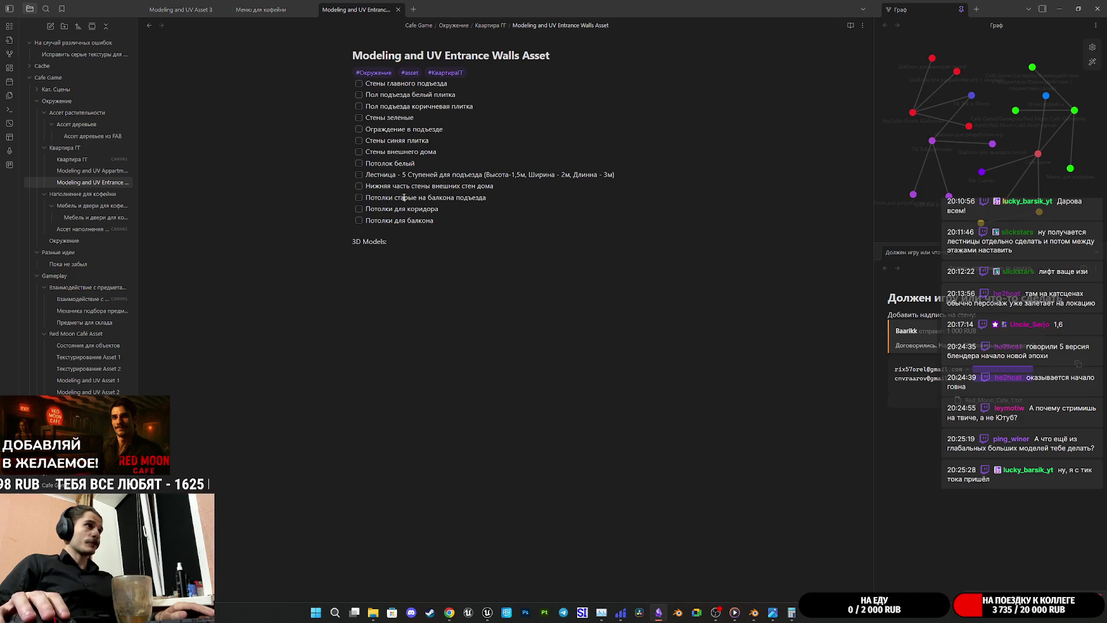
pyautogui.moveTo(443, 219); pyautogui.dragTo(363, 208)
pyautogui.press('BackSpace')
pyautogui.press('BackSpace')
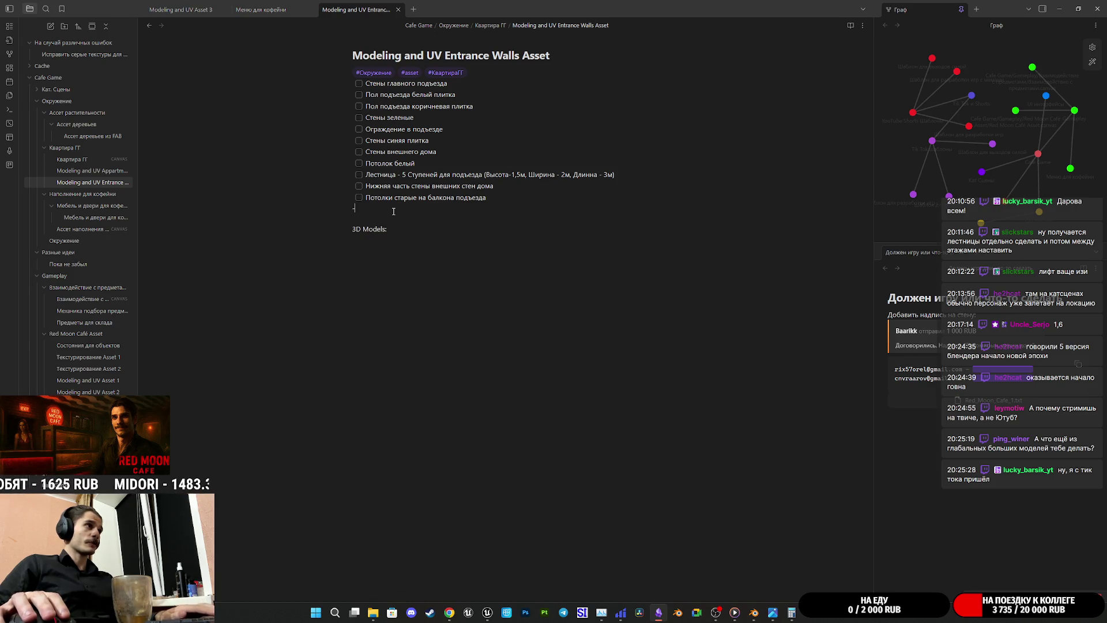
pyautogui.press('BackSpace')
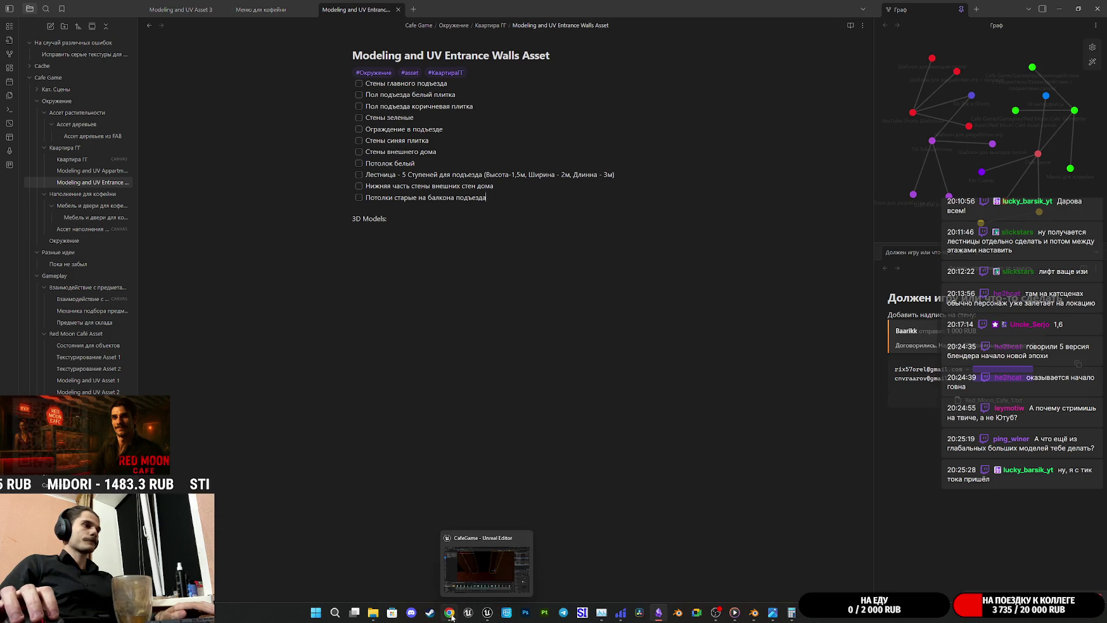
pyautogui.click(487, 613)
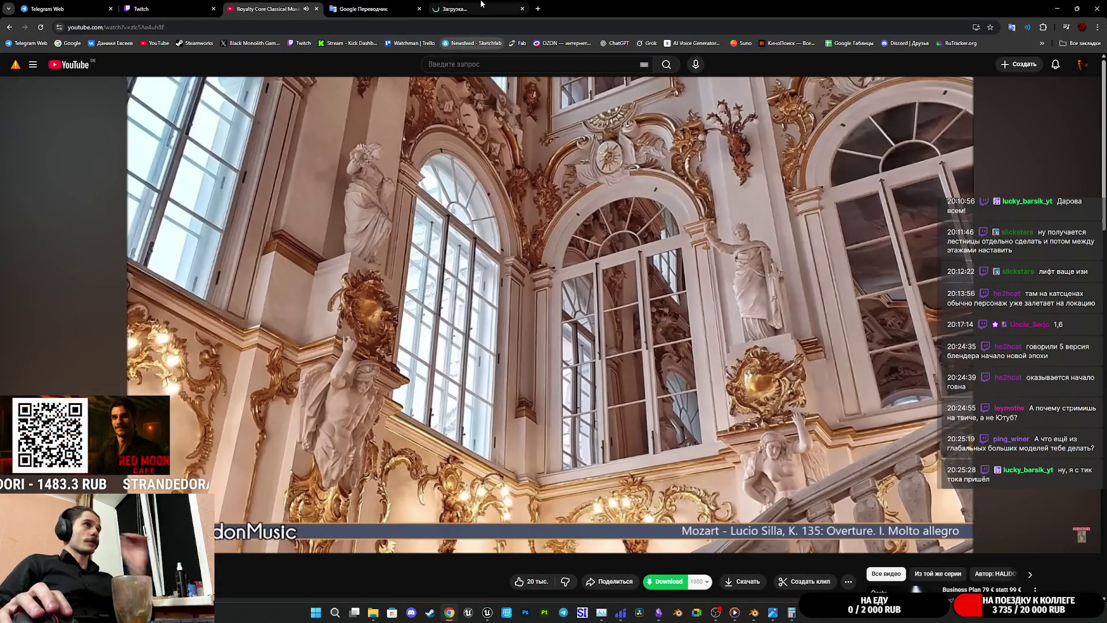
# Step: Search Sketchfab for 'Bus Stop russian', dismissing the spelling suggestions for 'rusian'
pyautogui.click(481, 7)
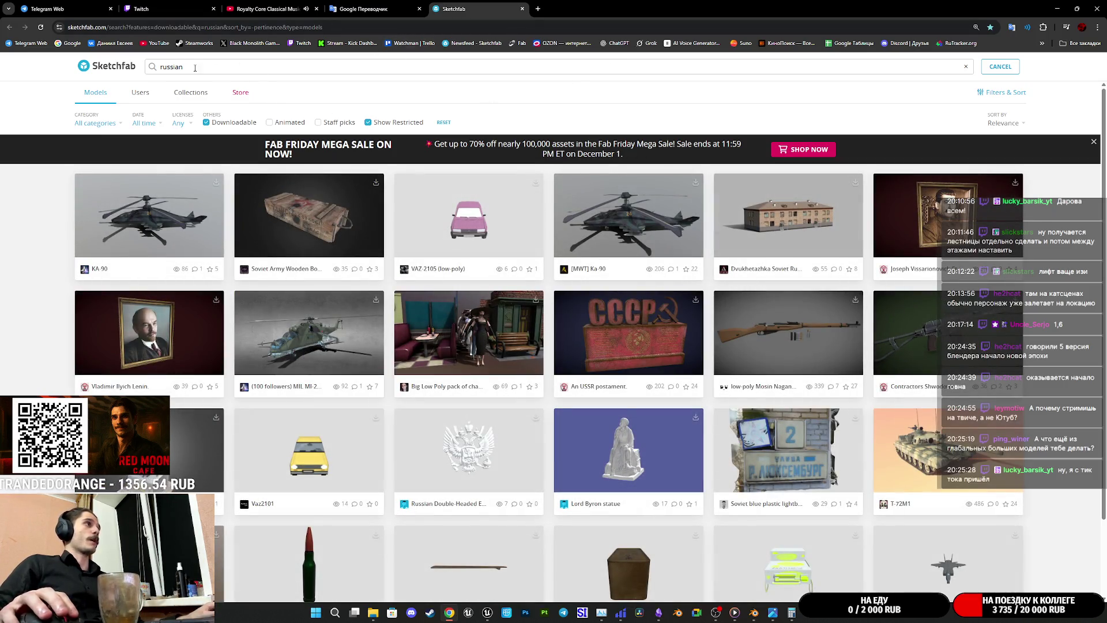
pyautogui.write('Bus')
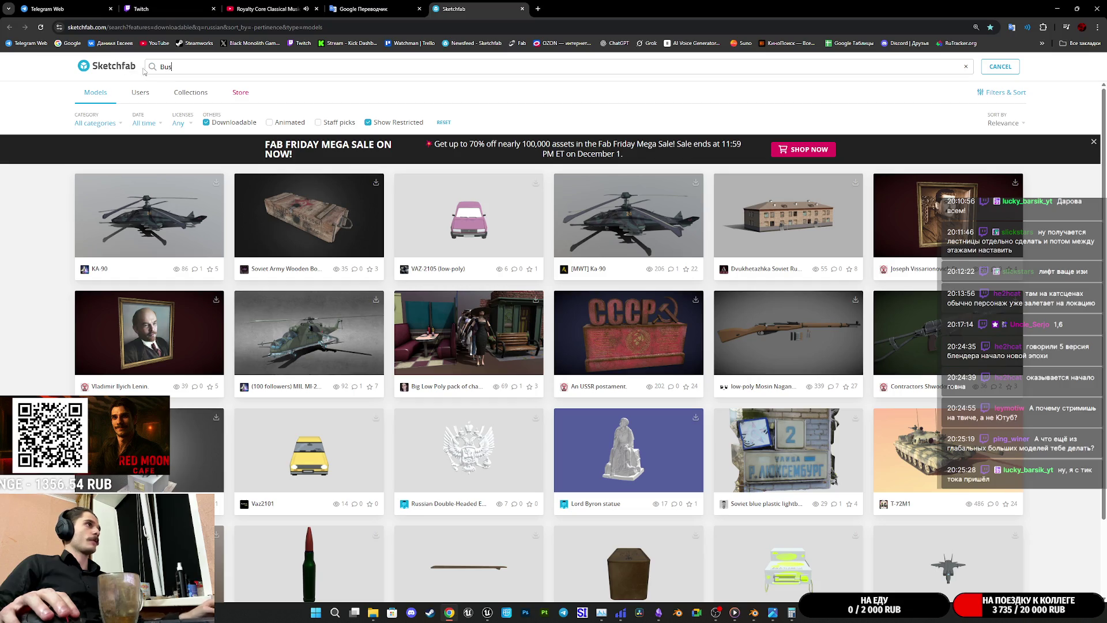
pyautogui.press('Return')
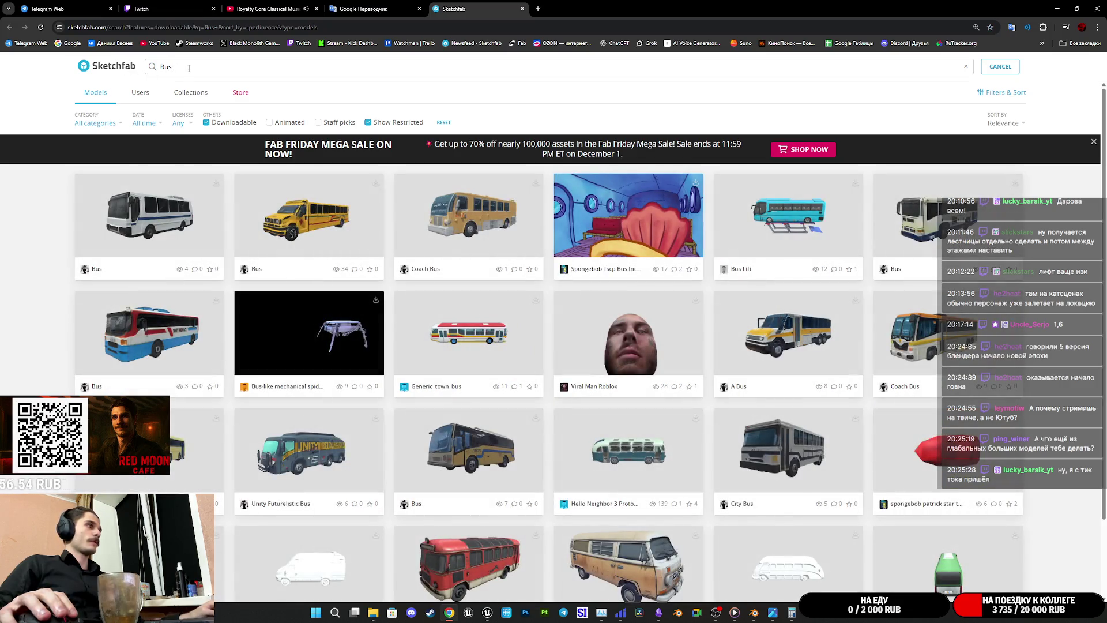
pyautogui.write('Stop')
pyautogui.press('Return')
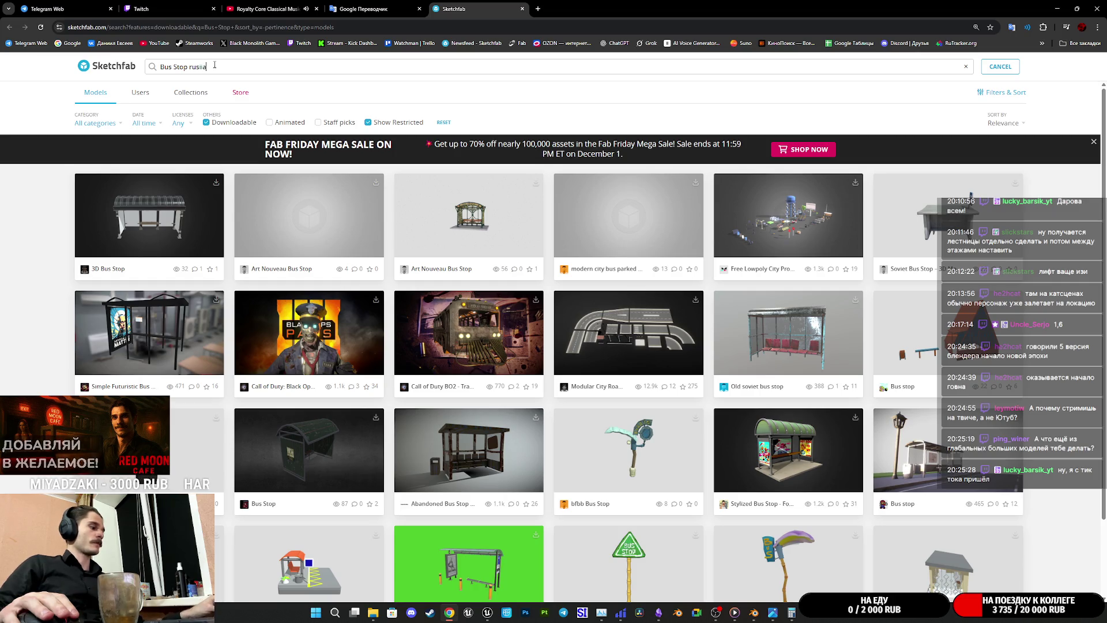
pyautogui.press('Return')
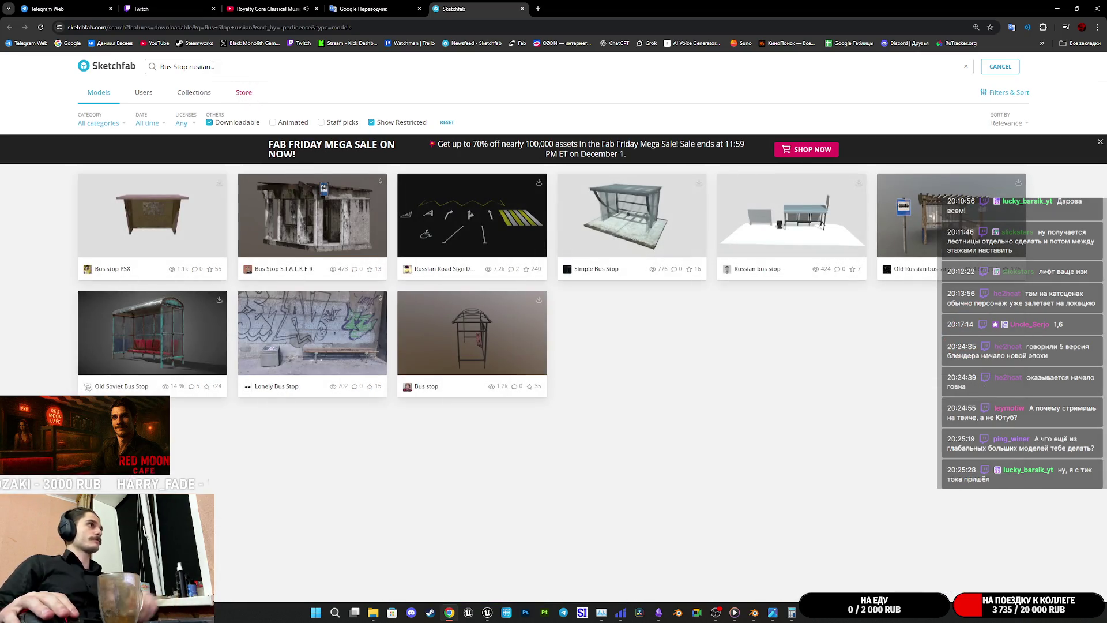
pyautogui.rightClick(201, 69)
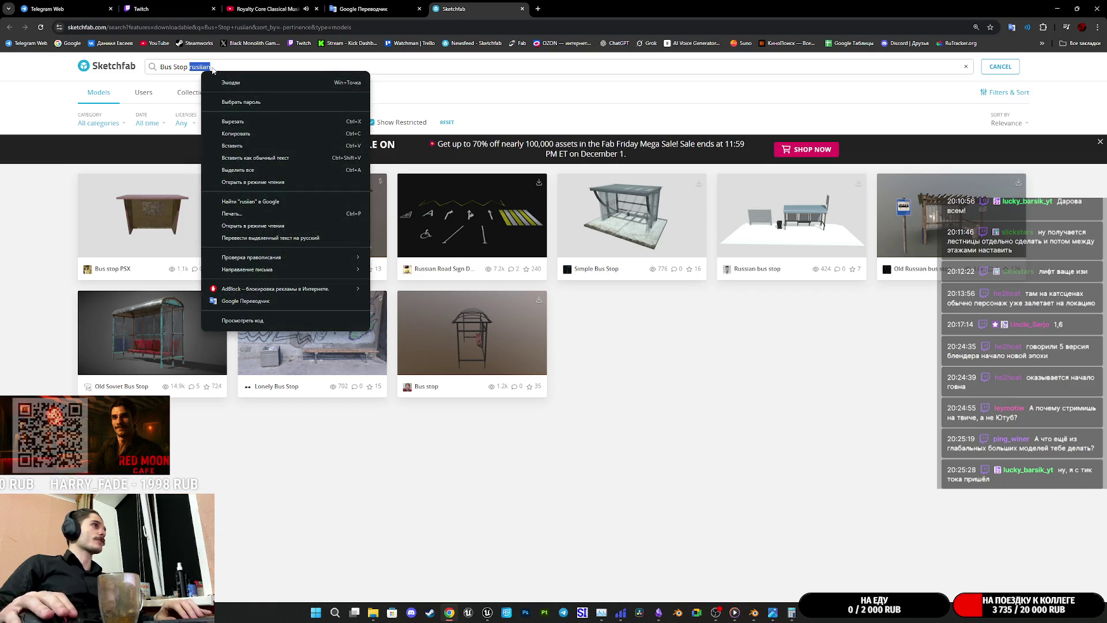
pyautogui.click(225, 67)
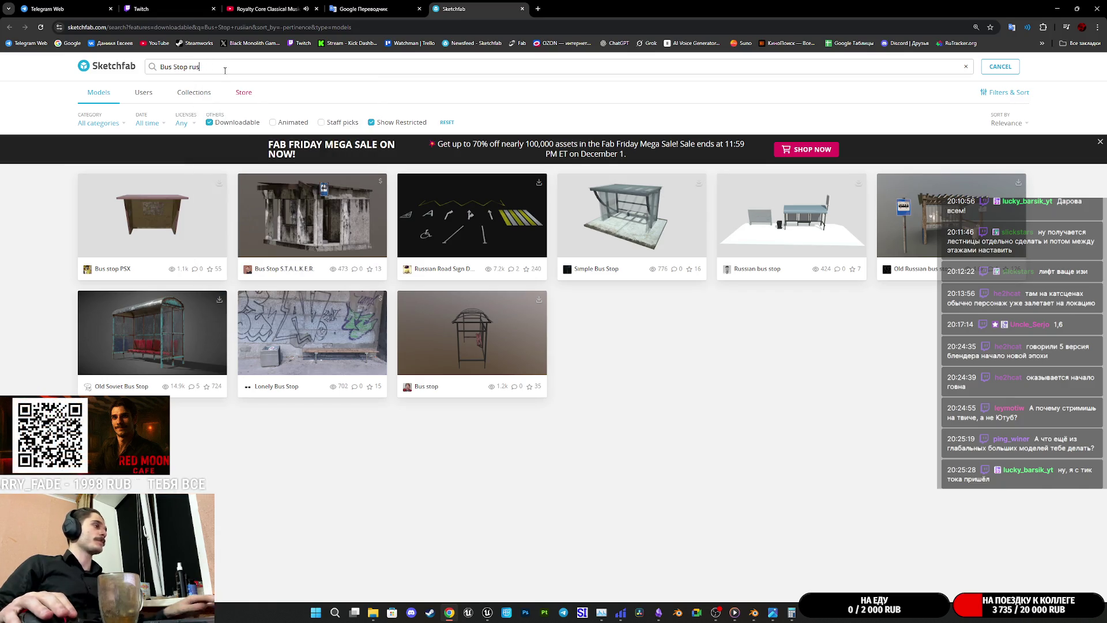
pyautogui.write('sia')
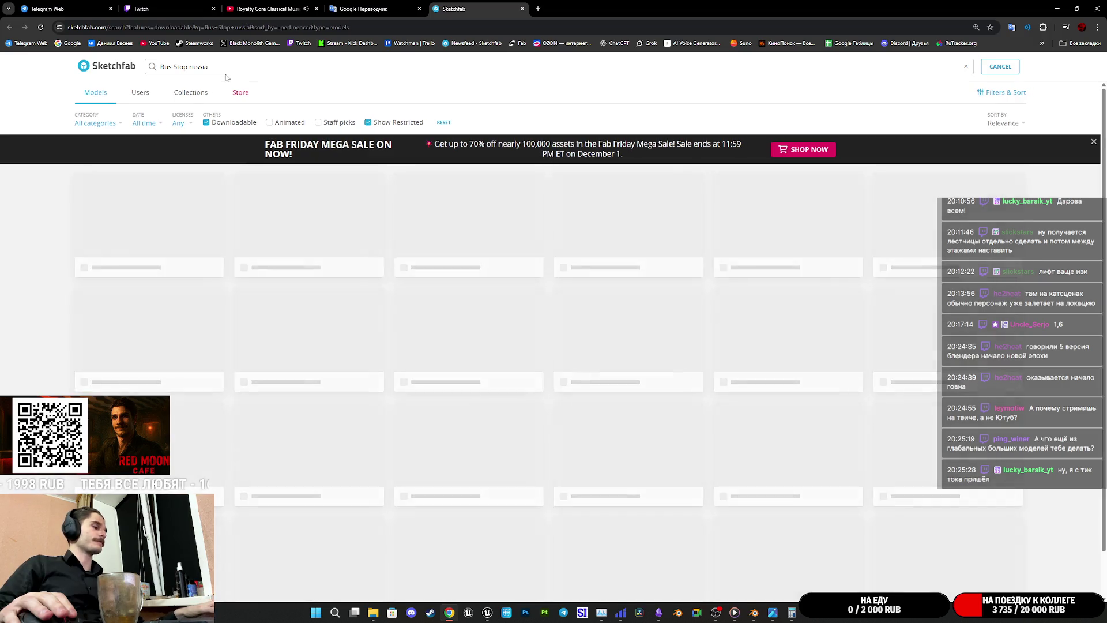
pyautogui.write('n')
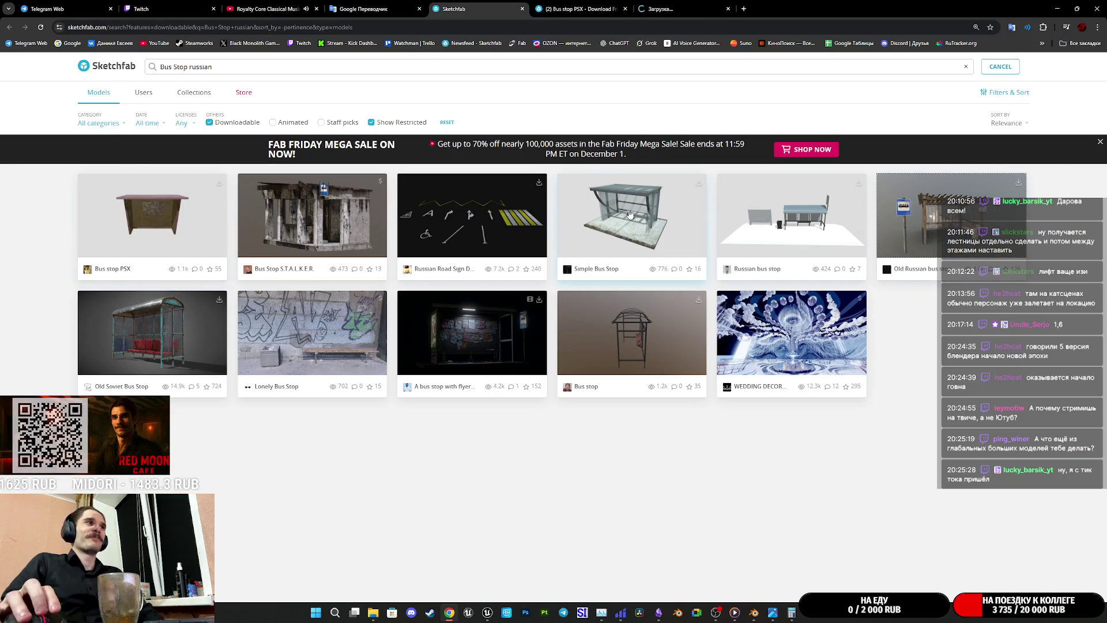
# Step: Open the Bus Stop S.T.A.L.K.E.R. result in the background and orbit the Bus stop PSX model
pyautogui.middleClick(337, 226)
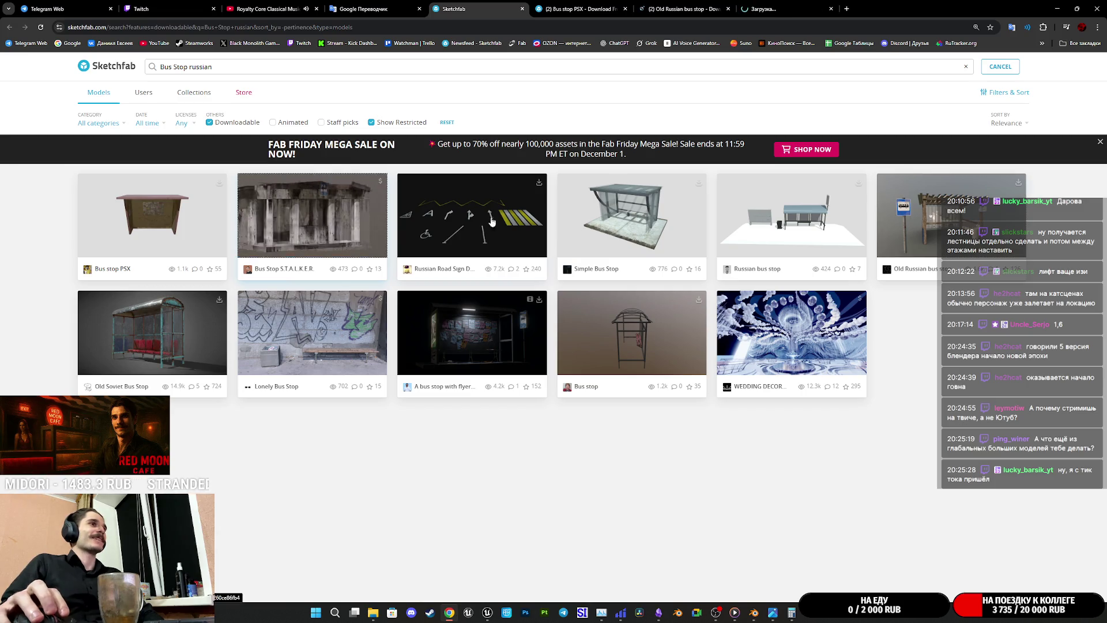
pyautogui.click(562, 8)
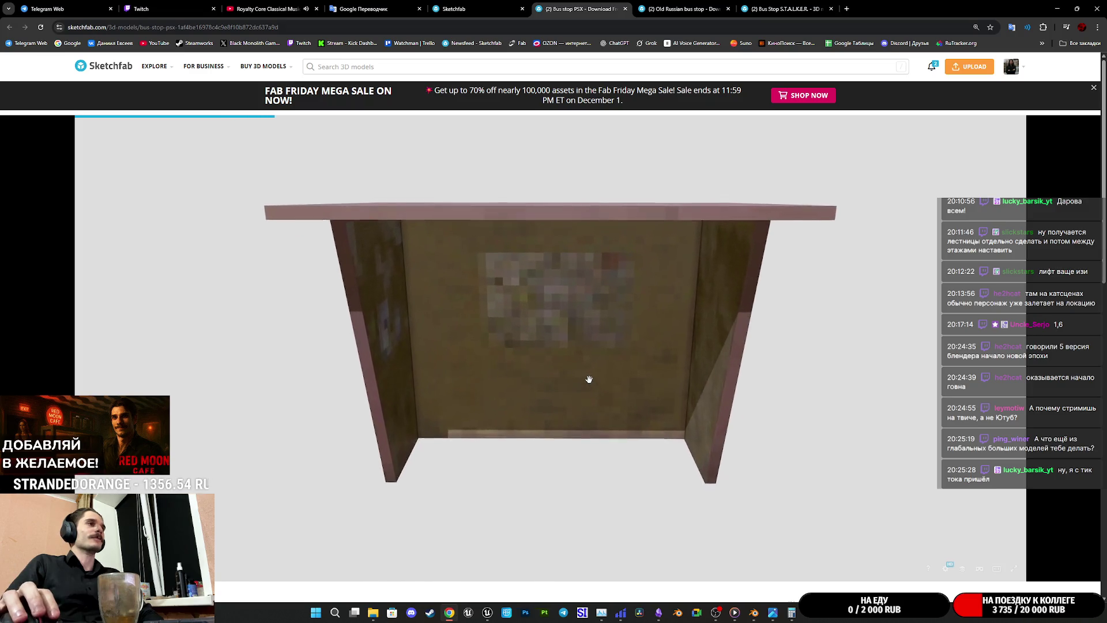
pyautogui.moveTo(592, 357)
pyautogui.mouseDown()
pyautogui.moveTo(680, 349)
pyautogui.moveTo(724, 358)
pyautogui.moveTo(715, 382)
pyautogui.moveTo(655, 343)
pyautogui.moveTo(579, 349)
pyautogui.moveTo(629, 526)
pyautogui.mouseUp()
pyautogui.scroll(3, 511, 381)
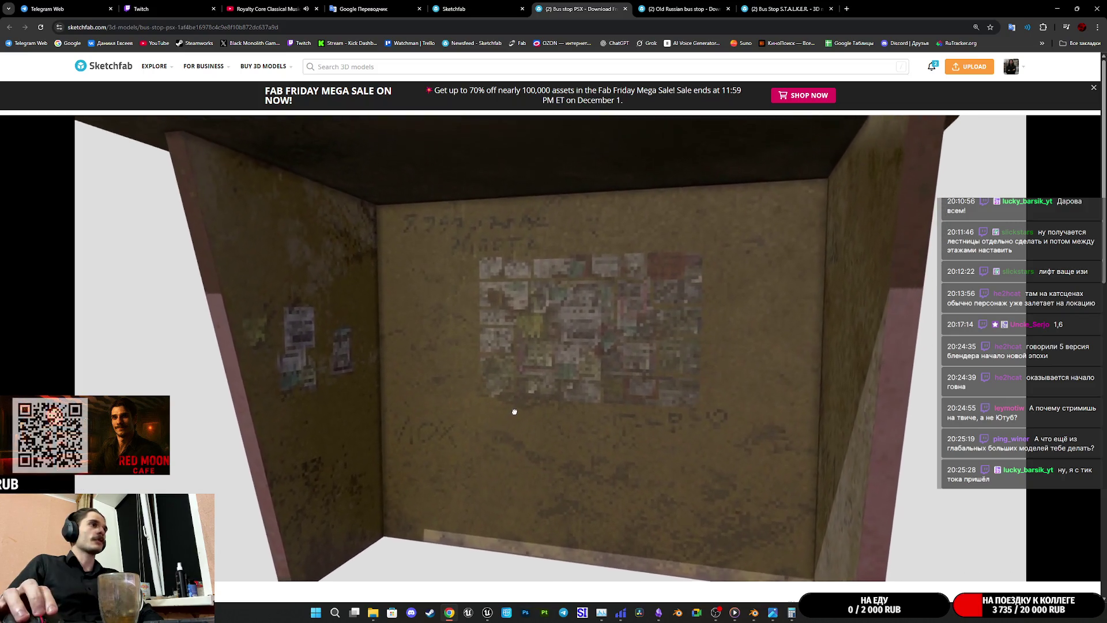
pyautogui.scroll(2, 510, 425)
pyautogui.scroll(-5, 512, 425)
pyautogui.scroll(-1, 484, 458)
pyautogui.scroll(-3, 458, 489)
pyautogui.scroll(-2, 436, 512)
pyautogui.scroll(-1, 437, 510)
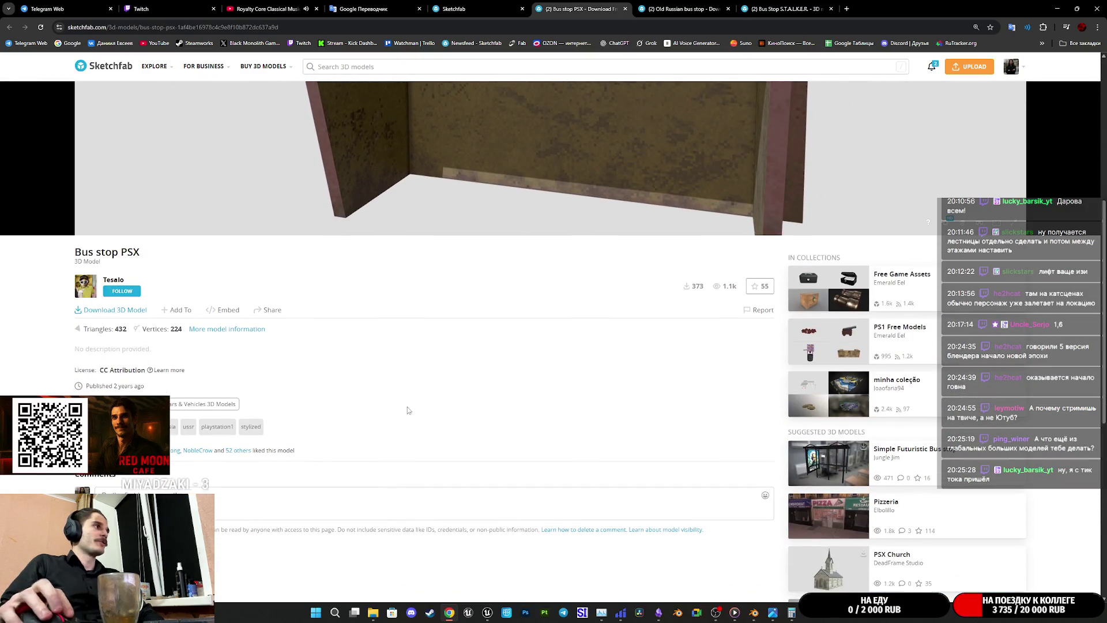
pyautogui.scroll(3, 365, 396)
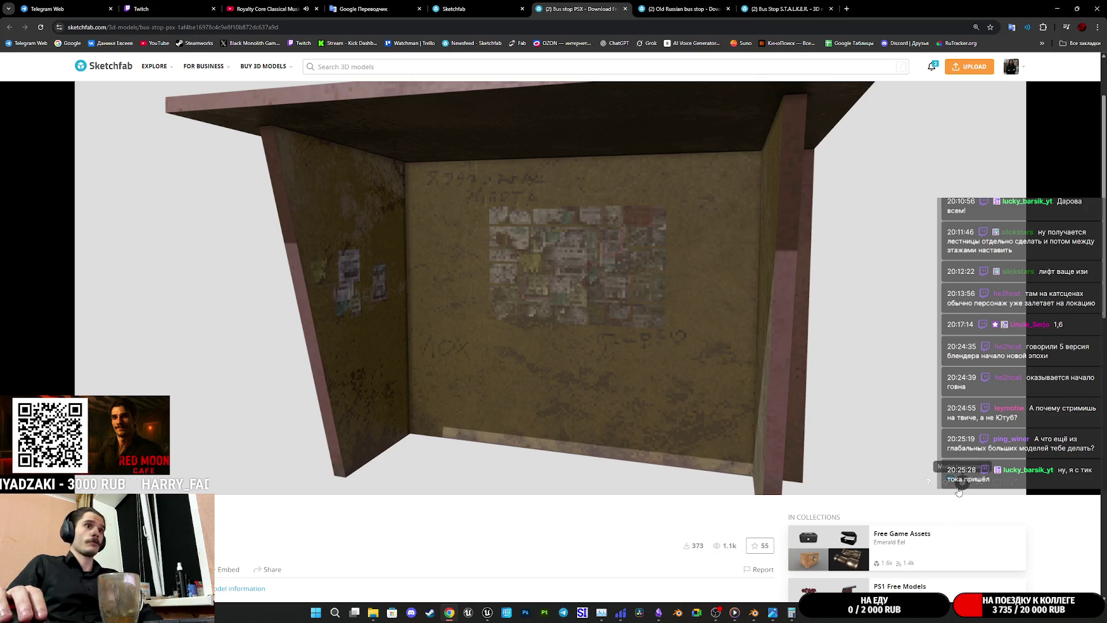
pyautogui.scroll(3, 687, 400)
pyautogui.scroll(2, 689, 400)
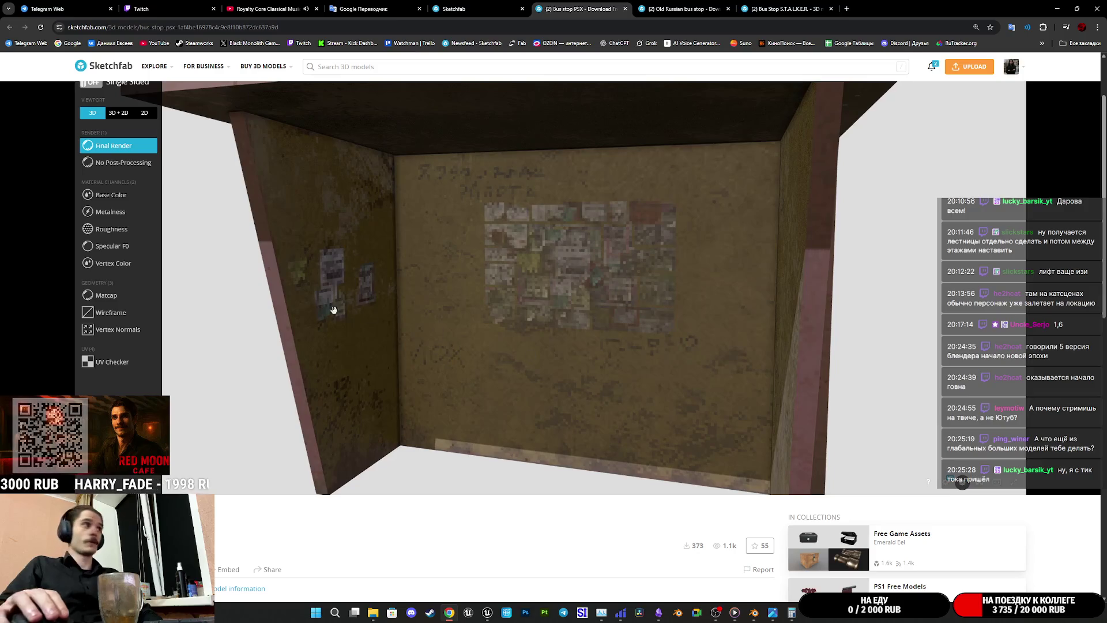
# Step: View the bus stop in Model Inspector's Wireframe mode from several angles, then briefly in Base Color
pyautogui.click(108, 316)
pyautogui.moveTo(370, 302); pyautogui.dragTo(518, 284)
pyautogui.scroll(-2, 542, 297)
pyautogui.scroll(2, 603, 297)
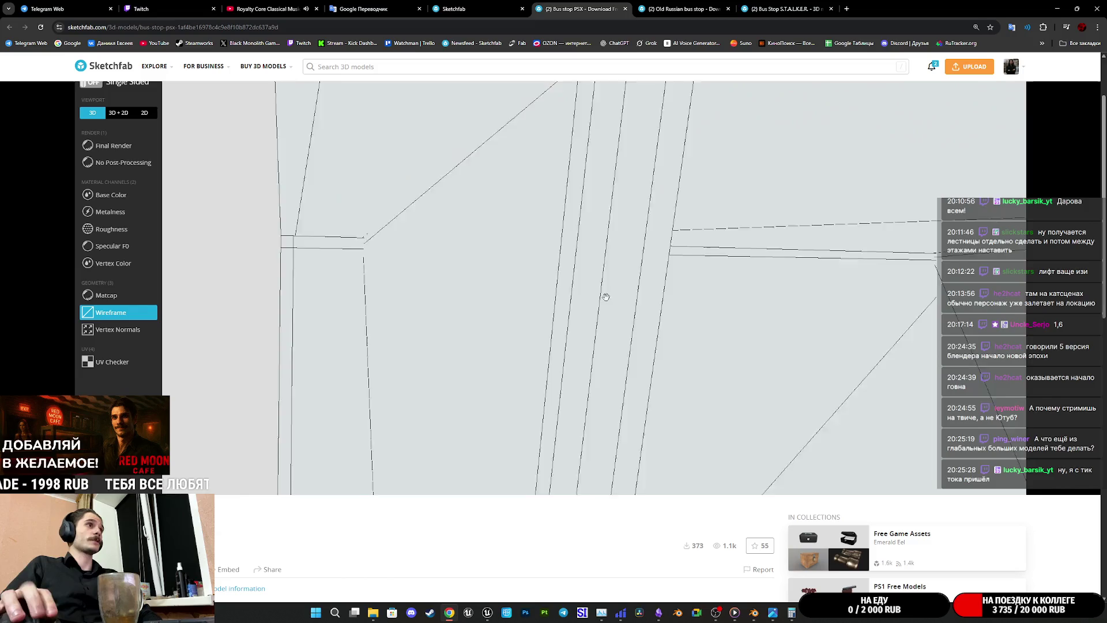
pyautogui.scroll(-2, 621, 300)
pyautogui.moveTo(622, 299)
pyautogui.mouseDown()
pyautogui.moveTo(585, 286)
pyautogui.moveTo(714, 334)
pyautogui.moveTo(754, 320)
pyautogui.moveTo(658, 336)
pyautogui.moveTo(640, 358)
pyautogui.moveTo(667, 344)
pyautogui.moveTo(670, 369)
pyautogui.moveTo(648, 320)
pyautogui.moveTo(614, 313)
pyautogui.moveTo(610, 345)
pyautogui.moveTo(593, 354)
pyautogui.moveTo(623, 349)
pyautogui.moveTo(636, 381)
pyautogui.moveTo(345, 370)
pyautogui.mouseUp()
pyautogui.click(116, 196)
pyautogui.moveTo(424, 309); pyautogui.dragTo(395, 309)
pyautogui.moveTo(493, 349)
pyautogui.mouseDown()
pyautogui.moveTo(413, 373)
pyautogui.moveTo(571, 465)
pyautogui.moveTo(519, 364)
pyautogui.moveTo(589, 359)
pyautogui.moveTo(572, 330)
pyautogui.mouseUp()
pyautogui.scroll(3, 554, 371)
# Step: Switch back to Wireframe for another angle, then restore the full Final Render
pyautogui.click(111, 313)
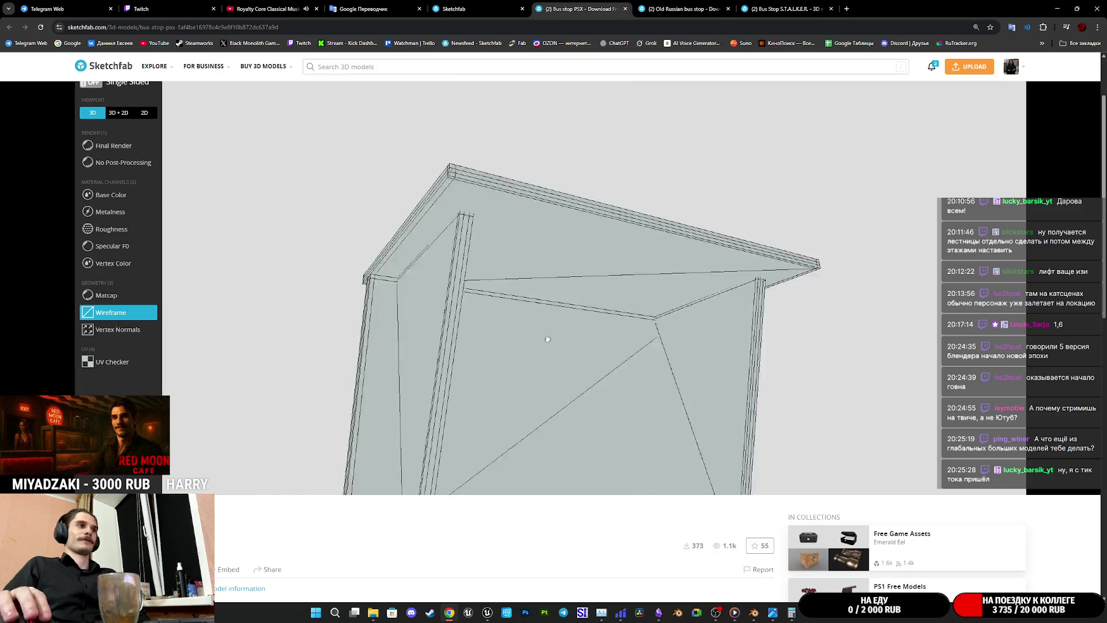
pyautogui.moveTo(571, 330); pyautogui.dragTo(559, 355)
pyautogui.scroll(-3, 435, 554)
pyautogui.scroll(-2, 438, 527)
pyautogui.scroll(2, 450, 484)
pyautogui.scroll(4, 523, 540)
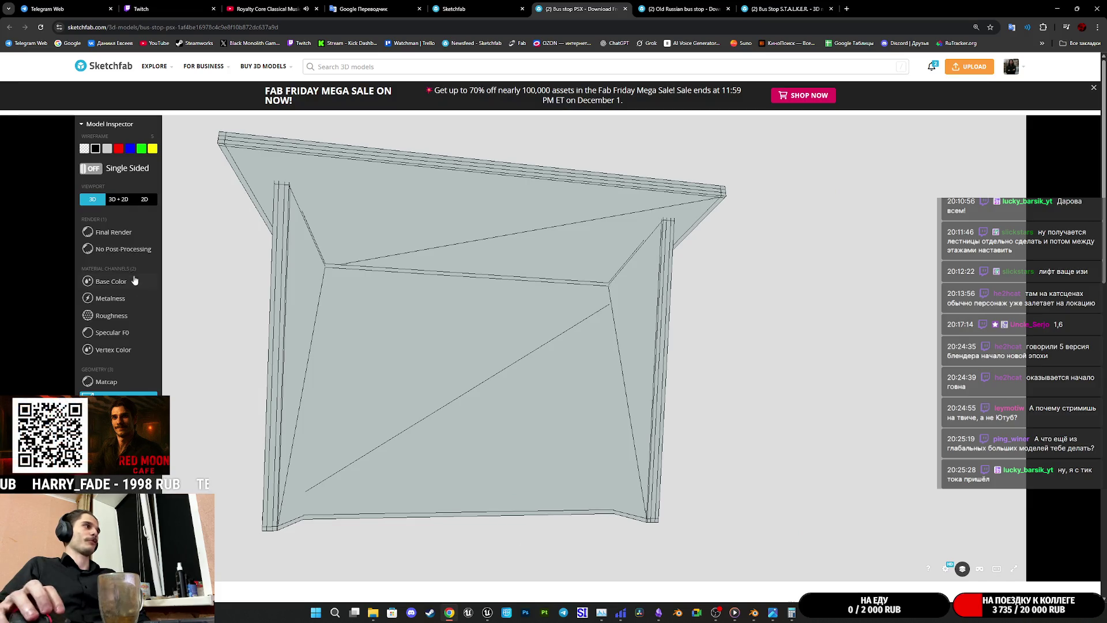
pyautogui.click(112, 234)
# Step: Show the Base Color UV layout in 3D + 2D with wireframe lines and check the available UV sets
pyautogui.moveTo(427, 287)
pyautogui.mouseDown()
pyautogui.moveTo(464, 327)
pyautogui.moveTo(499, 177)
pyautogui.mouseUp()
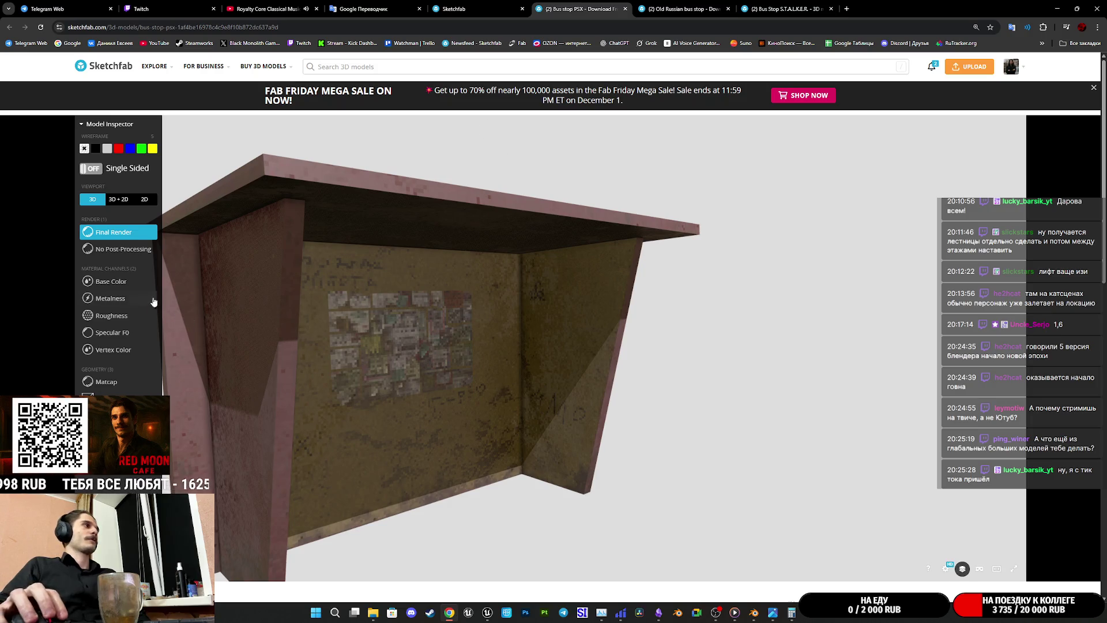
pyautogui.click(117, 281)
pyautogui.click(118, 198)
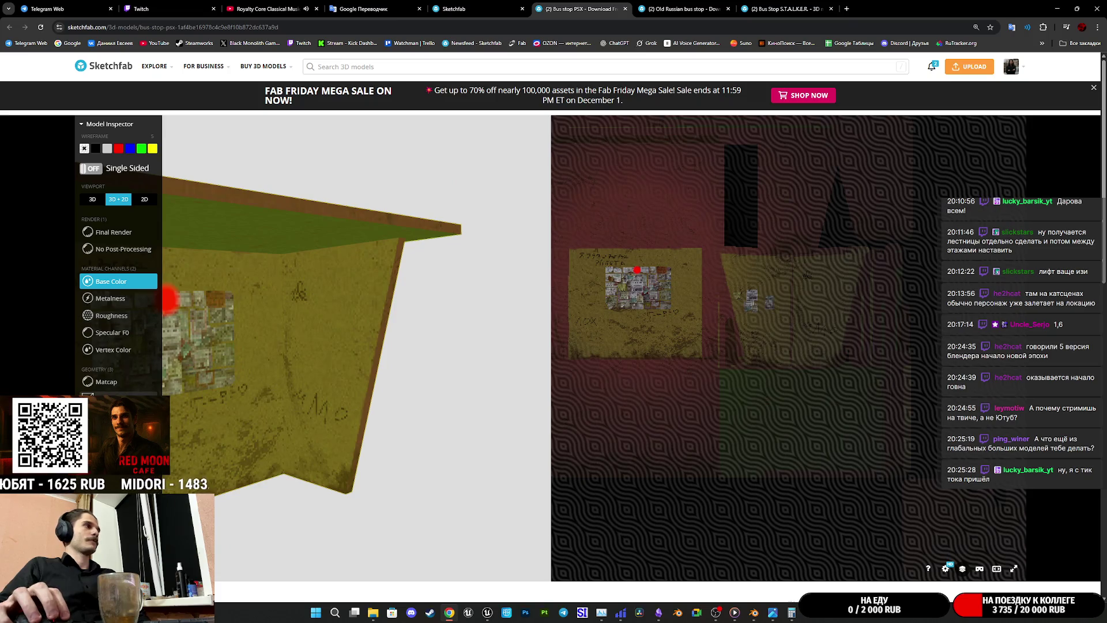
pyautogui.click(117, 396)
pyautogui.click(929, 134)
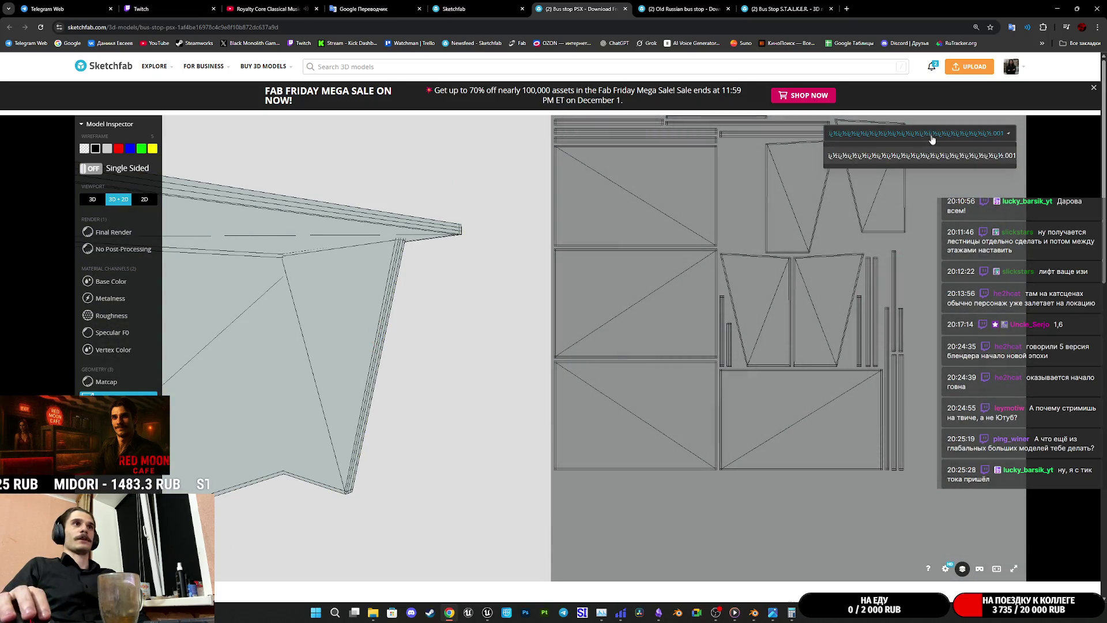
pyautogui.click(969, 139)
pyautogui.click(922, 136)
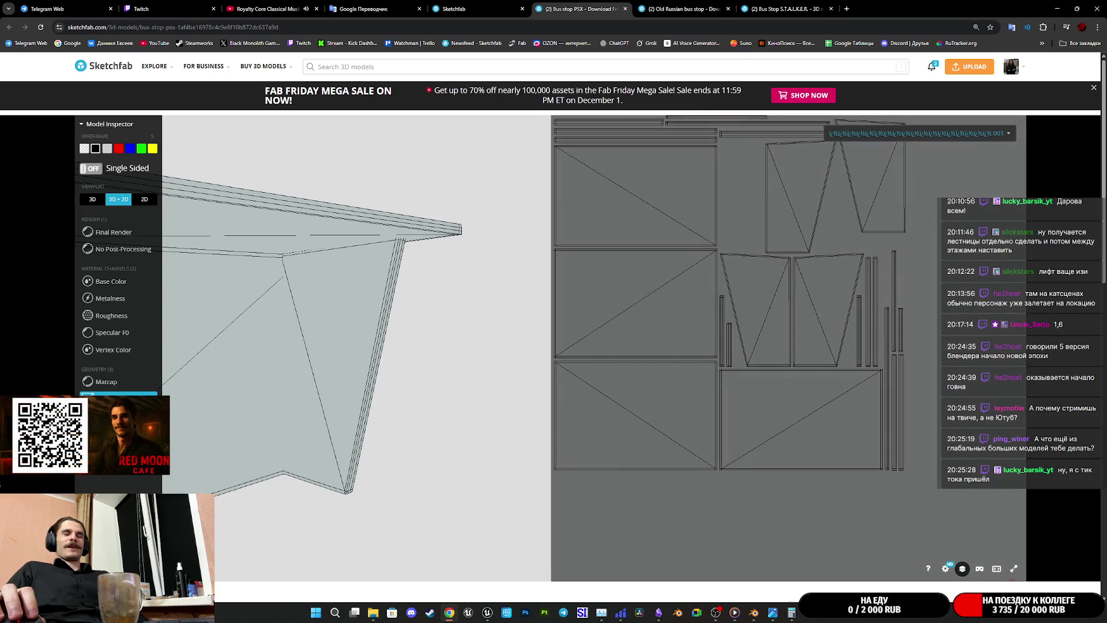
pyautogui.scroll(-1, 1033, 588)
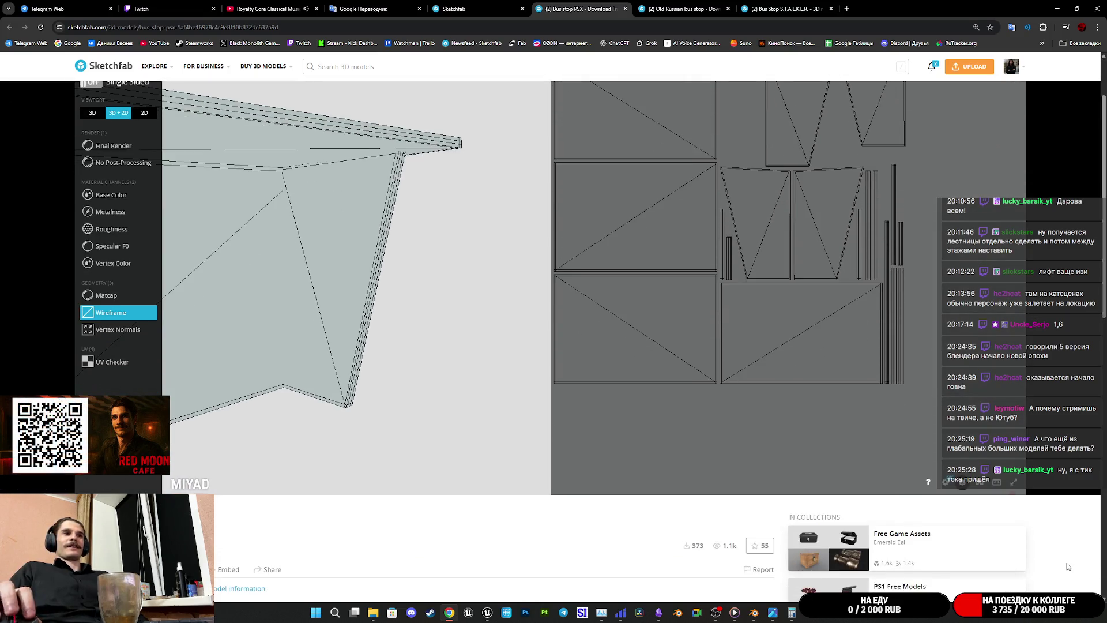
pyautogui.scroll(-2, 1068, 561)
pyautogui.scroll(3, 1068, 554)
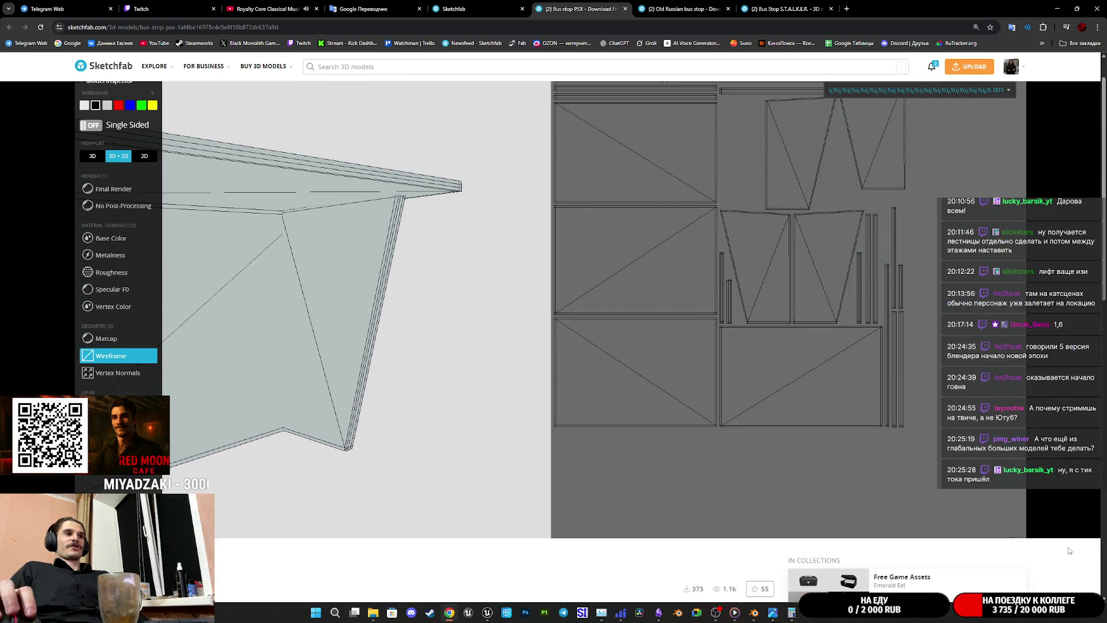
pyautogui.scroll(1, 1068, 546)
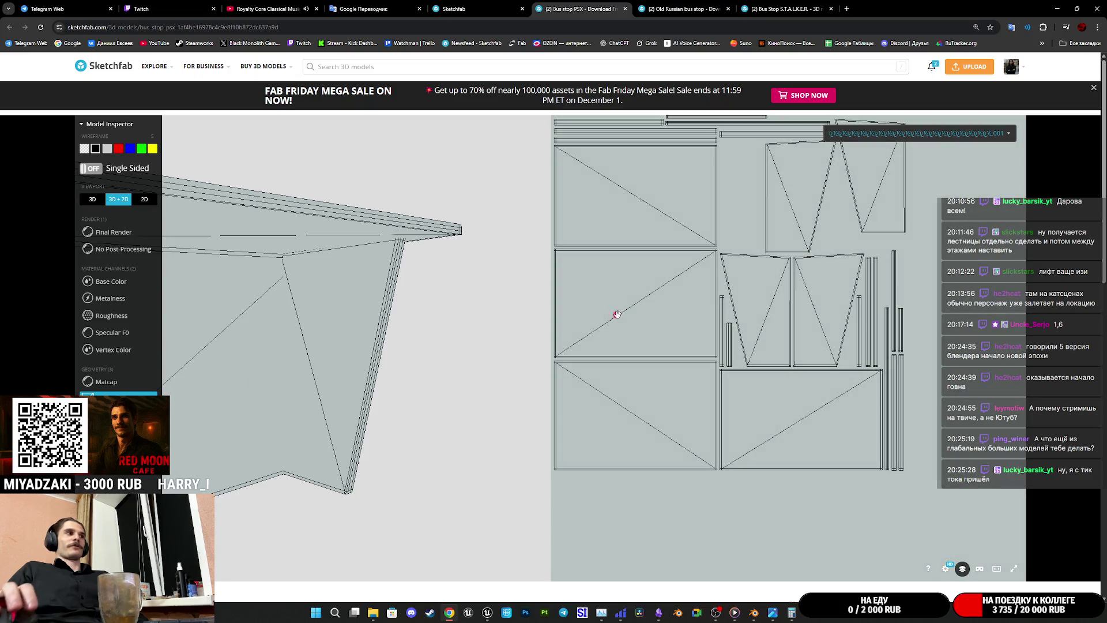
# Step: Orbit to the front, then return to Final Render in the 3D-only viewport
pyautogui.moveTo(617, 314); pyautogui.dragTo(350, 340)
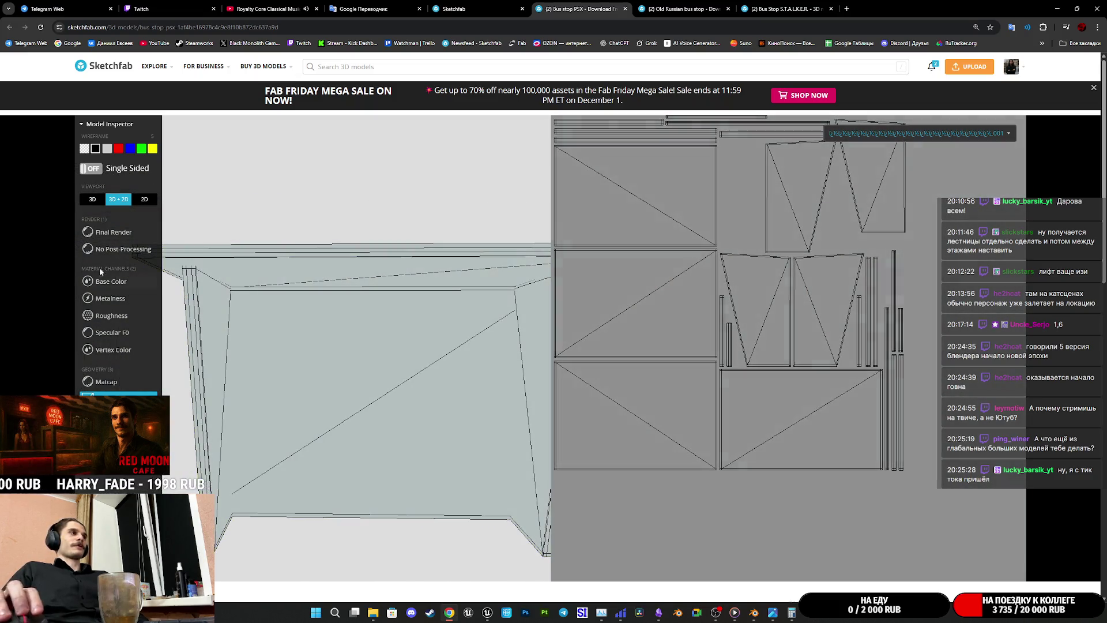
pyautogui.click(121, 282)
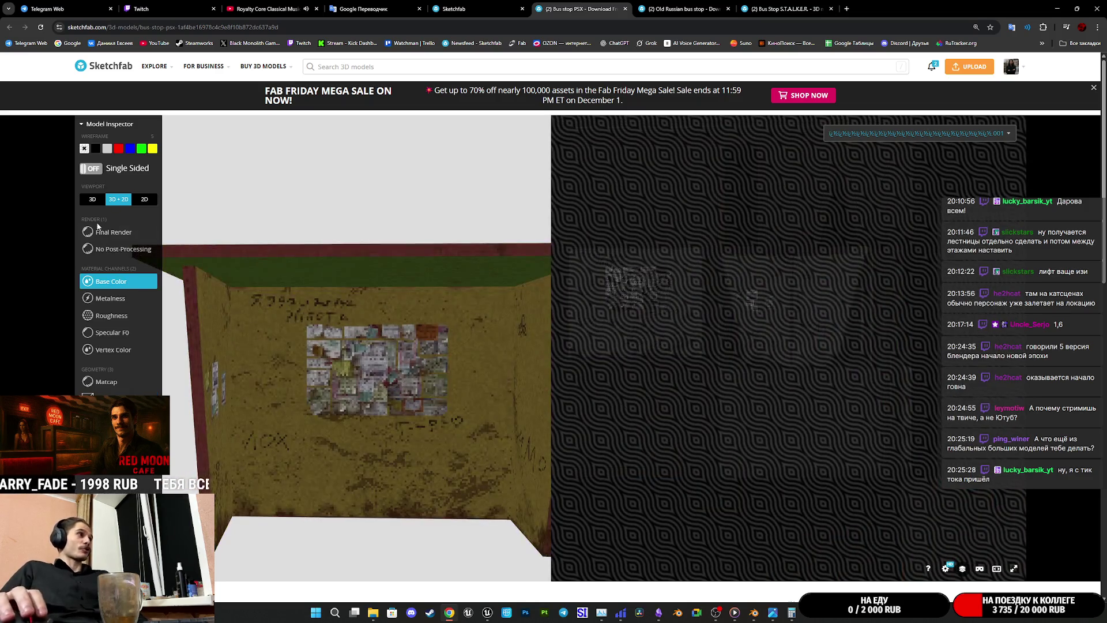
pyautogui.click(105, 230)
pyautogui.click(92, 199)
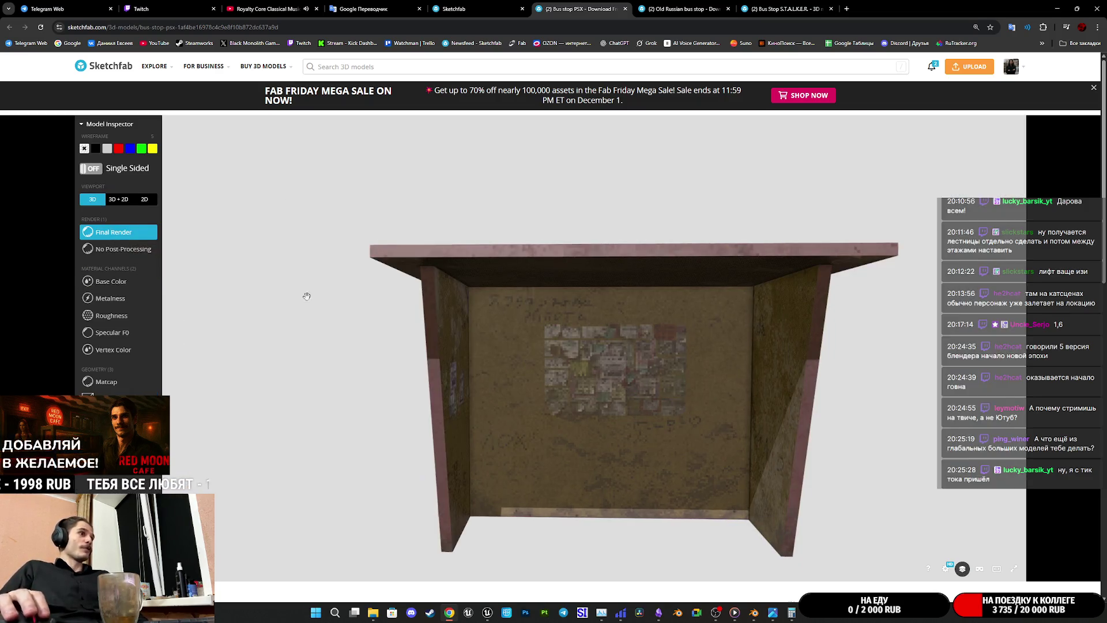
pyautogui.scroll(2, 658, 418)
pyautogui.scroll(2, 644, 405)
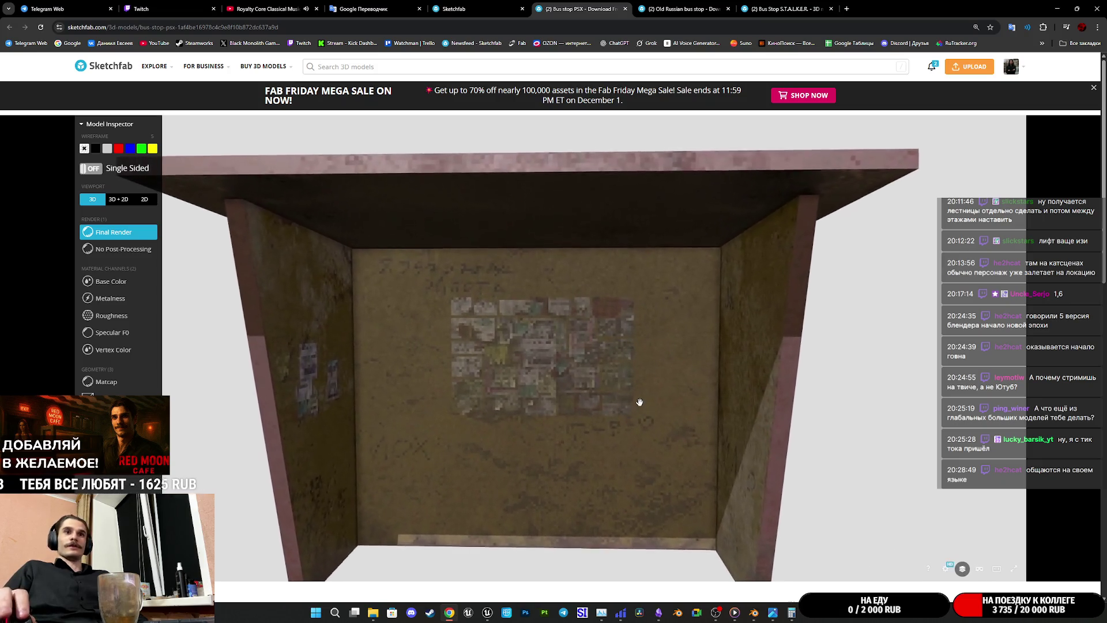
# Step: Orbit in close to the textured bus stop's walls, then move on to the Old Russian bus stop model
pyautogui.moveTo(641, 397)
pyautogui.mouseDown()
pyautogui.moveTo(653, 389)
pyautogui.moveTo(527, 388)
pyautogui.moveTo(563, 433)
pyautogui.moveTo(514, 417)
pyautogui.moveTo(551, 420)
pyautogui.moveTo(533, 424)
pyautogui.moveTo(653, 278)
pyautogui.moveTo(717, 287)
pyautogui.moveTo(708, 296)
pyautogui.mouseUp()
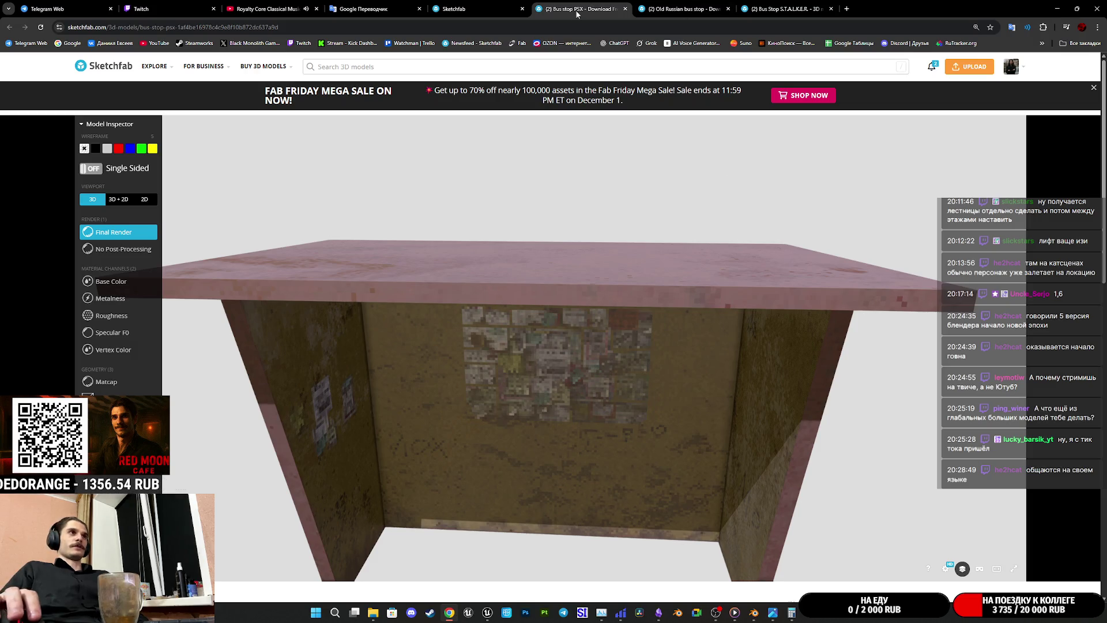
pyautogui.click(684, 9)
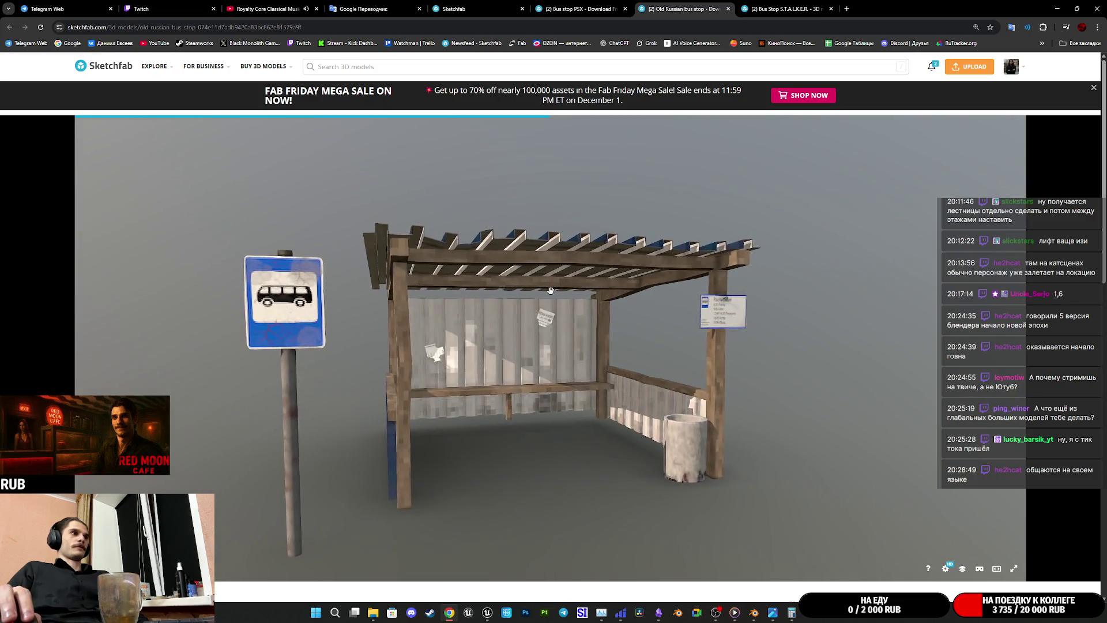
# Step: Orbit the Old Russian bus stop to view the left railing, timetable sign, wooden posts and underside
pyautogui.moveTo(553, 312)
pyautogui.mouseDown()
pyautogui.moveTo(652, 330)
pyautogui.moveTo(614, 340)
pyautogui.mouseUp()
pyautogui.scroll(3, 653, 329)
pyautogui.scroll(5, 614, 339)
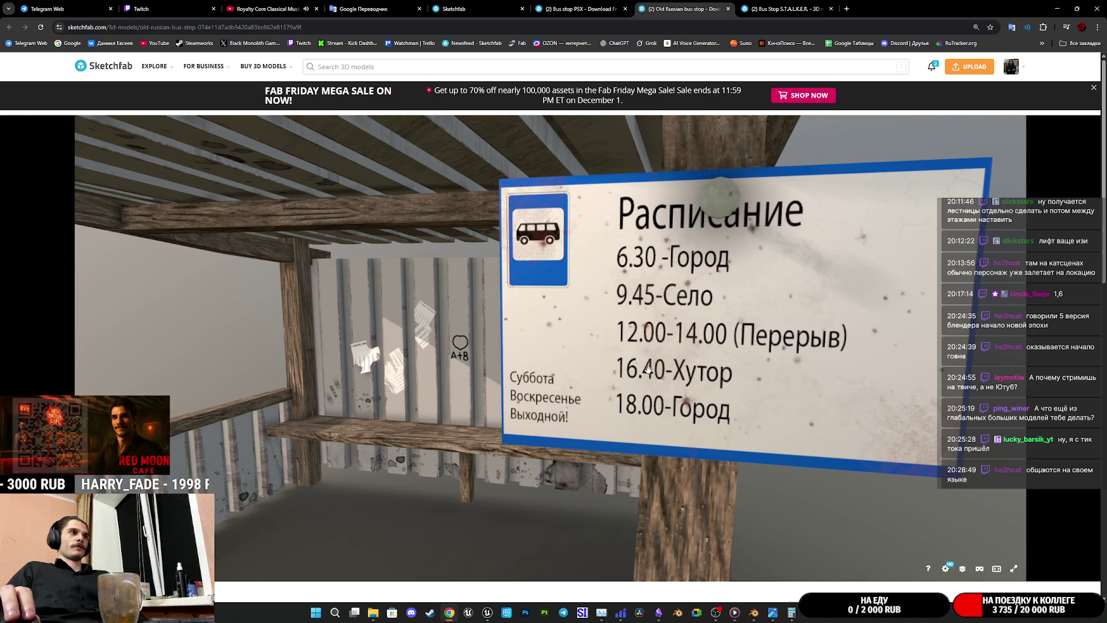
pyautogui.scroll(-4, 542, 403)
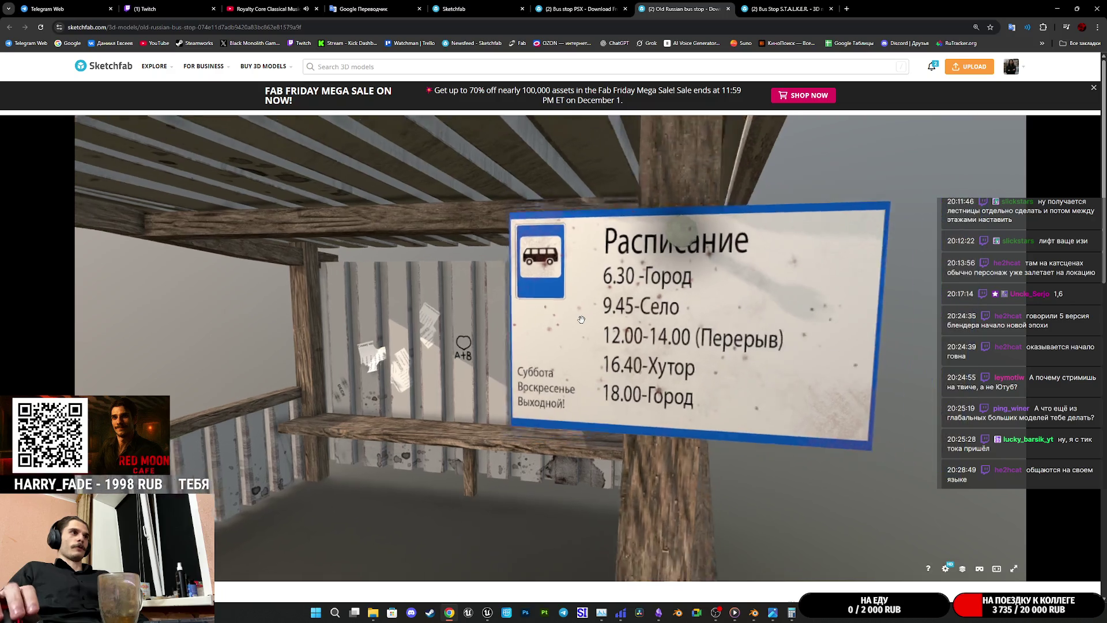
pyautogui.moveTo(541, 402); pyautogui.dragTo(560, 323)
pyautogui.scroll(-3, 560, 322)
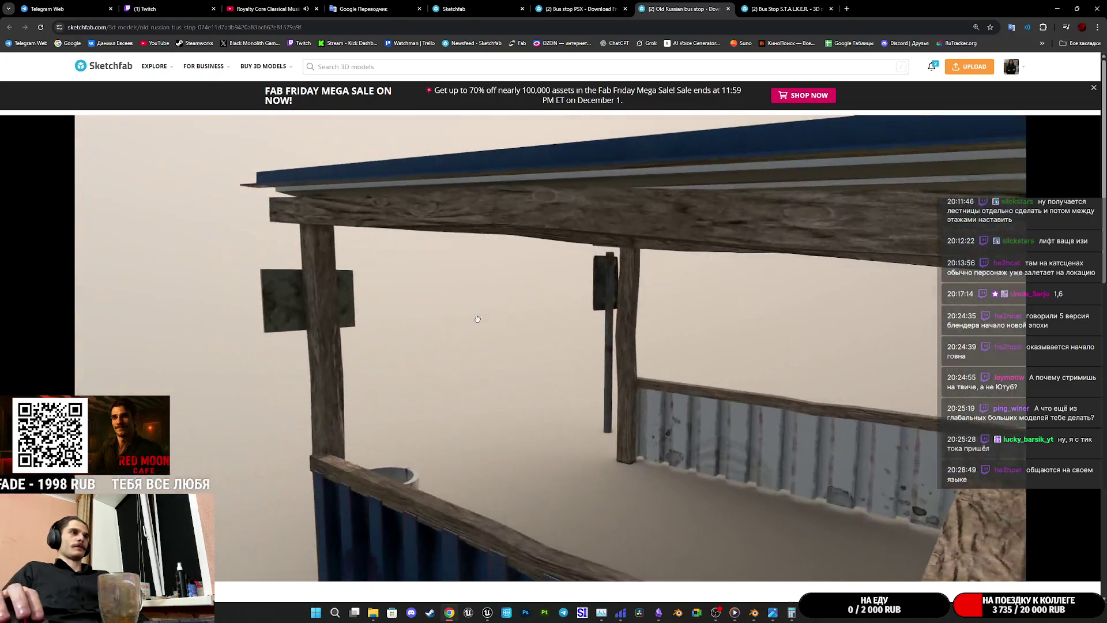
pyautogui.scroll(-2, 558, 323)
pyautogui.scroll(5, 582, 410)
pyautogui.moveTo(582, 410)
pyautogui.mouseDown()
pyautogui.moveTo(684, 366)
pyautogui.moveTo(594, 361)
pyautogui.moveTo(699, 418)
pyautogui.mouseUp()
pyautogui.scroll(-3, 684, 366)
pyautogui.scroll(-3, 594, 362)
# Step: Bring up the Model Inspector tools, then leave Sketchfab for Telegram Web
pyautogui.click(962, 568)
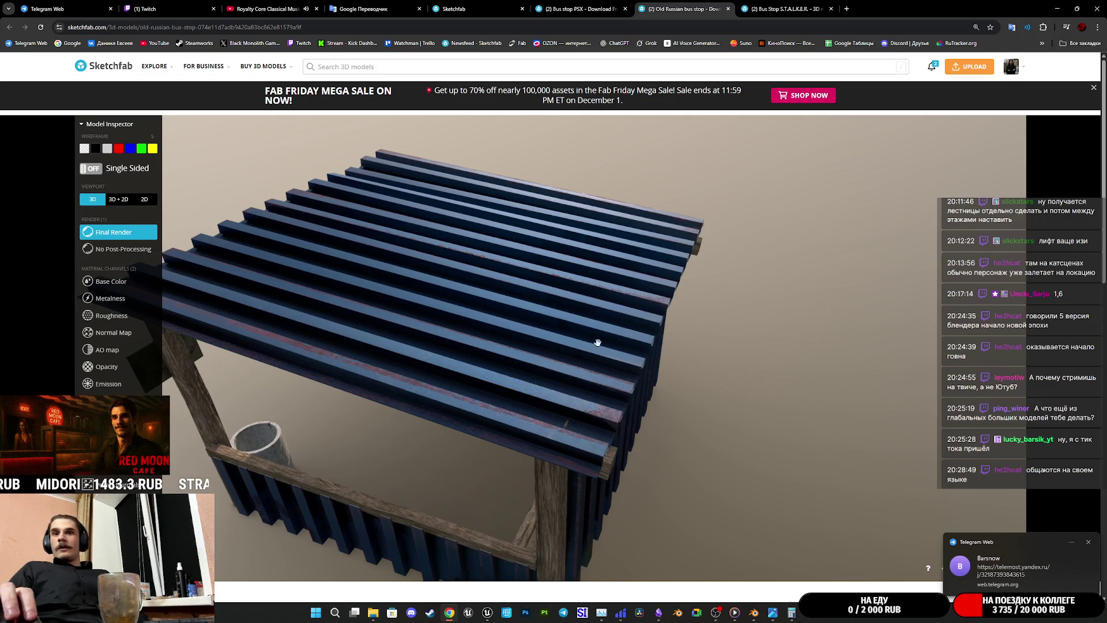
pyautogui.click(65, 7)
# Step: Follow the telemost.yandex.ru meeting link from the Telegram chat and dismiss the open-app prompt
pyautogui.click(280, 93)
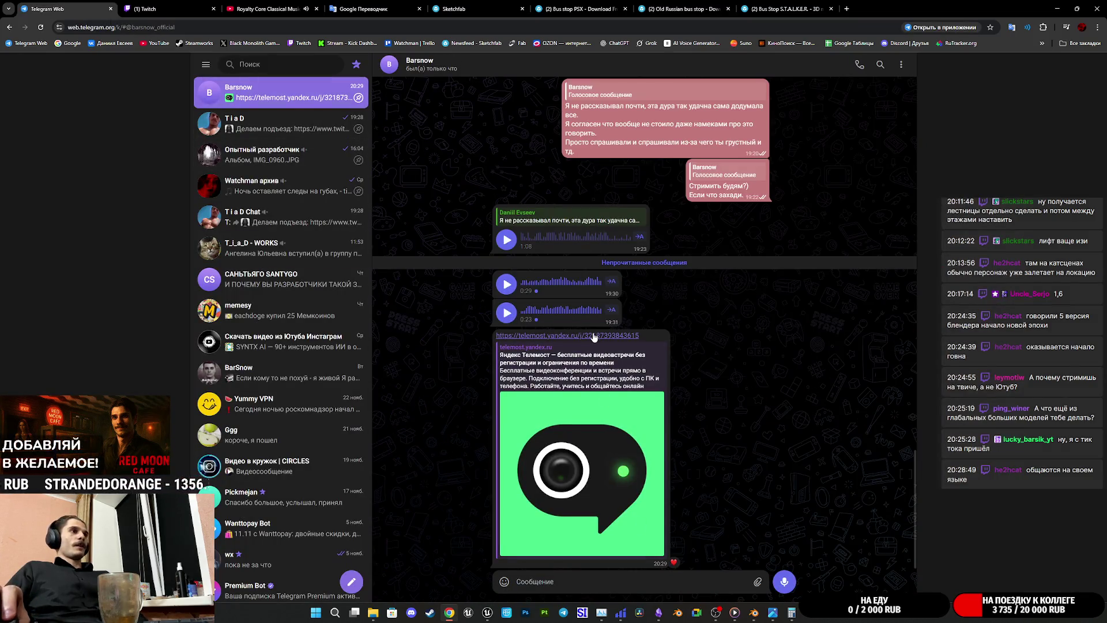
pyautogui.click(594, 336)
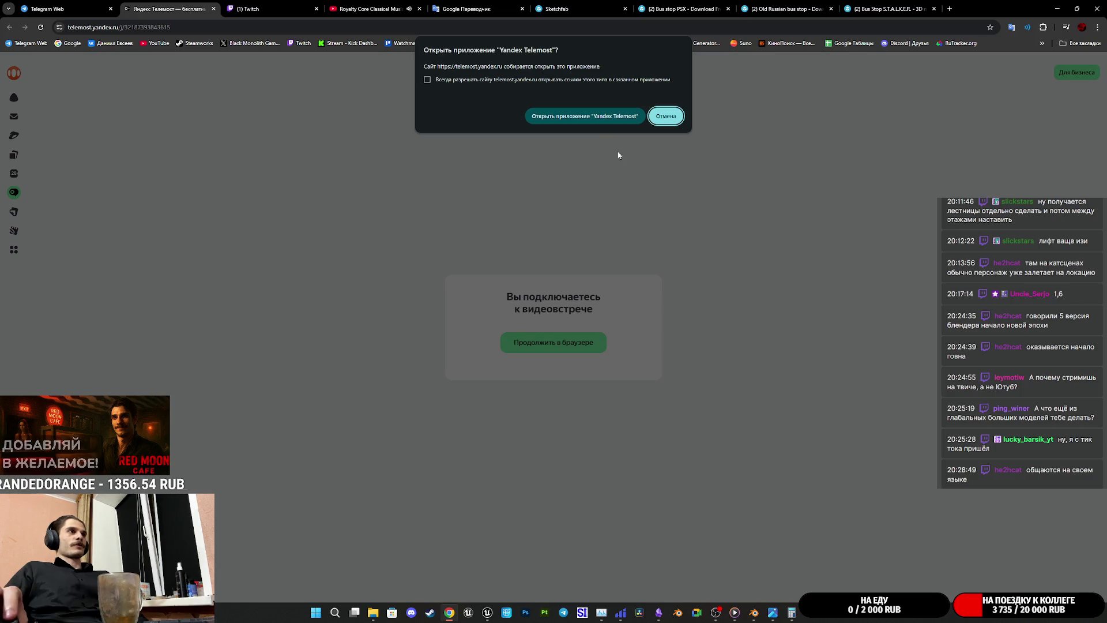
pyautogui.press('Escape')
# Step: Return to the Telemost connecting page and move the launched Telemost app window aside
pyautogui.click(60, 6)
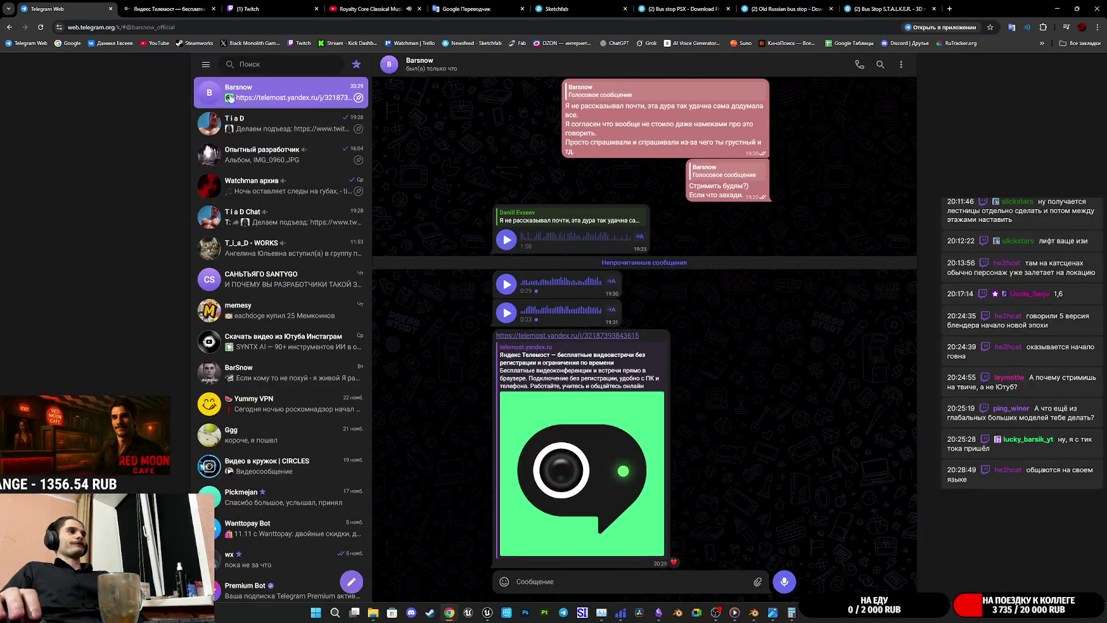
pyautogui.click(221, 8)
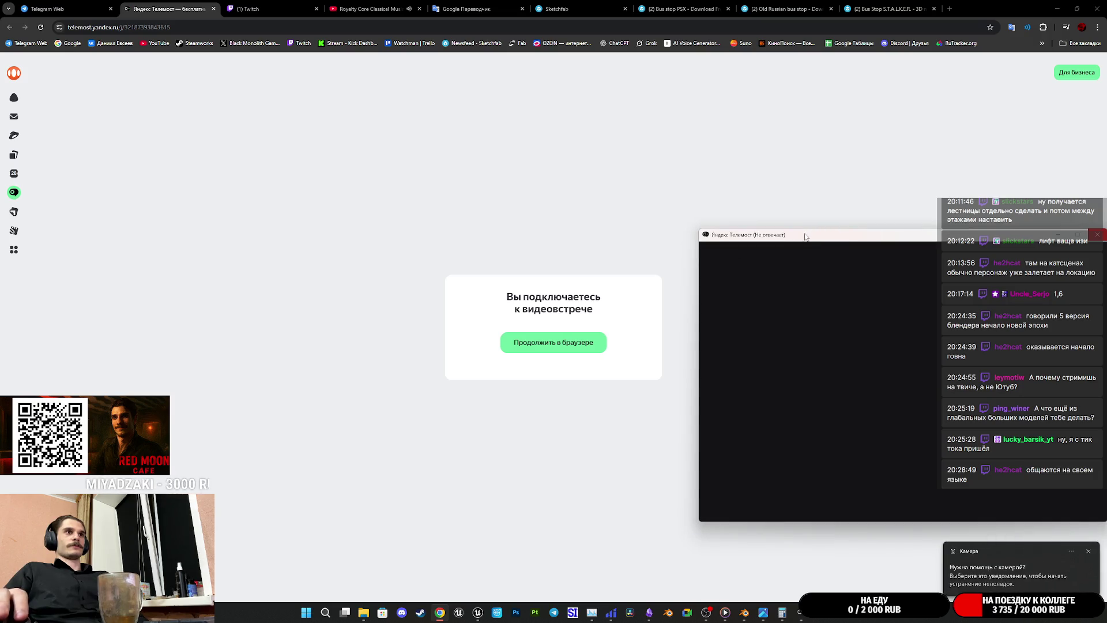
pyautogui.moveTo(806, 235); pyautogui.dragTo(127, 302)
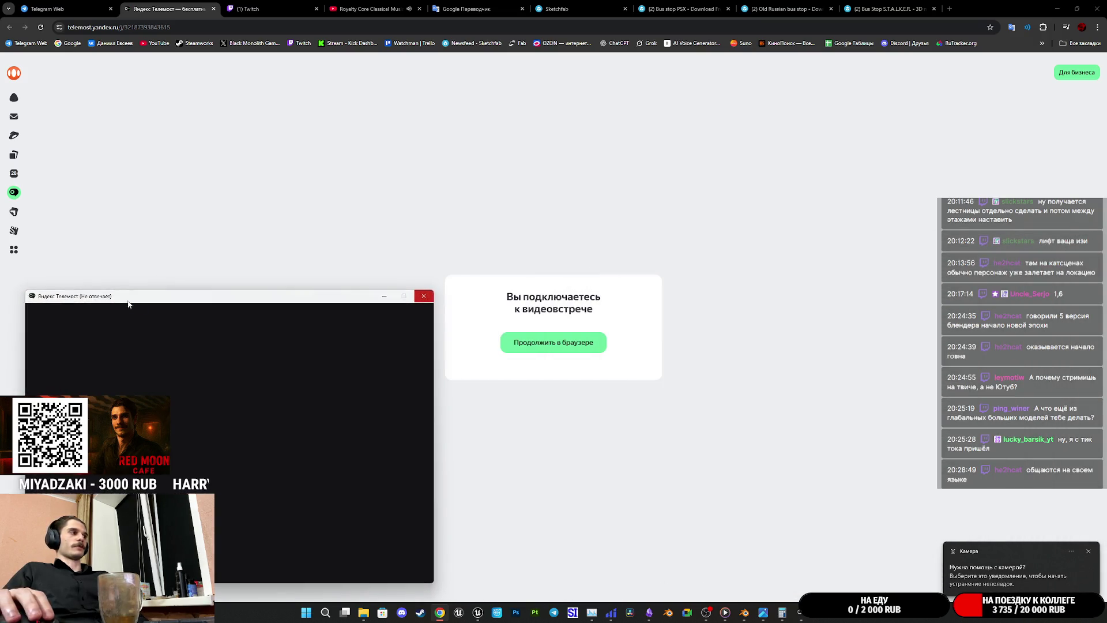
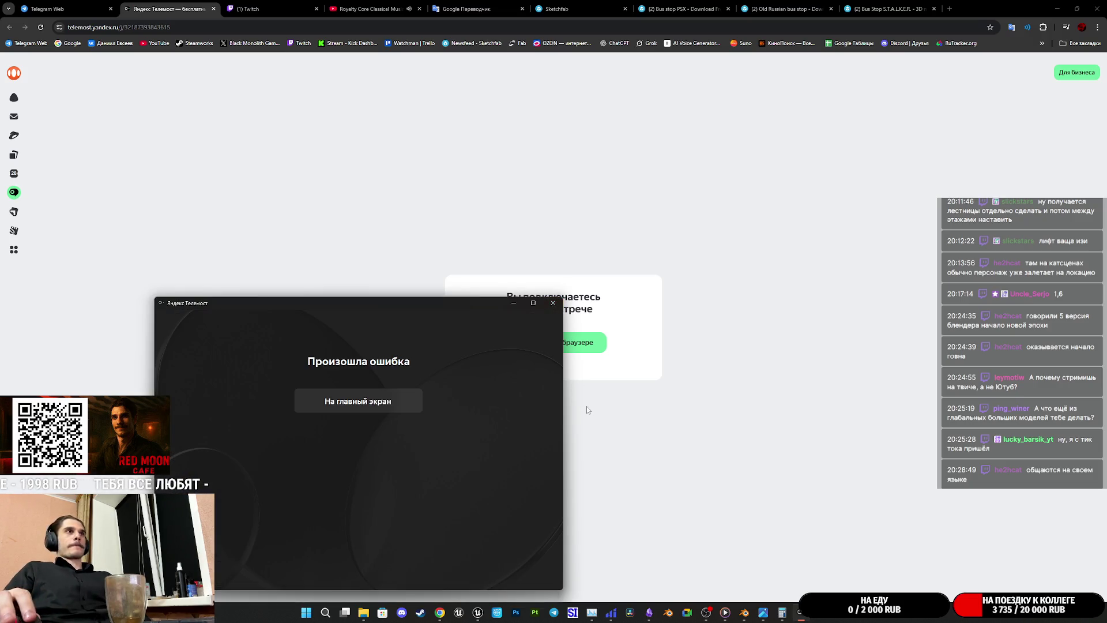
# Step: Dismiss the meeting error, relaunch Яндекс Телемост from Windows Search and switch to the Telegram chat
pyautogui.click(552, 303)
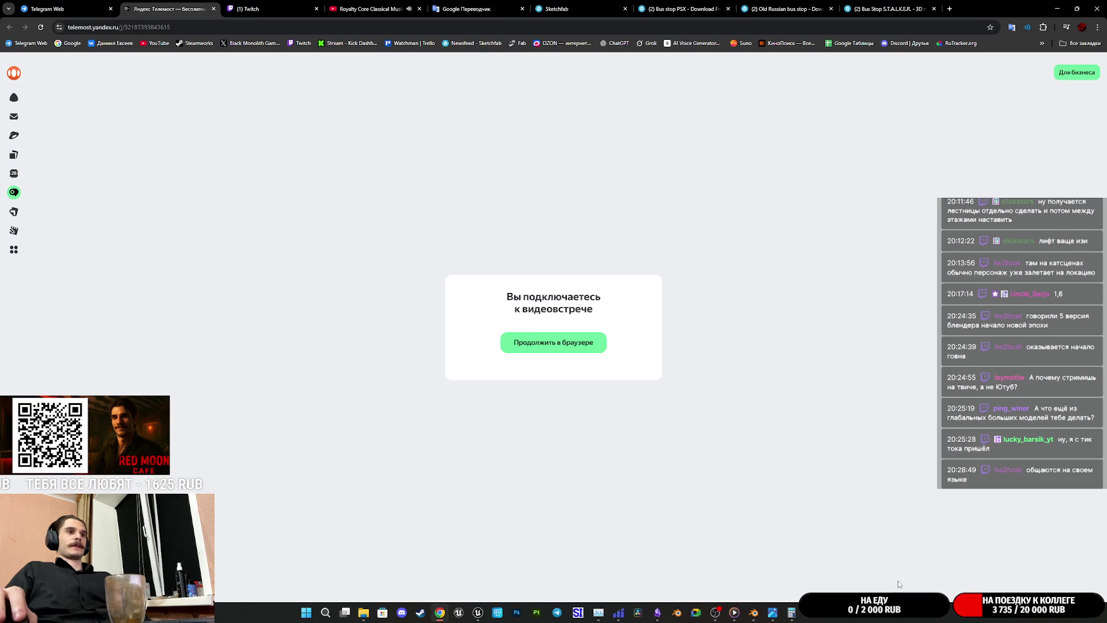
pyautogui.click(335, 612)
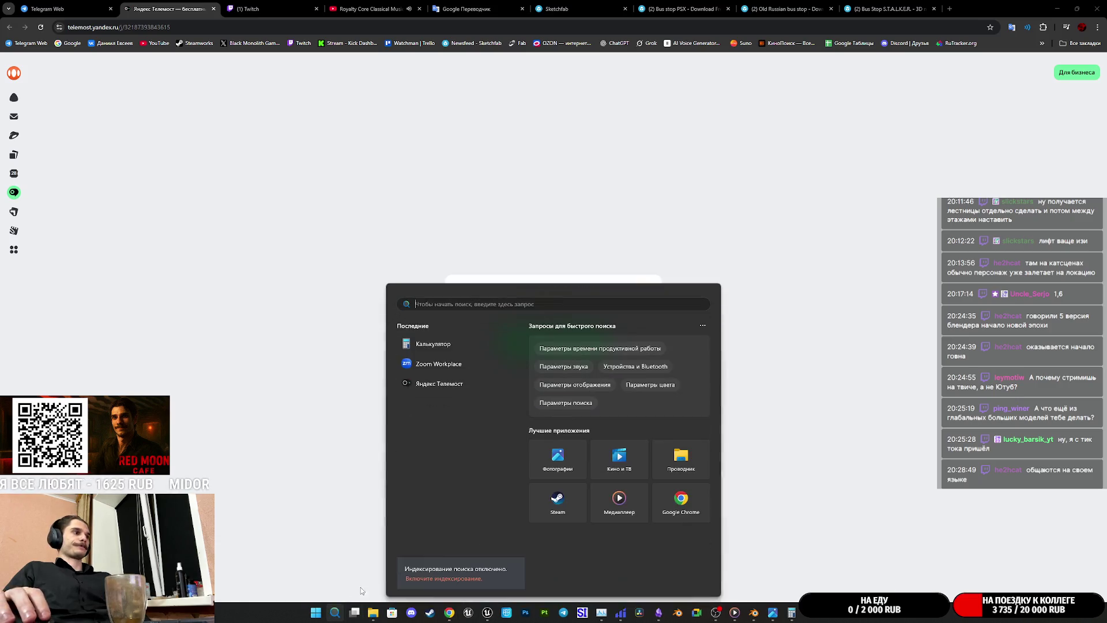
pyautogui.click(432, 383)
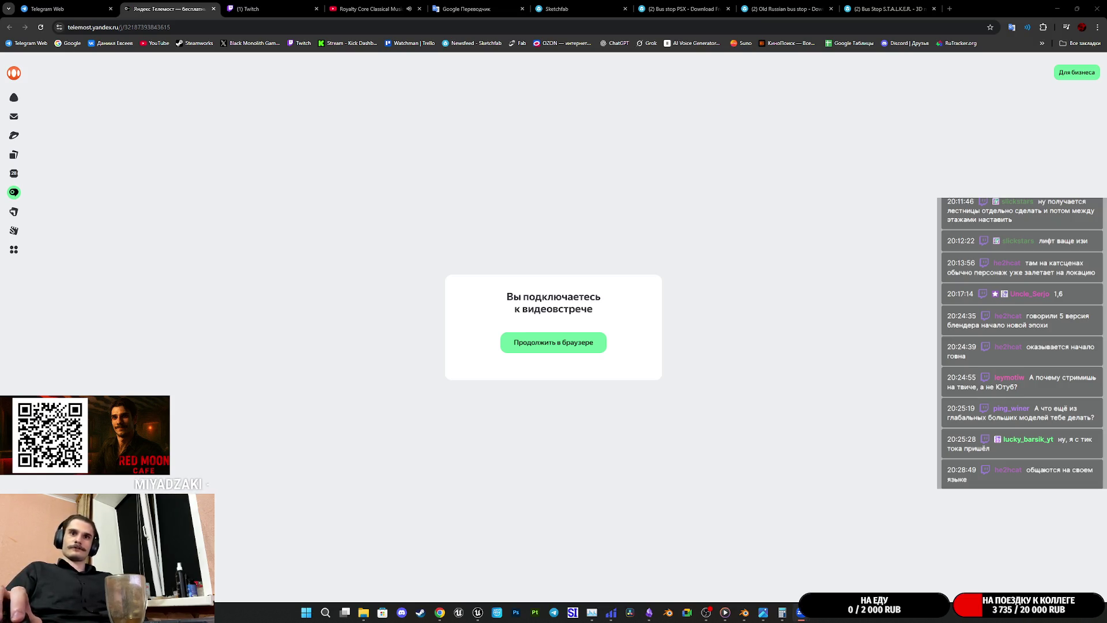
pyautogui.hotkey('ctrl', 'shift', 'Tab')
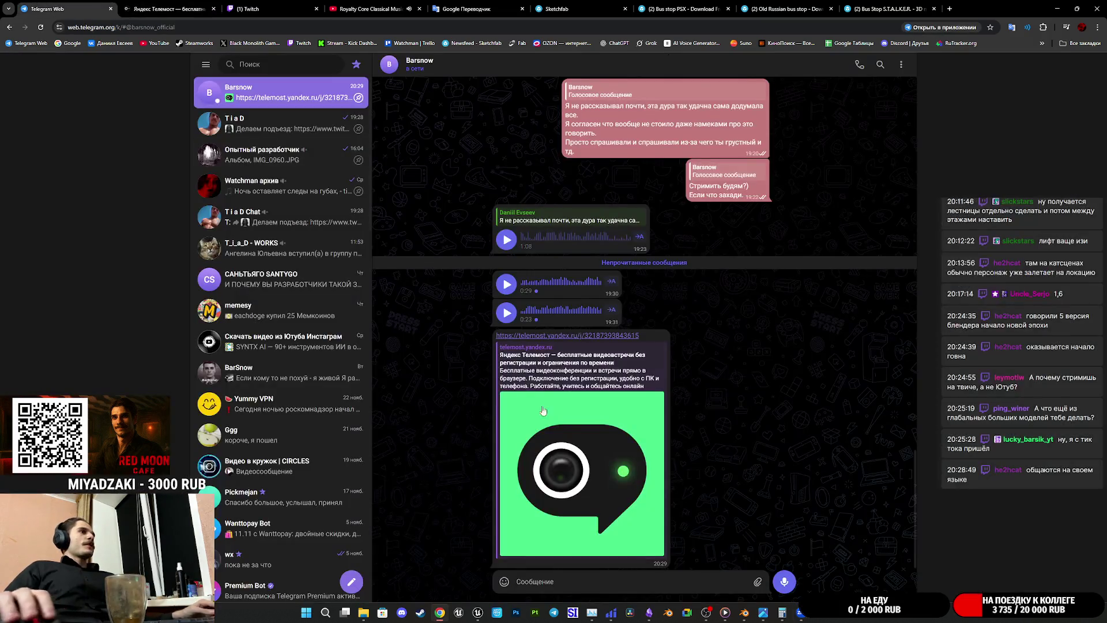
# Step: Paste and send the meeting link in the Telegram chat, then return to the Telemost page
pyautogui.hotkey('ctrl', 'v')
pyautogui.press('Return')
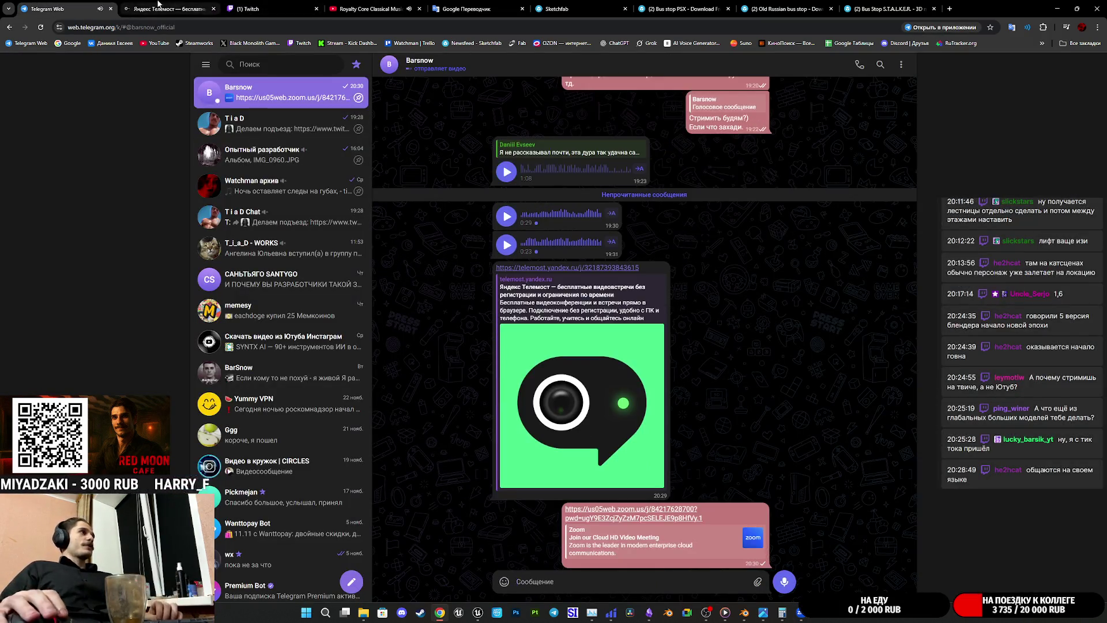
pyautogui.hotkey('ctrl', 'Tab')
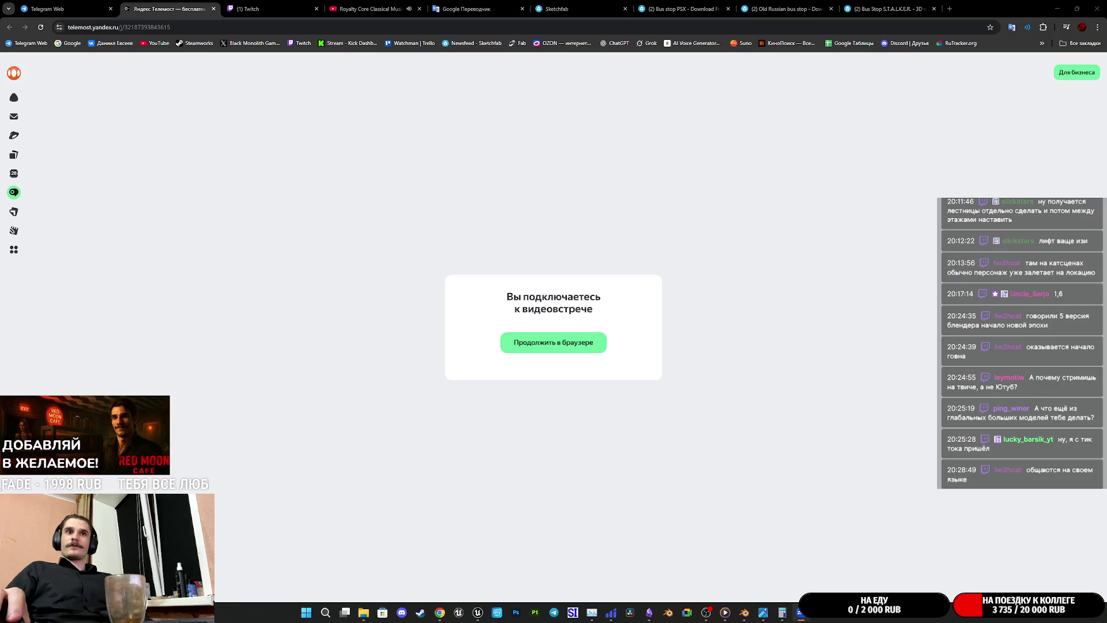
# Step: Close the Telemost meeting page and move through the Twitch manager to the Bus Stop S.T.A.L.K.E.R. model
pyautogui.middleClick(153, 4)
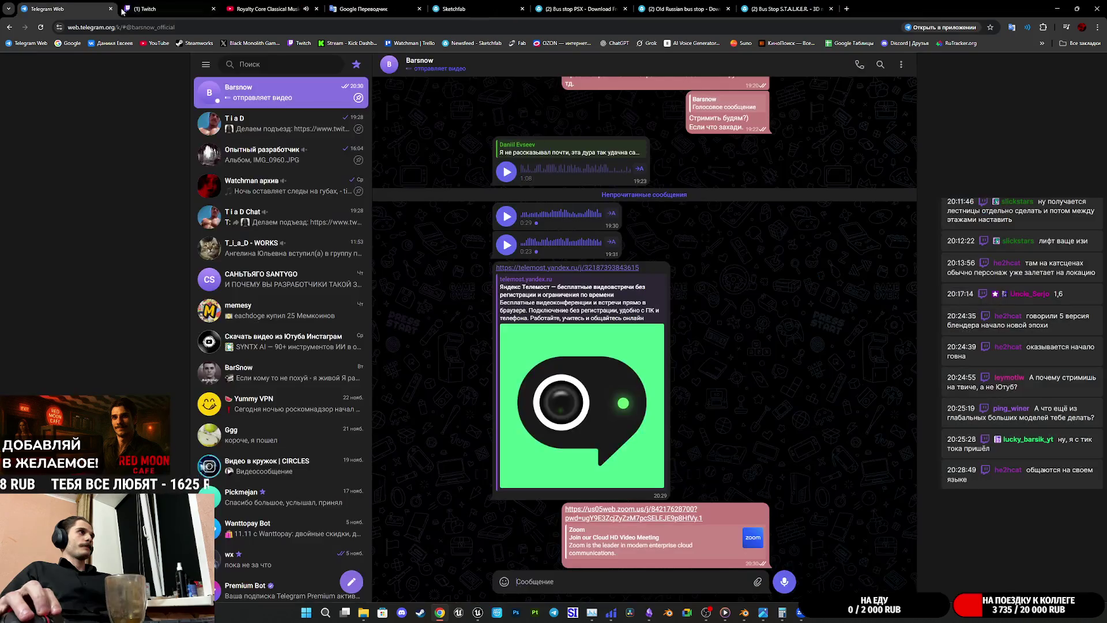
pyautogui.click(160, 11)
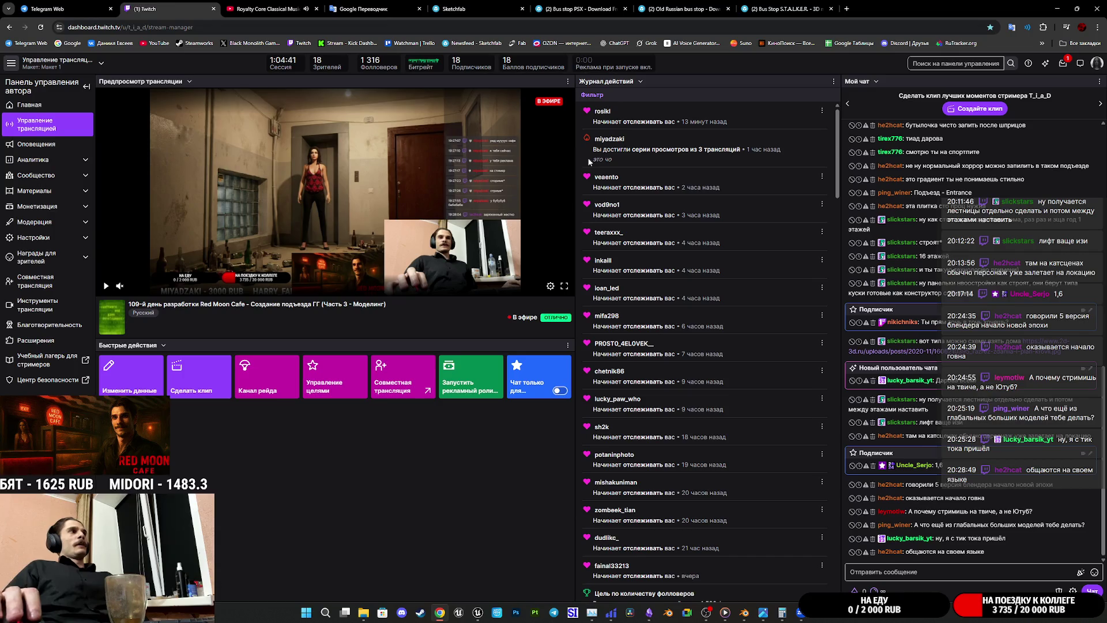
pyautogui.click(782, 9)
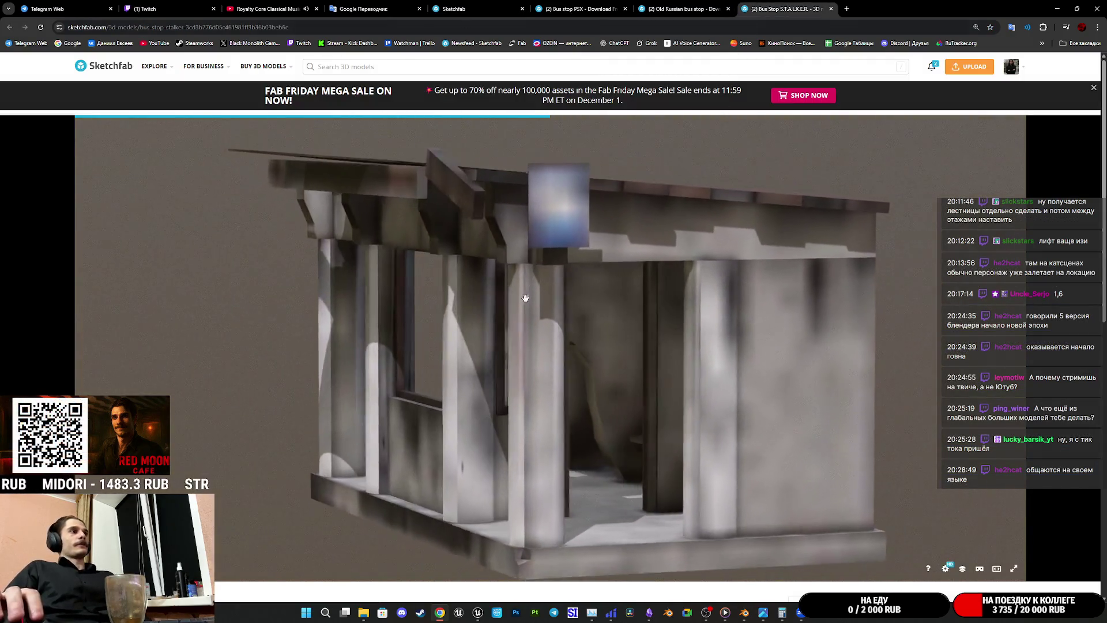
# Step: Inspect the Old Russian bus stop in Wireframe and Final Render, orbiting under its roof and timetable sign
pyautogui.hotkey('ctrl', 'shift', 'Tab')
pyautogui.scroll(-3, 485, 598)
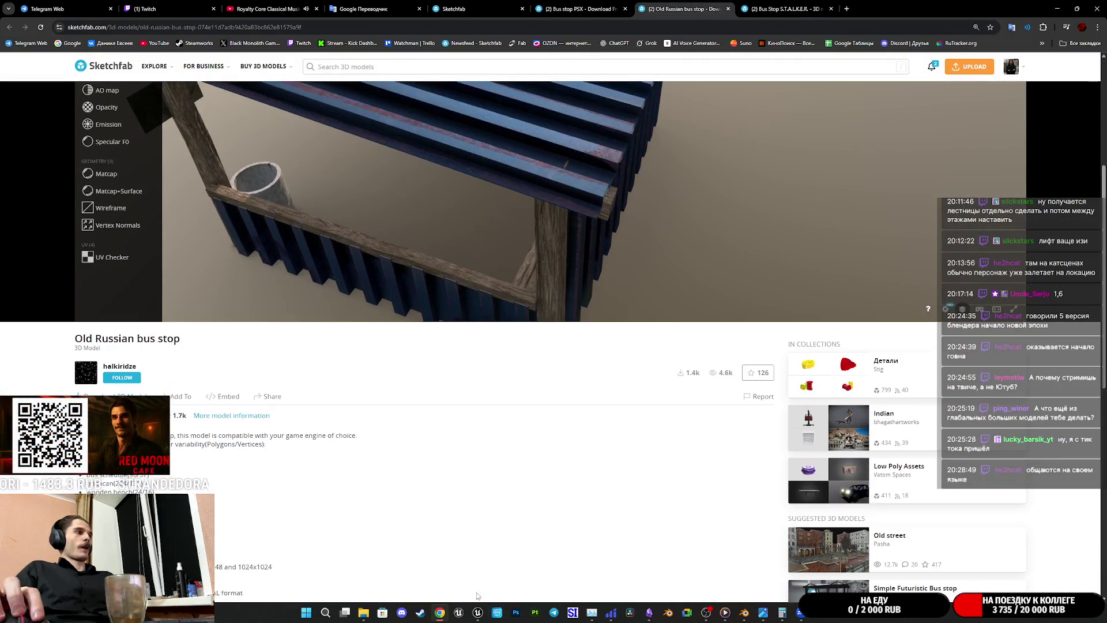
pyautogui.scroll(3, 448, 576)
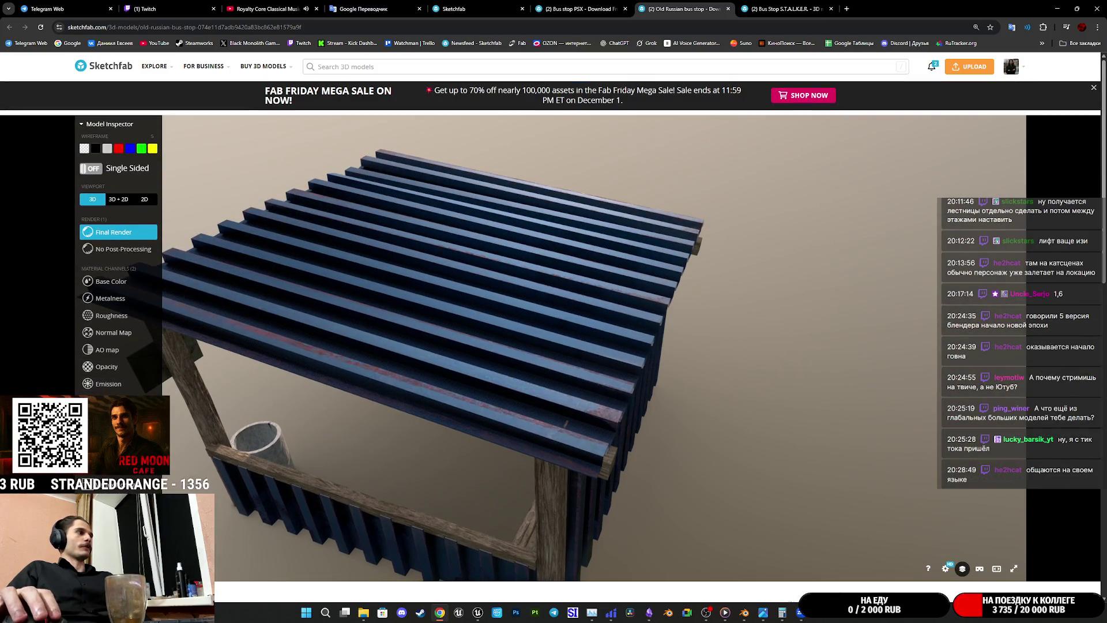
pyautogui.click(113, 415)
pyautogui.moveTo(367, 375)
pyautogui.mouseDown()
pyautogui.moveTo(248, 292)
pyautogui.moveTo(523, 432)
pyautogui.mouseUp()
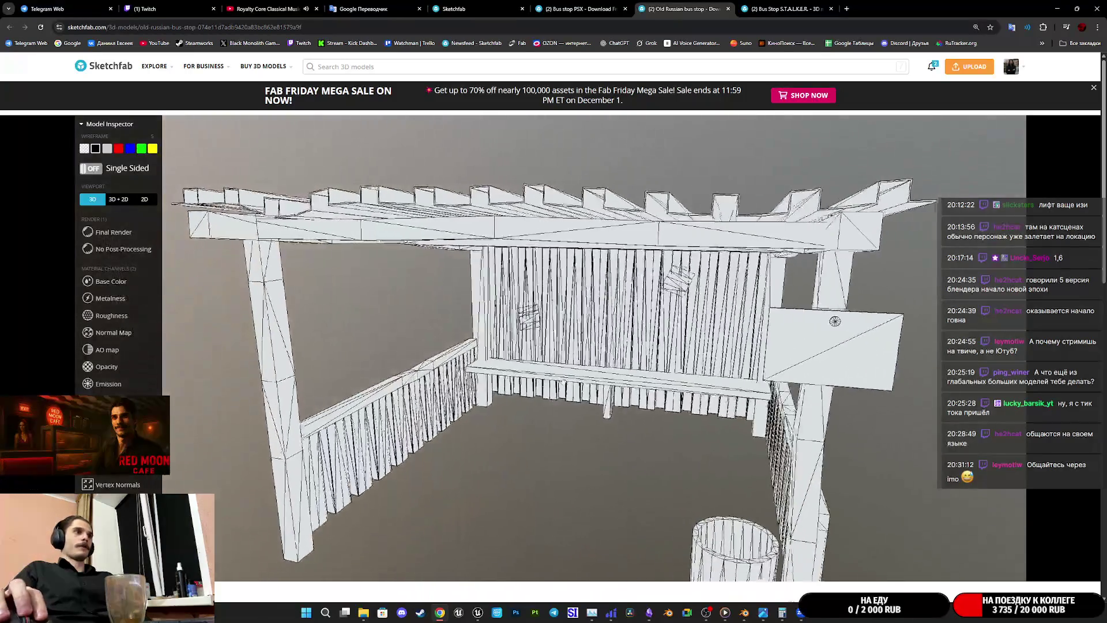
pyautogui.moveTo(527, 372)
pyautogui.mouseDown()
pyautogui.moveTo(642, 359)
pyautogui.moveTo(113, 254)
pyautogui.mouseUp()
pyautogui.scroll(5, 642, 359)
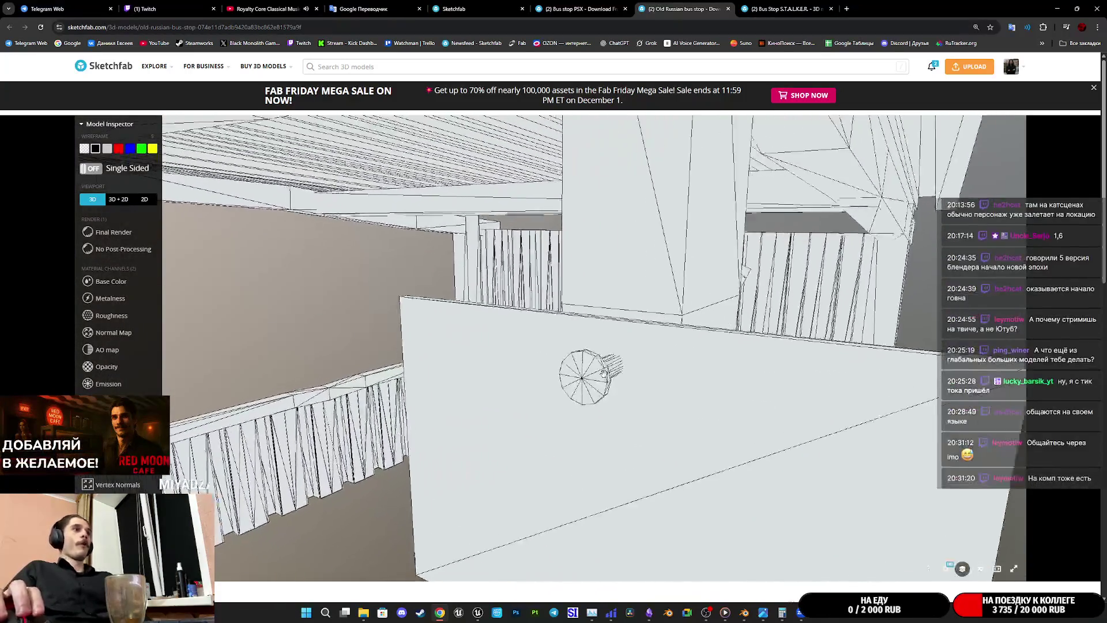
pyautogui.click(113, 231)
pyautogui.moveTo(519, 390); pyautogui.dragTo(575, 417)
pyautogui.scroll(-10, 575, 418)
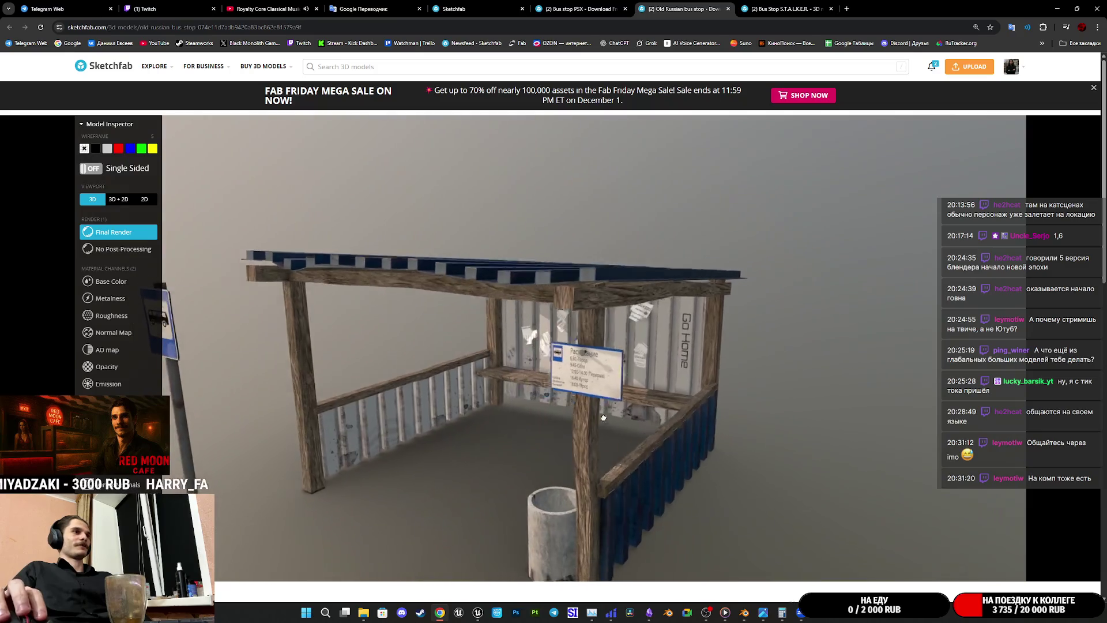
pyautogui.moveTo(603, 418)
pyautogui.mouseDown()
pyautogui.moveTo(617, 394)
pyautogui.moveTo(302, 306)
pyautogui.mouseUp()
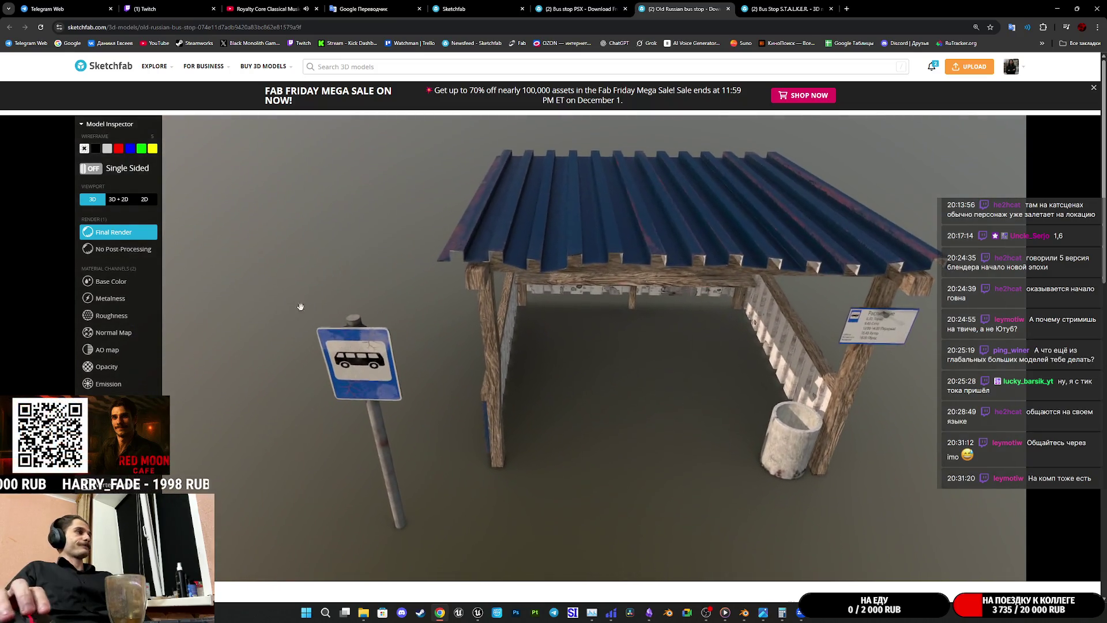
# Step: Show the Base Color texture in 3D+2D so the texture sheet sits beside the model
pyautogui.click(110, 280)
pyautogui.click(119, 199)
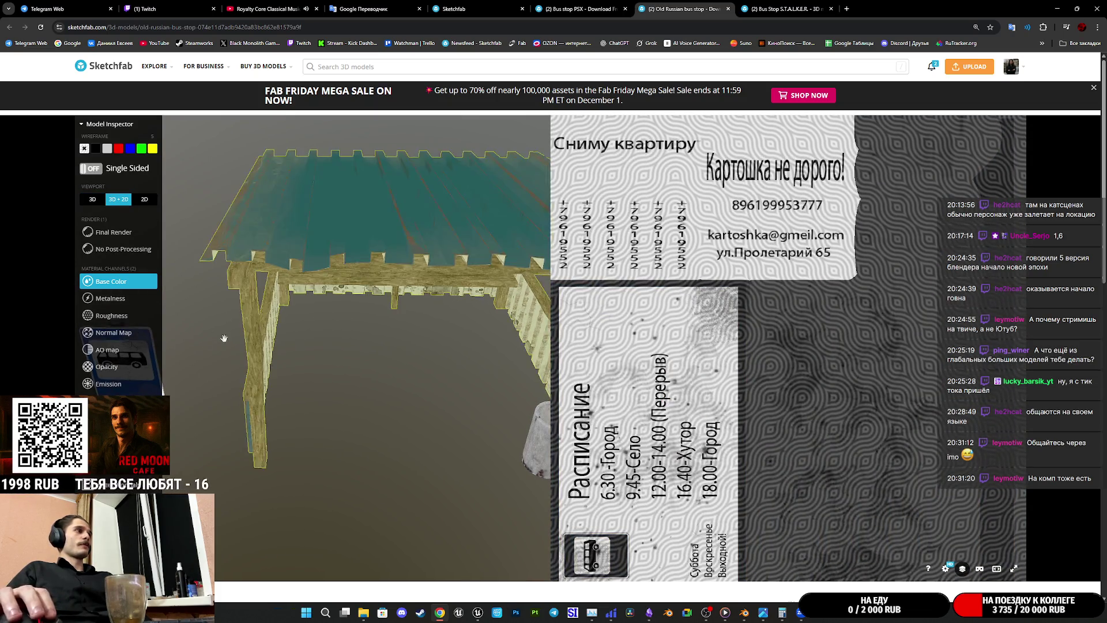
# Step: Orbit to the front, list the BUSS, RASP and ZNAK materials, and close the stray Photos window
pyautogui.moveTo(259, 347); pyautogui.dragTo(484, 329)
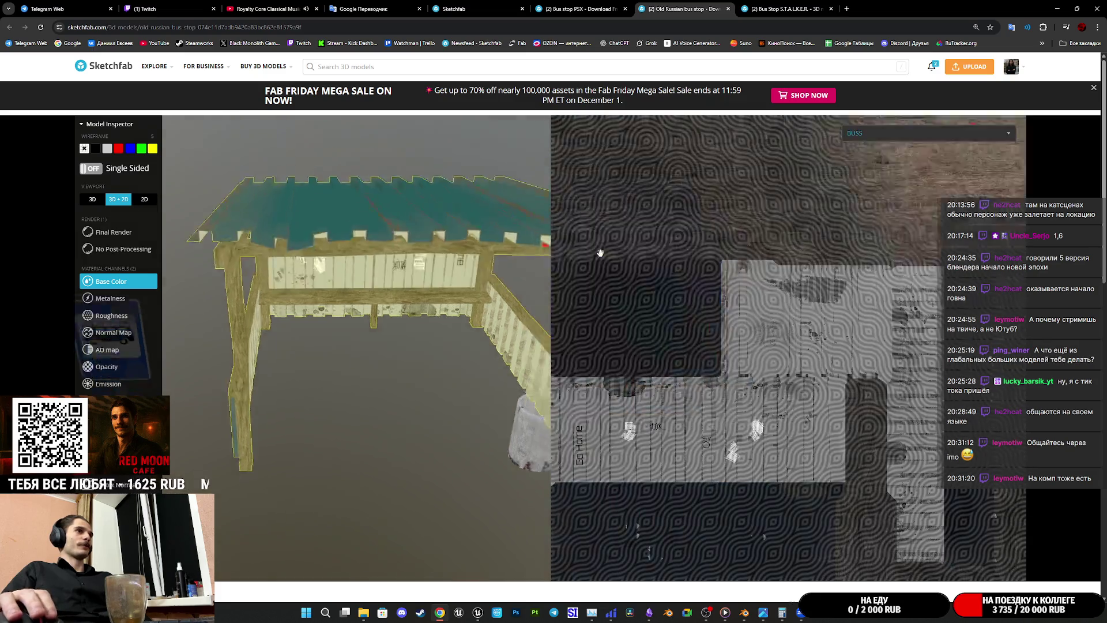
pyautogui.click(861, 138)
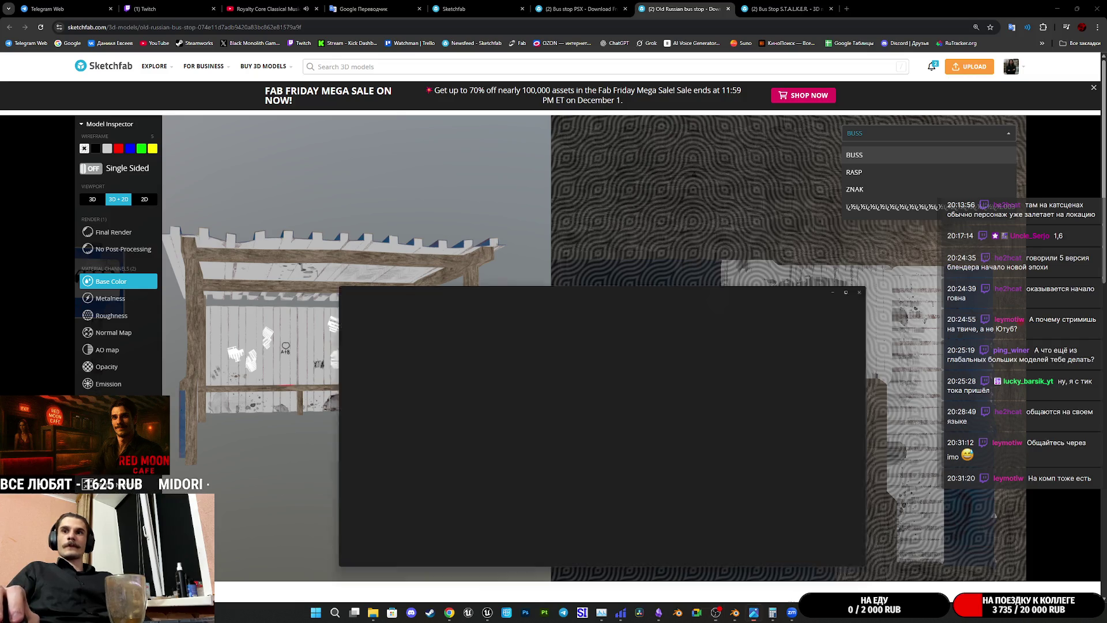
pyautogui.hotkey('alt', 'F4')
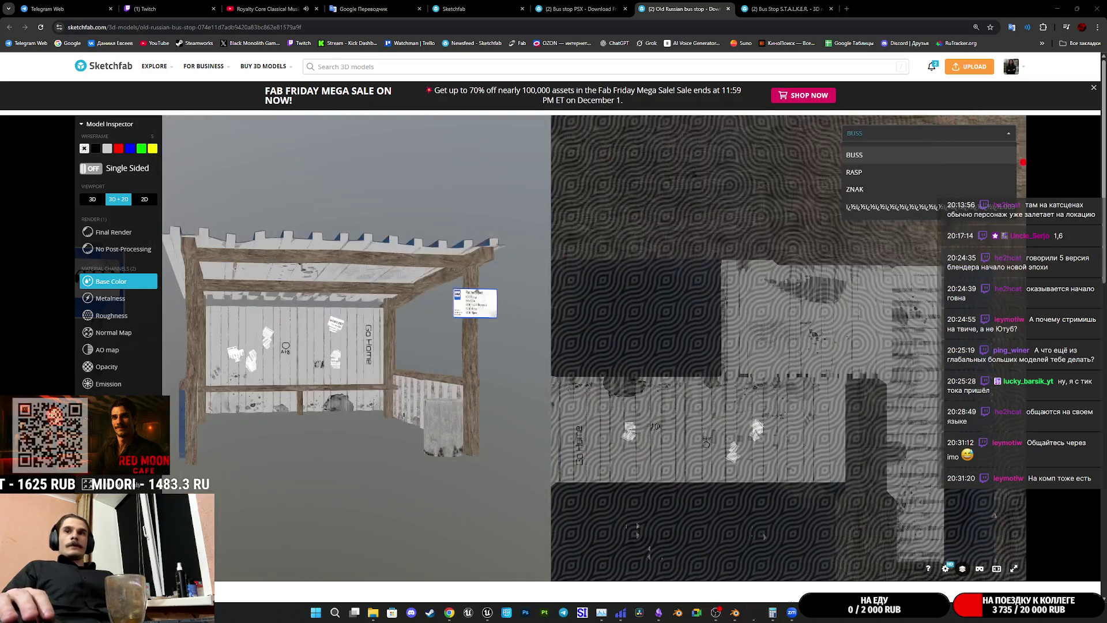
# Step: Cycle through the browser tabs back to the Old Russian bus stop model page
pyautogui.click(173, 4)
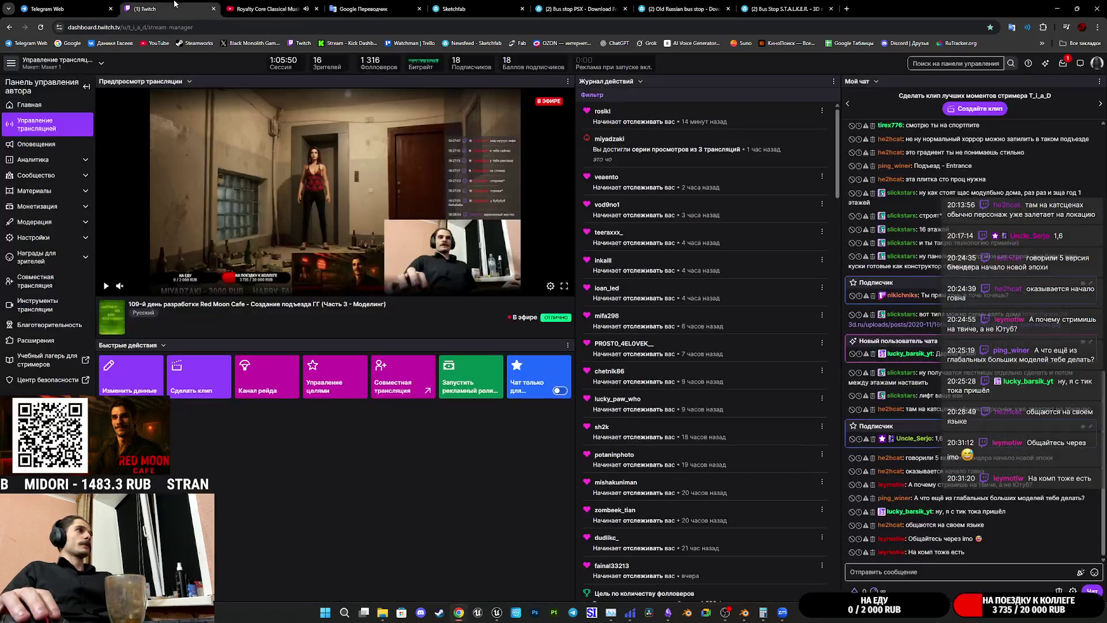
pyautogui.click(307, 5)
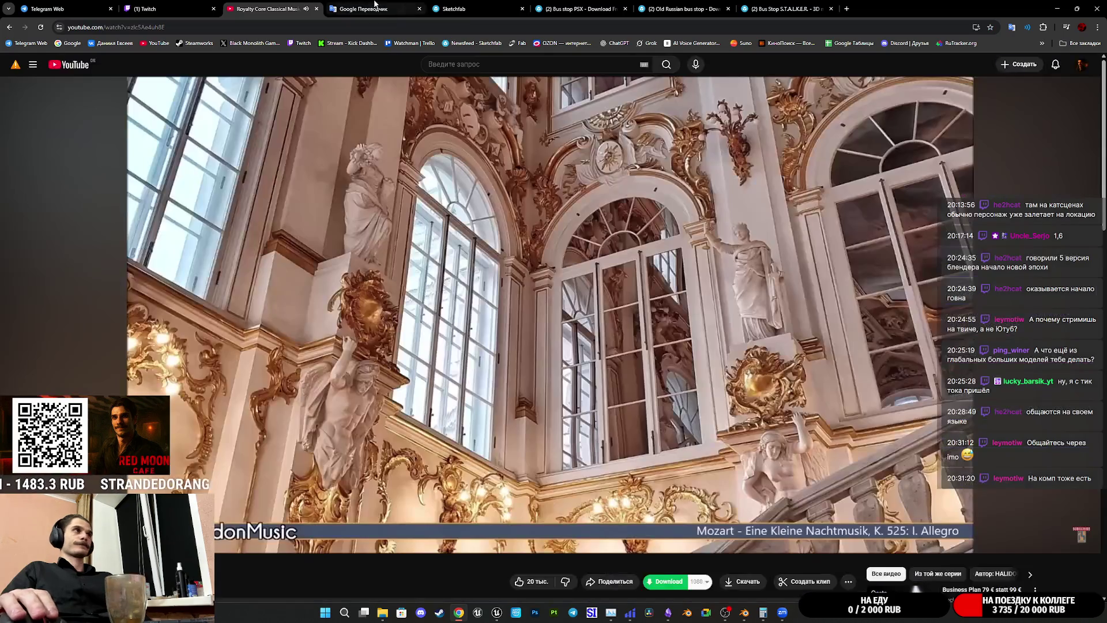
pyautogui.click(459, 8)
pyautogui.click(579, 8)
pyautogui.click(685, 5)
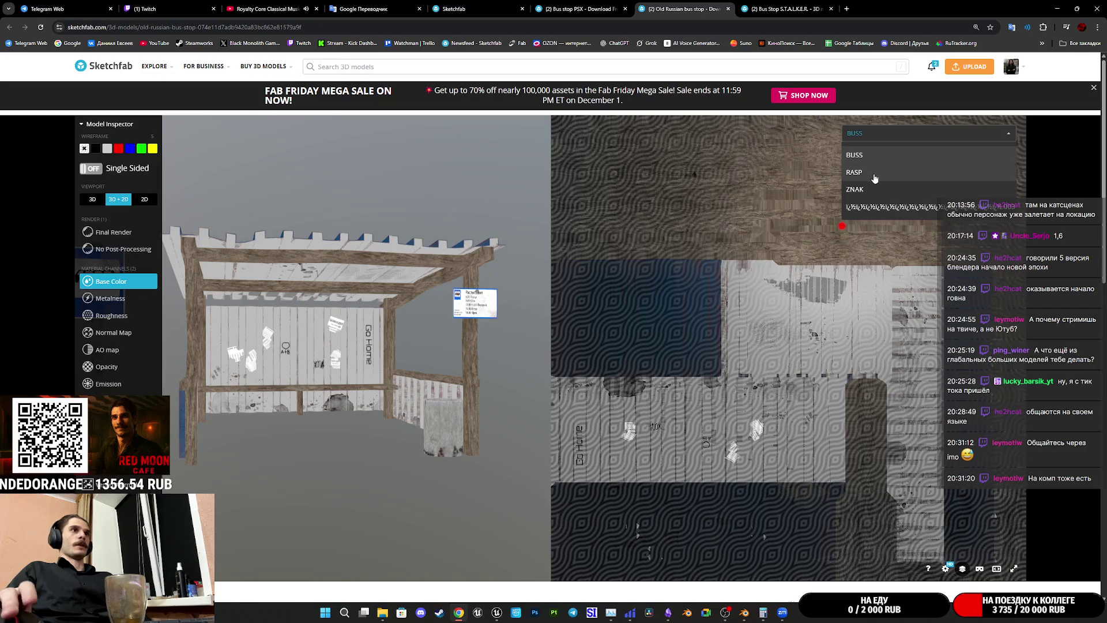
# Step: Step through the ZNAK and last material textures and look down into the concrete bin
pyautogui.click(855, 172)
pyautogui.click(855, 189)
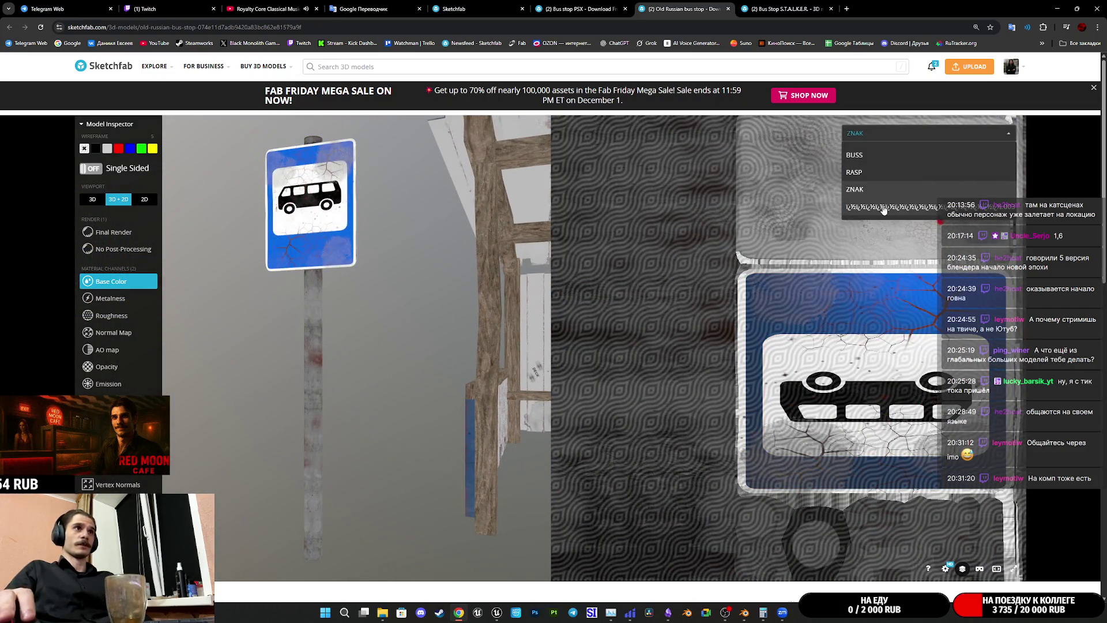
pyautogui.click(883, 208)
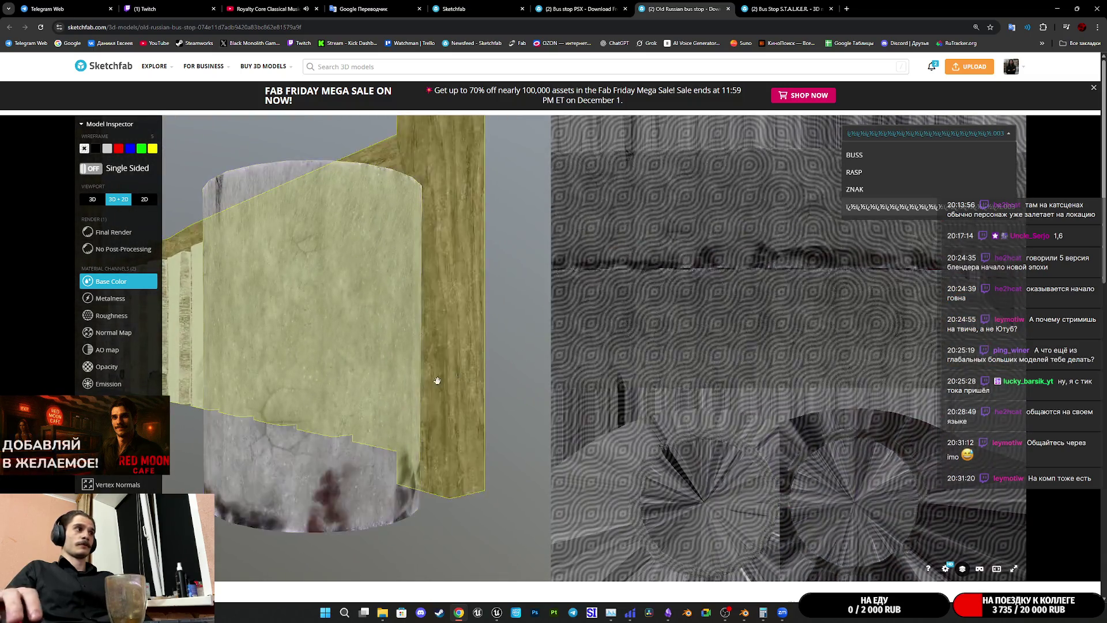
pyautogui.moveTo(317, 395)
pyautogui.mouseDown()
pyautogui.moveTo(307, 453)
pyautogui.moveTo(936, 184)
pyautogui.mouseUp()
pyautogui.click(916, 143)
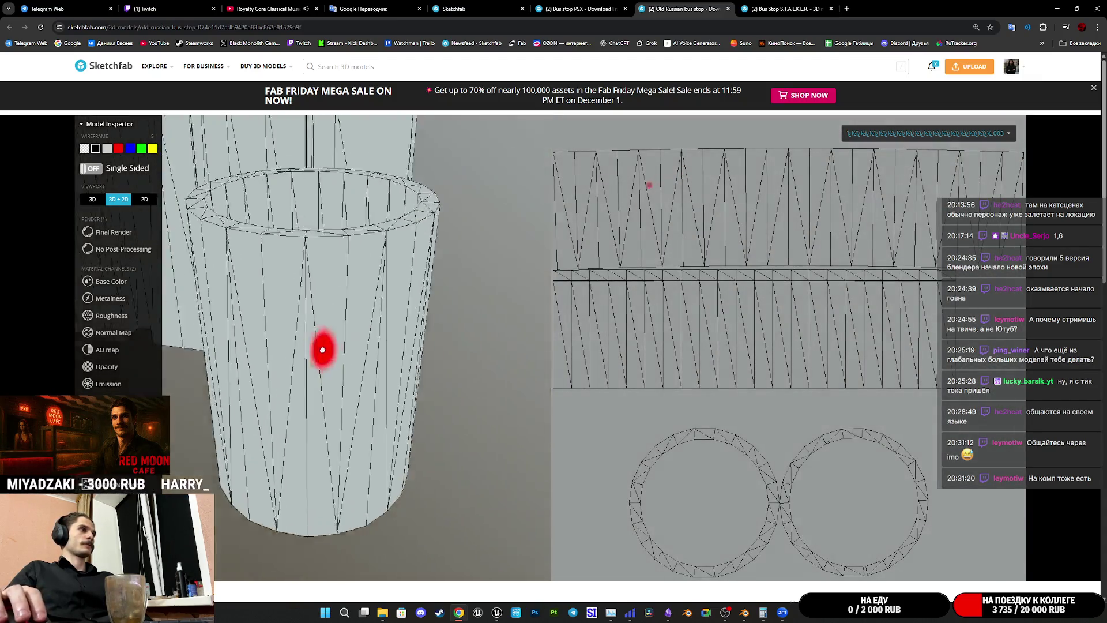
# Step: View the trash bin as a wireframe from above and around its sides beside its UV layout
pyautogui.moveTo(321, 349); pyautogui.dragTo(381, 288)
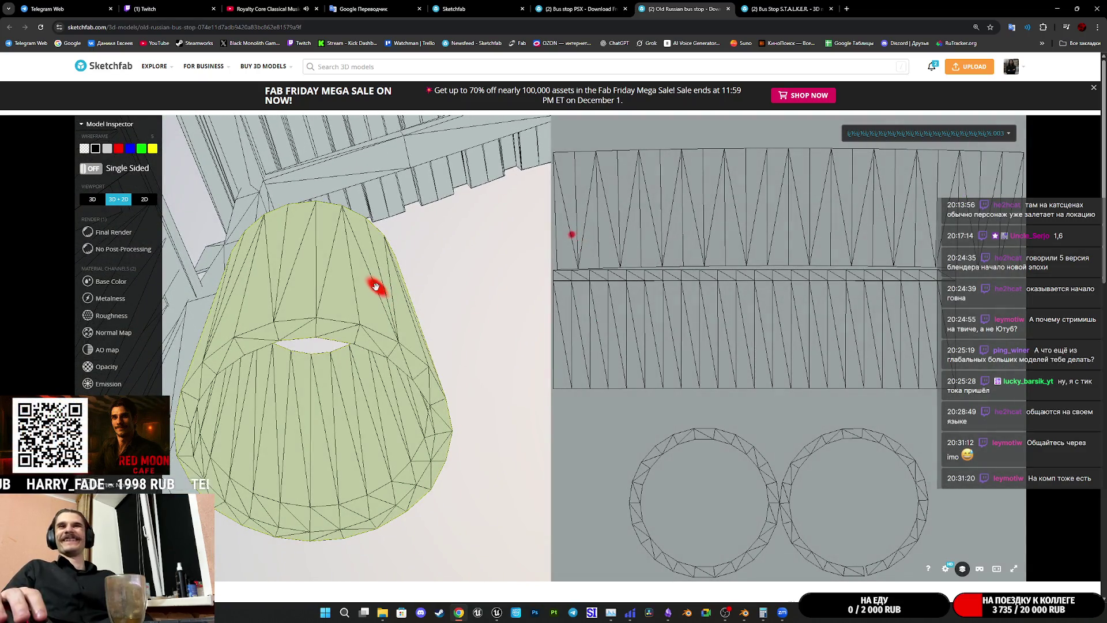
pyautogui.moveTo(372, 287)
pyautogui.mouseDown()
pyautogui.moveTo(344, 280)
pyautogui.moveTo(338, 352)
pyautogui.moveTo(304, 404)
pyautogui.mouseUp()
pyautogui.moveTo(362, 355)
pyautogui.mouseDown()
pyautogui.moveTo(351, 317)
pyautogui.moveTo(363, 265)
pyautogui.moveTo(334, 358)
pyautogui.moveTo(334, 326)
pyautogui.moveTo(420, 395)
pyautogui.moveTo(371, 346)
pyautogui.moveTo(294, 304)
pyautogui.moveTo(395, 425)
pyautogui.moveTo(361, 347)
pyautogui.moveTo(326, 328)
pyautogui.mouseUp()
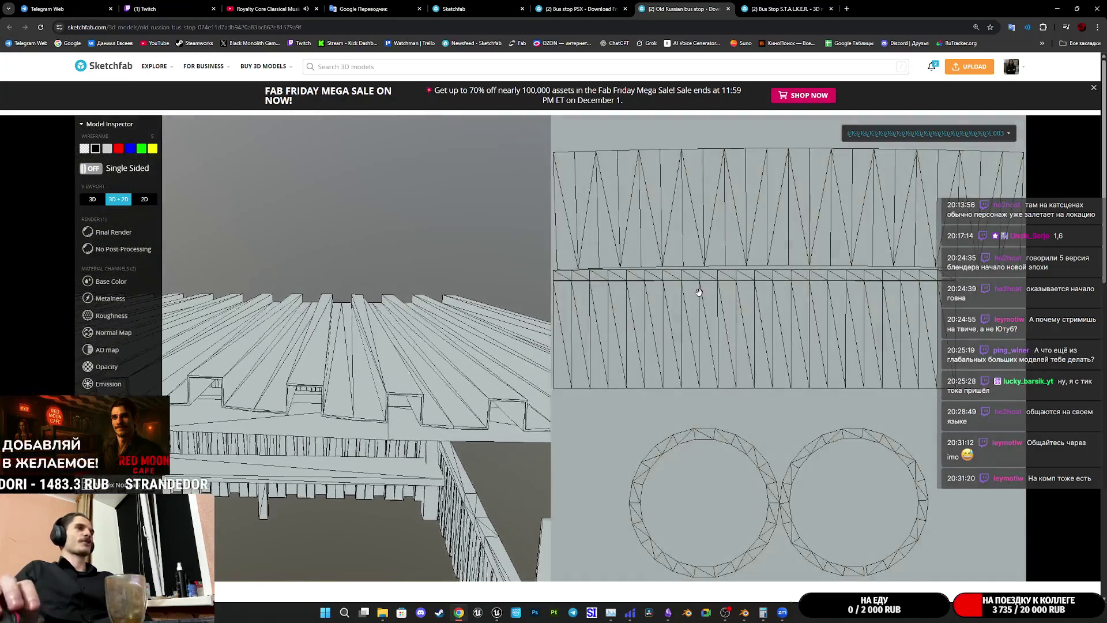
pyautogui.moveTo(327, 327); pyautogui.dragTo(334, 359)
pyautogui.scroll(-4, 591, 571)
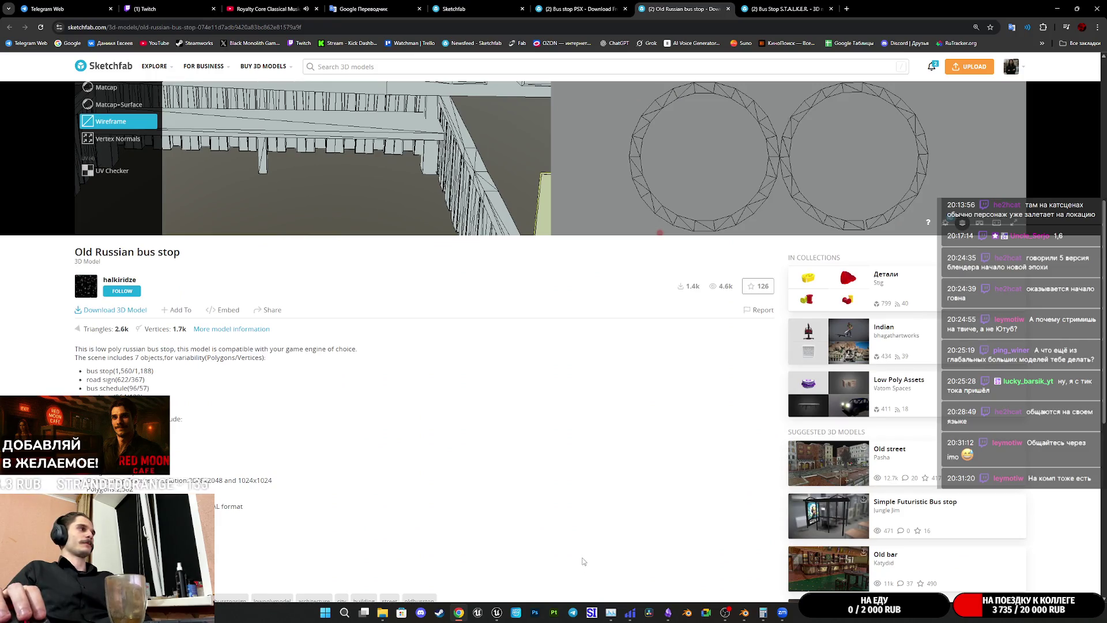
pyautogui.scroll(-3, 583, 563)
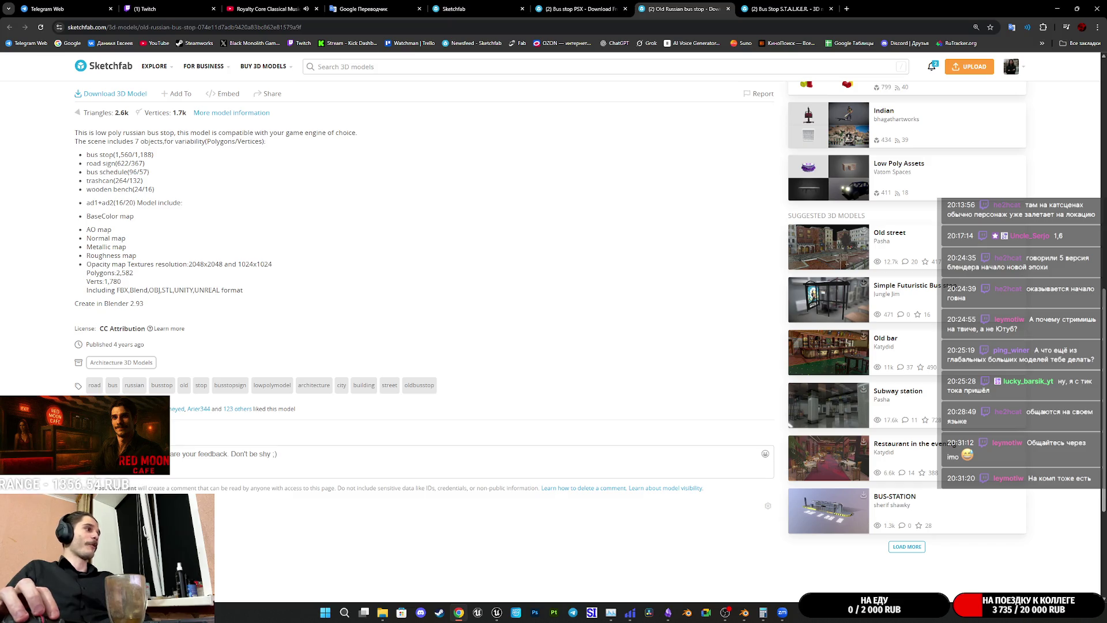
pyautogui.scroll(-2, 432, 346)
pyautogui.moveTo(161, 326); pyautogui.dragTo(73, 329)
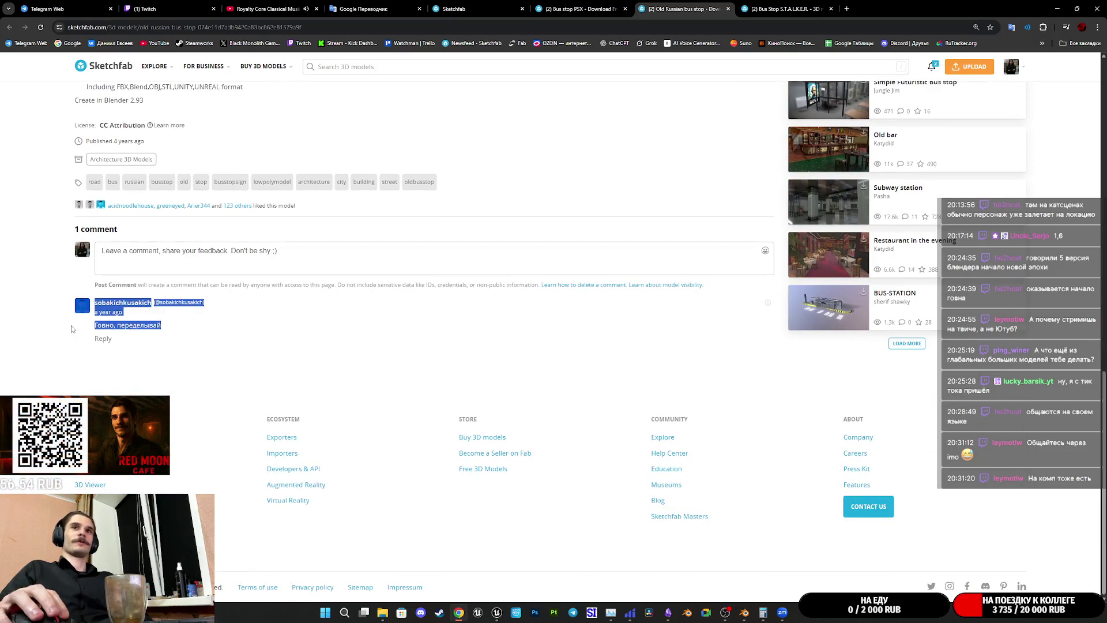
# Step: Clear the accidental comment selection and close the Old Russian bus stop page
pyautogui.click(247, 358)
pyautogui.scroll(3, 508, 374)
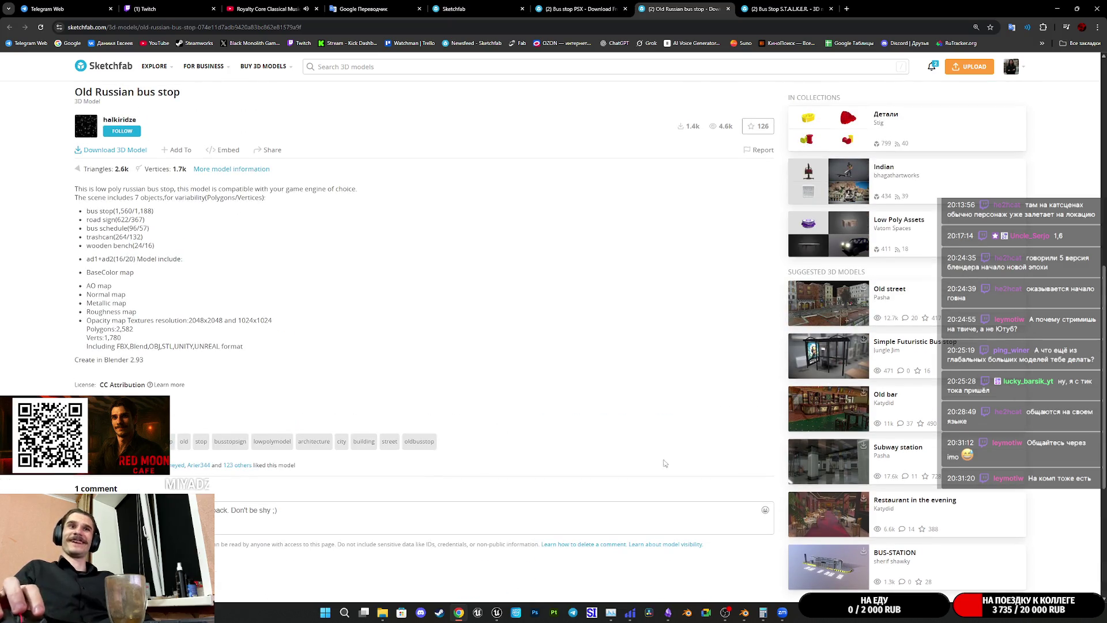
pyautogui.scroll(3, 664, 463)
pyautogui.scroll(1, 658, 459)
pyautogui.scroll(2, 655, 453)
pyautogui.scroll(1, 580, 365)
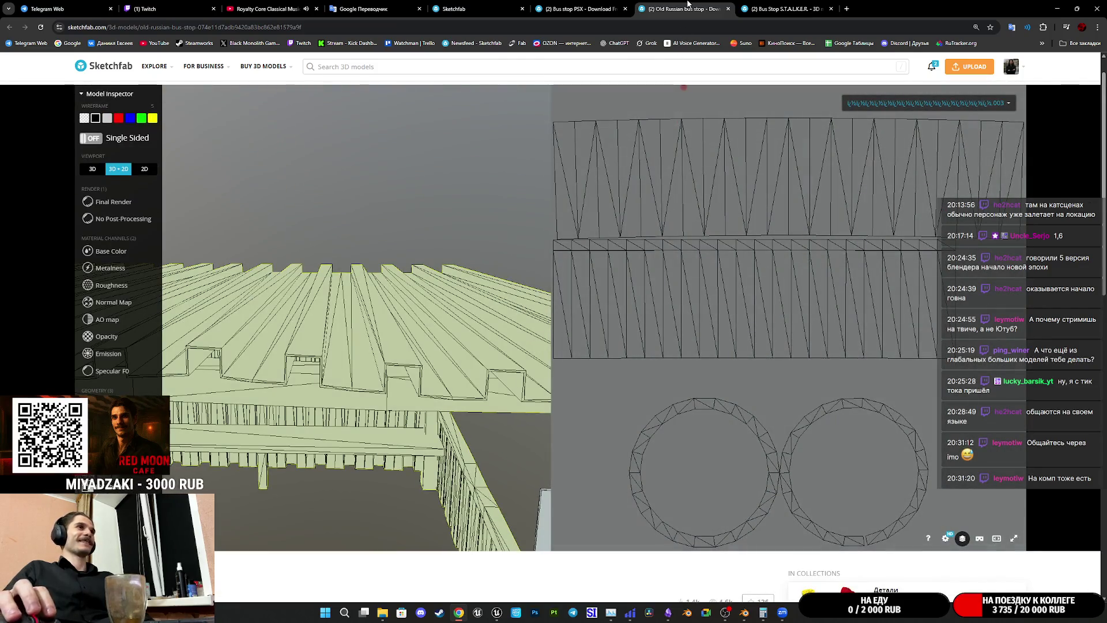
pyautogui.click(727, 9)
# Step: Inspect the S.T.A.L.K.E.R. bus stop in Wireframe, Base Color and Final Render while orbiting its front
pyautogui.moveTo(692, 329); pyautogui.dragTo(692, 251)
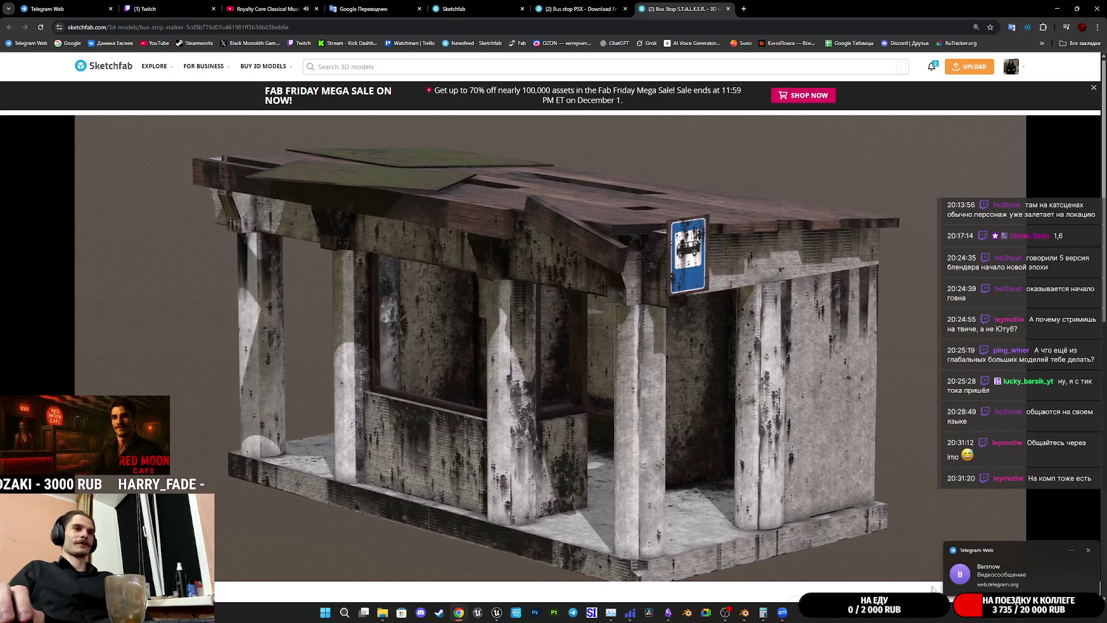
pyautogui.click(1089, 550)
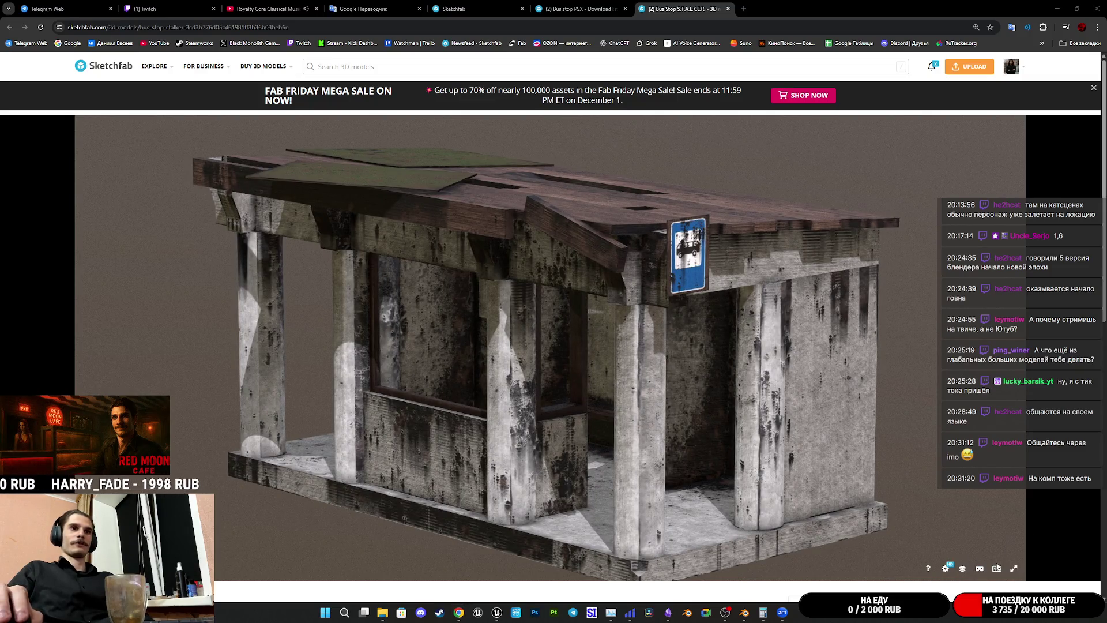
pyautogui.click(964, 569)
pyautogui.click(84, 148)
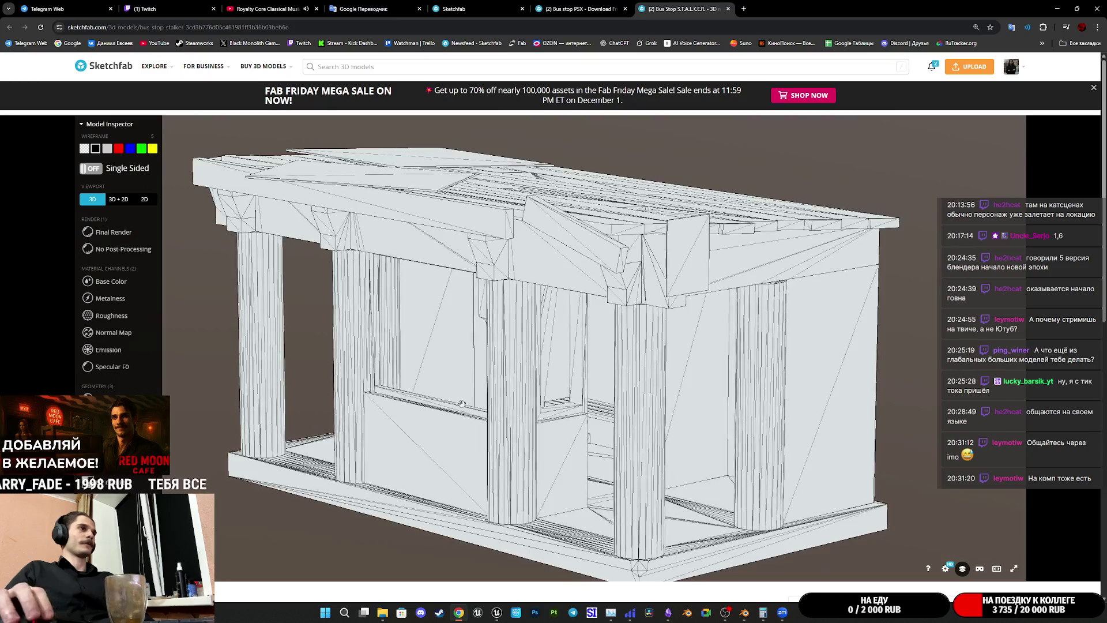
pyautogui.moveTo(491, 403); pyautogui.dragTo(122, 308)
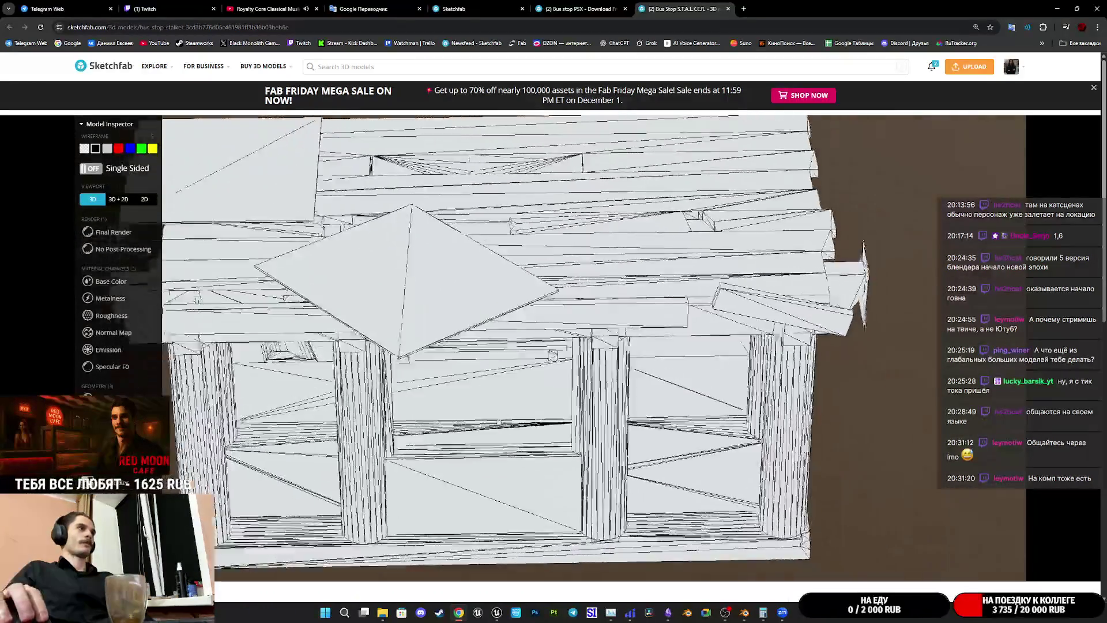
pyautogui.click(111, 281)
pyautogui.moveTo(364, 346); pyautogui.dragTo(395, 349)
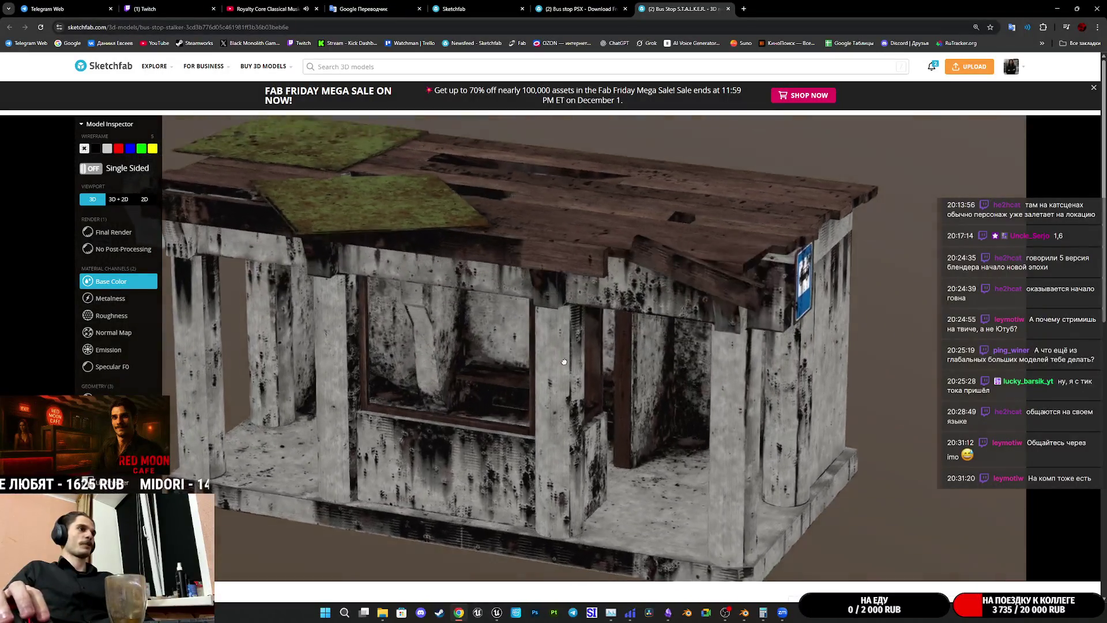
pyautogui.click(114, 232)
pyautogui.moveTo(450, 372); pyautogui.dragTo(609, 381)
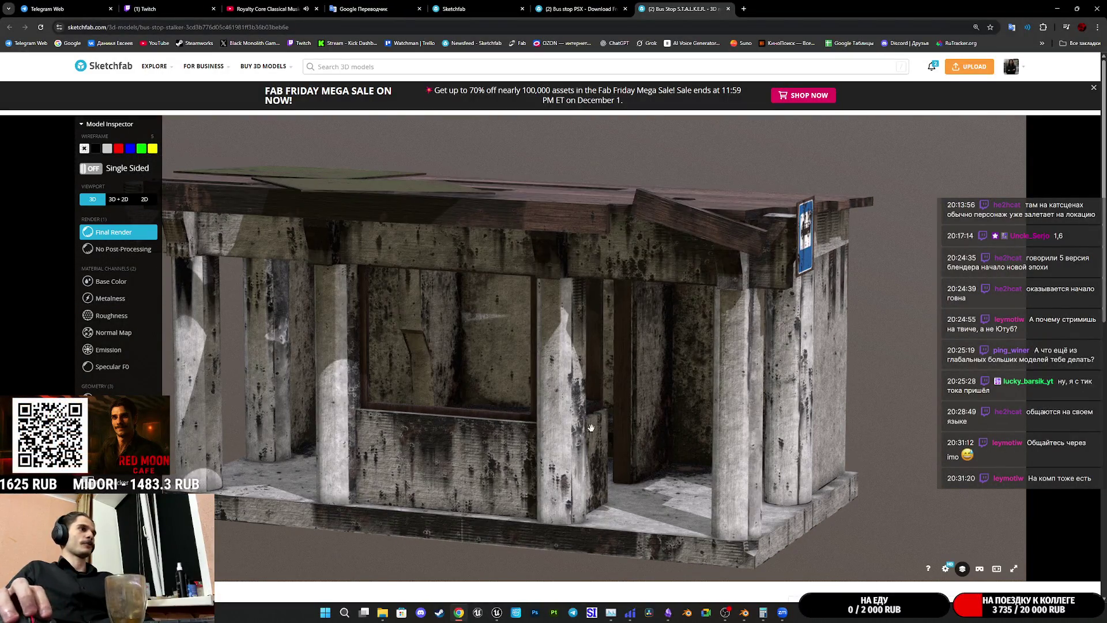
pyautogui.scroll(3, 610, 381)
pyautogui.scroll(2, 586, 395)
pyautogui.scroll(2, 574, 375)
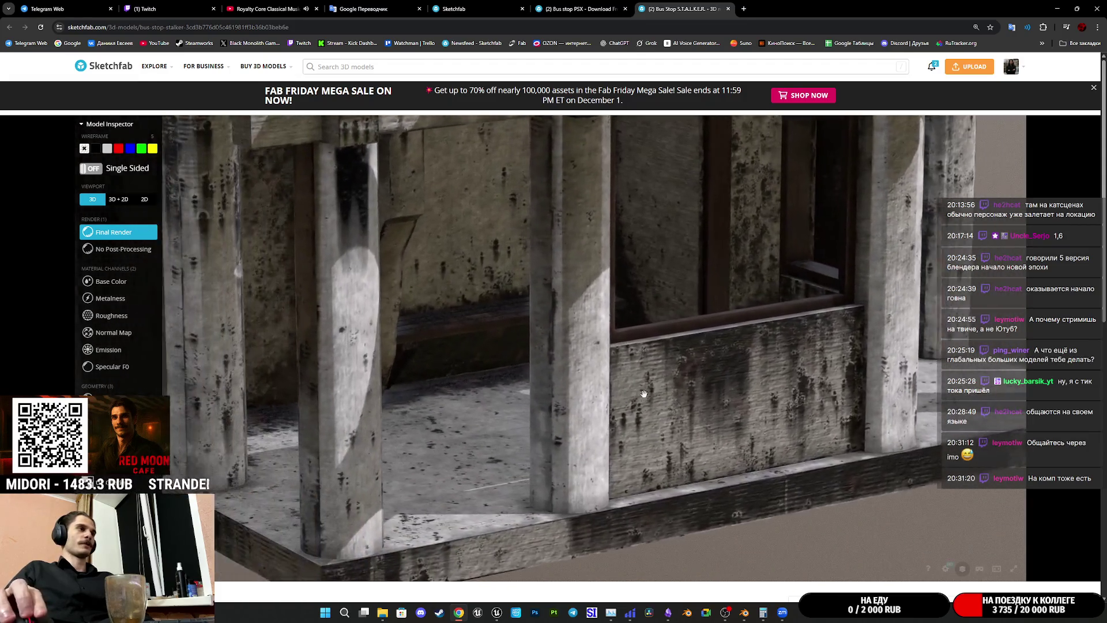
pyautogui.scroll(2, 620, 397)
pyautogui.scroll(-2, 620, 396)
pyautogui.scroll(2, 630, 383)
pyautogui.scroll(-2, 650, 395)
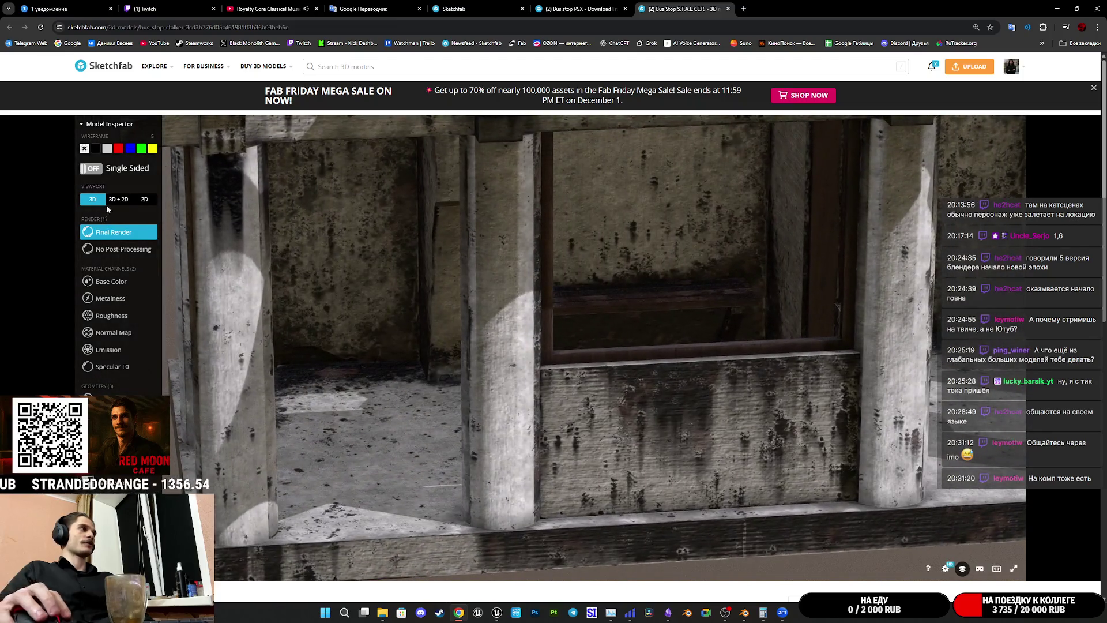
# Step: Show the base-colour texture sheet beside the model, orbit toward the bus sign, then close the page
pyautogui.click(117, 200)
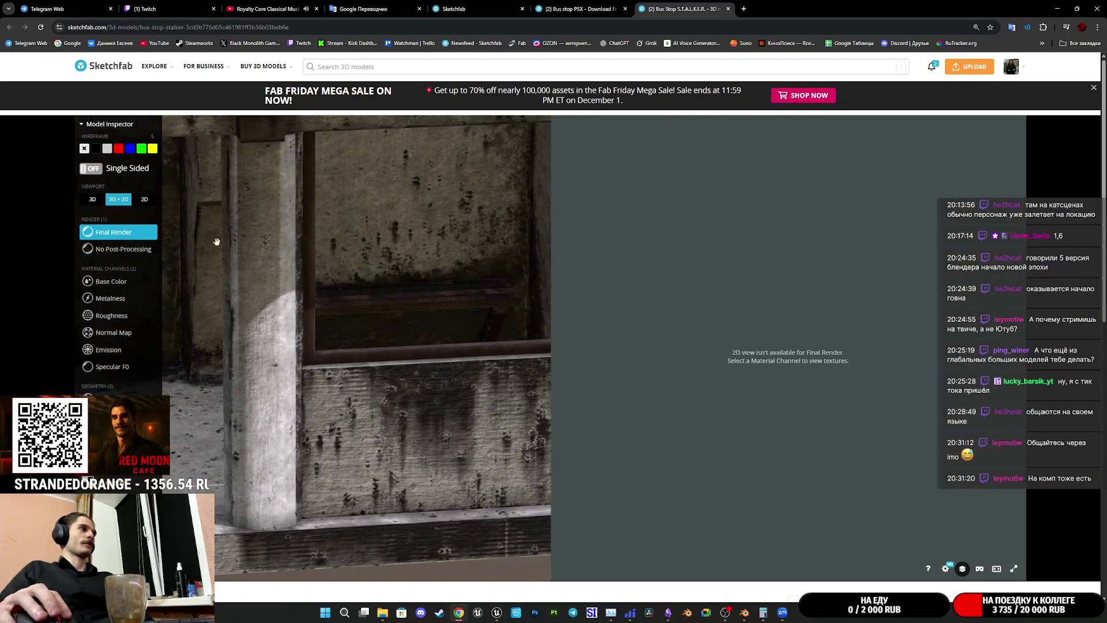
pyautogui.click(109, 282)
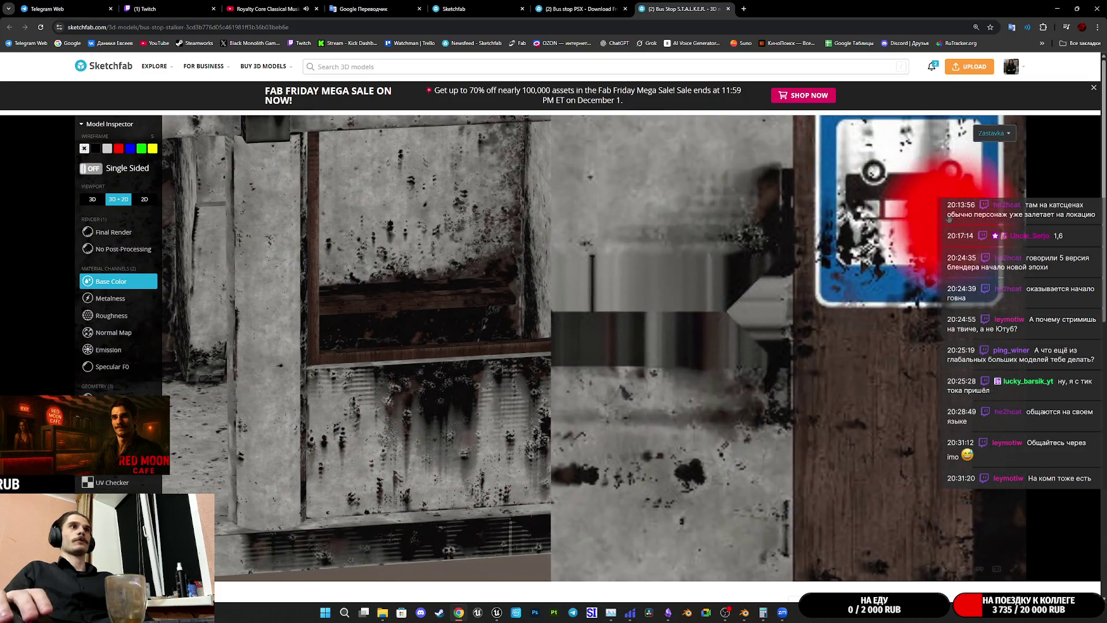
pyautogui.scroll(-5, 691, 384)
pyautogui.moveTo(470, 424); pyautogui.dragTo(416, 477)
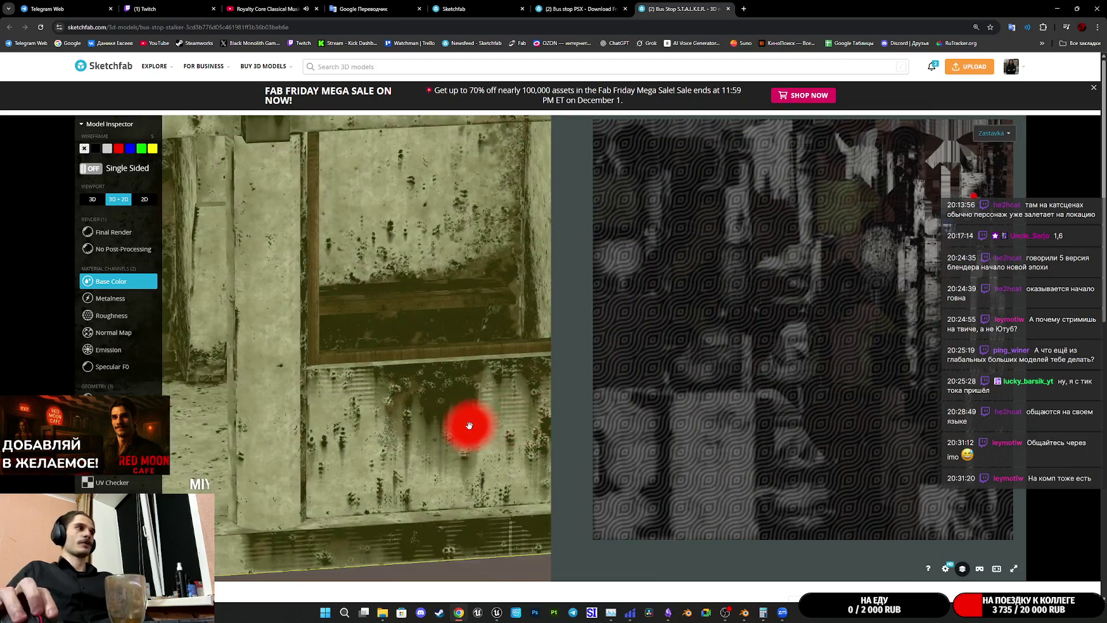
pyautogui.scroll(-5, 416, 476)
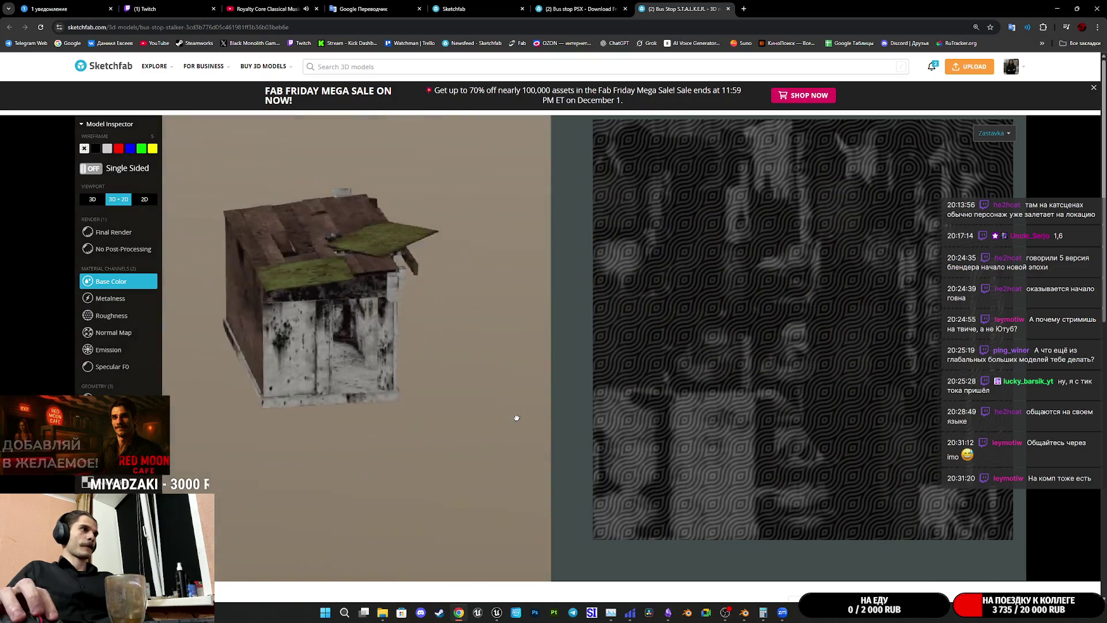
pyautogui.moveTo(415, 476)
pyautogui.mouseDown()
pyautogui.moveTo(469, 400)
pyautogui.moveTo(449, 422)
pyautogui.mouseUp()
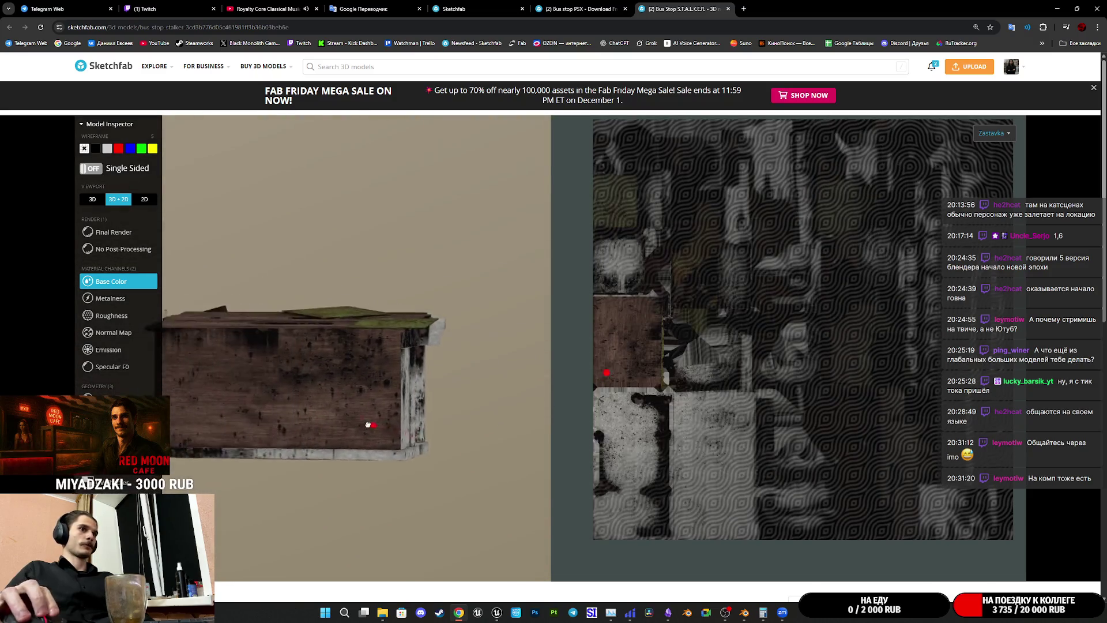
pyautogui.scroll(5, 449, 422)
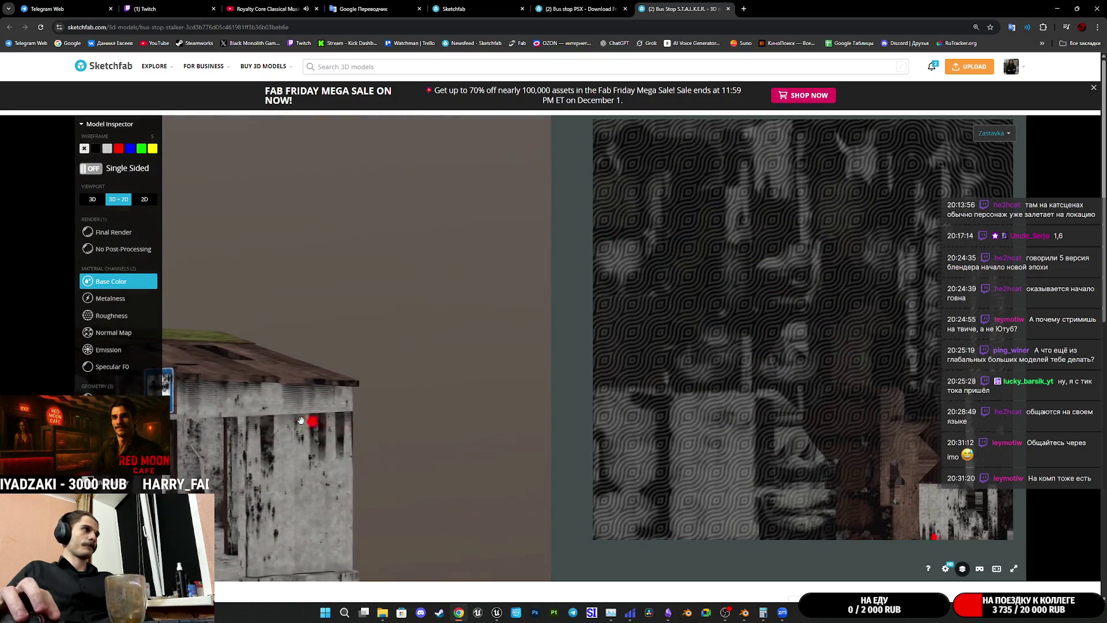
pyautogui.moveTo(449, 422); pyautogui.dragTo(415, 445)
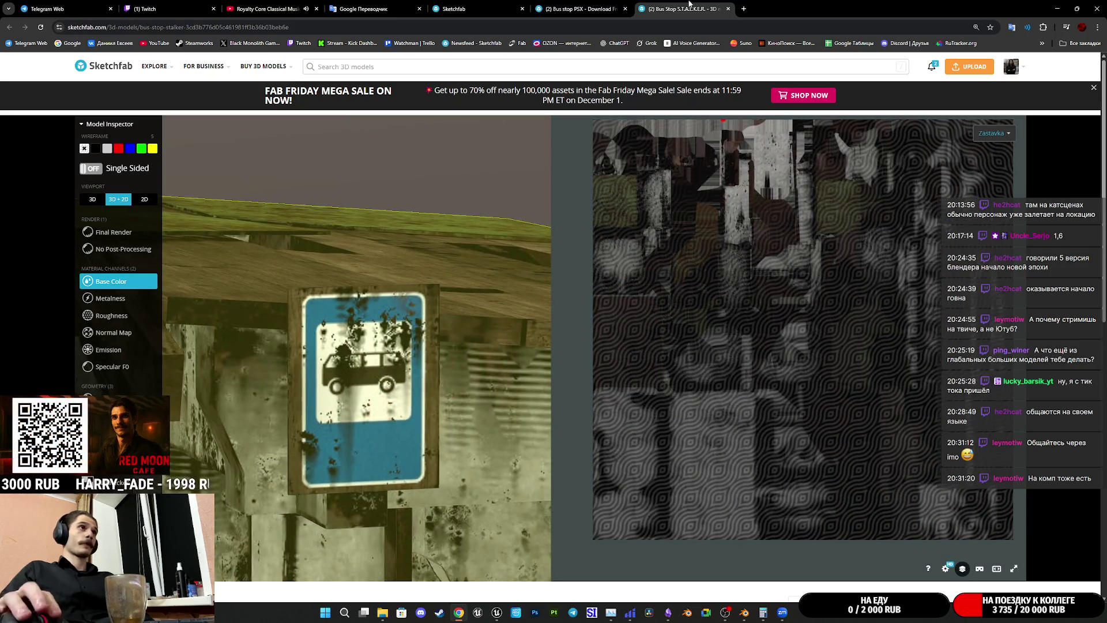
pyautogui.middleClick(686, 8)
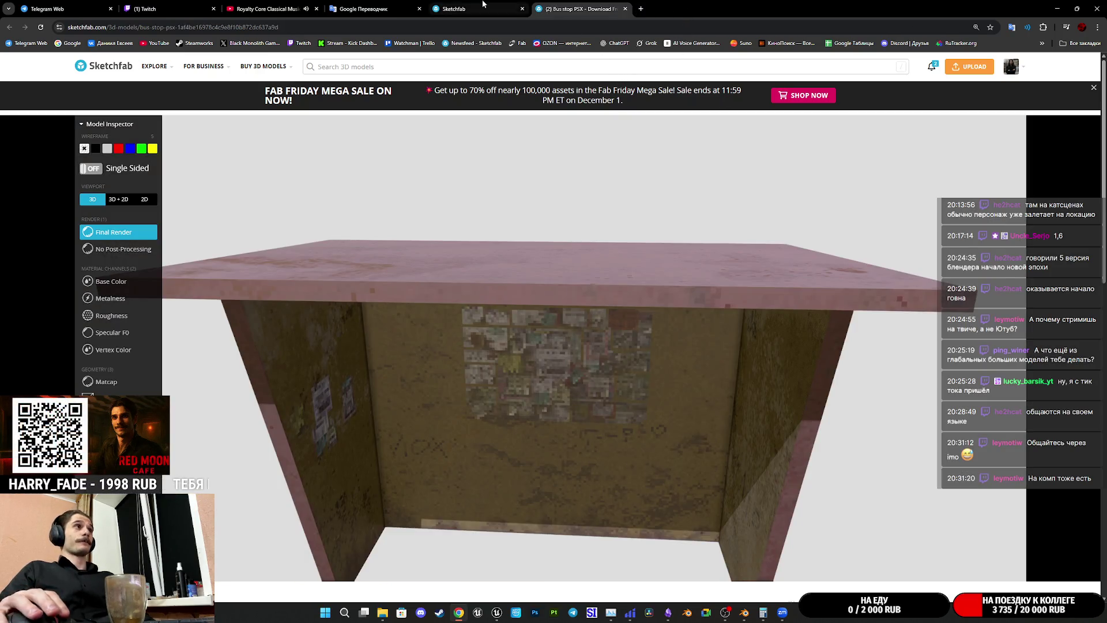
# Step: Reopen the S.T.A.L.K.E.R. bus stop page and orbit from its roof down to the walls
pyautogui.click(482, 7)
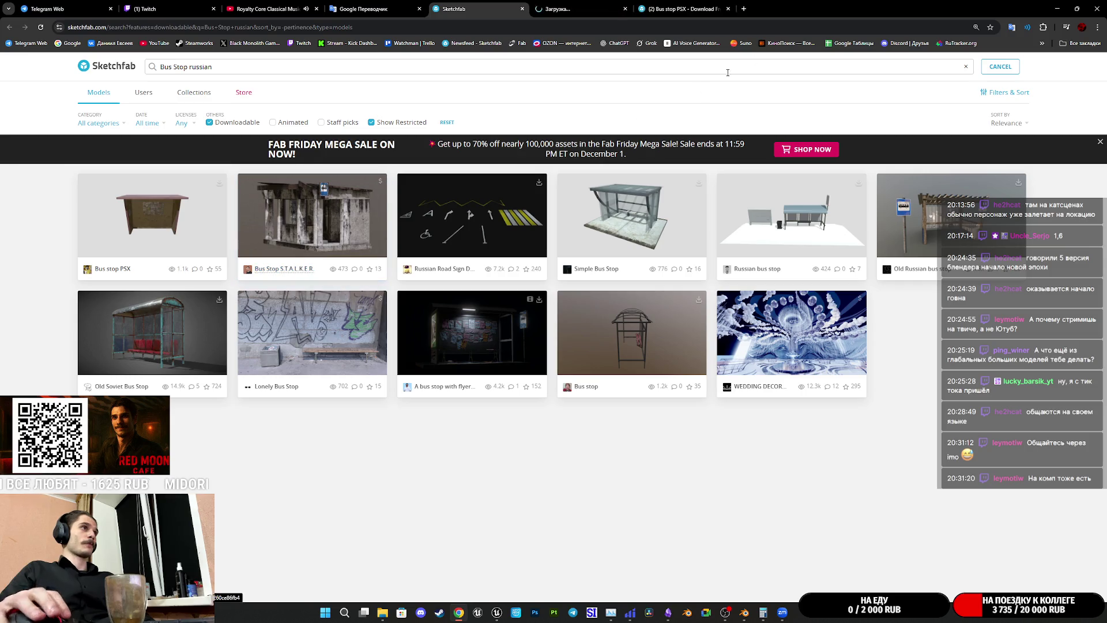
pyautogui.hotkey('ctrl', 'Tab')
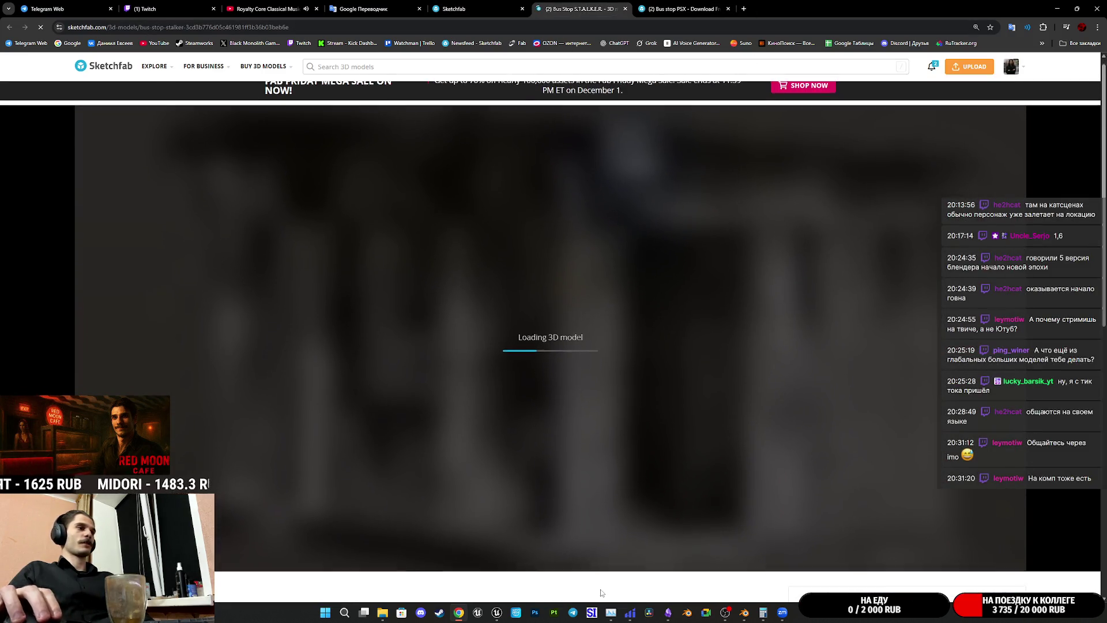
pyautogui.scroll(-2, 601, 592)
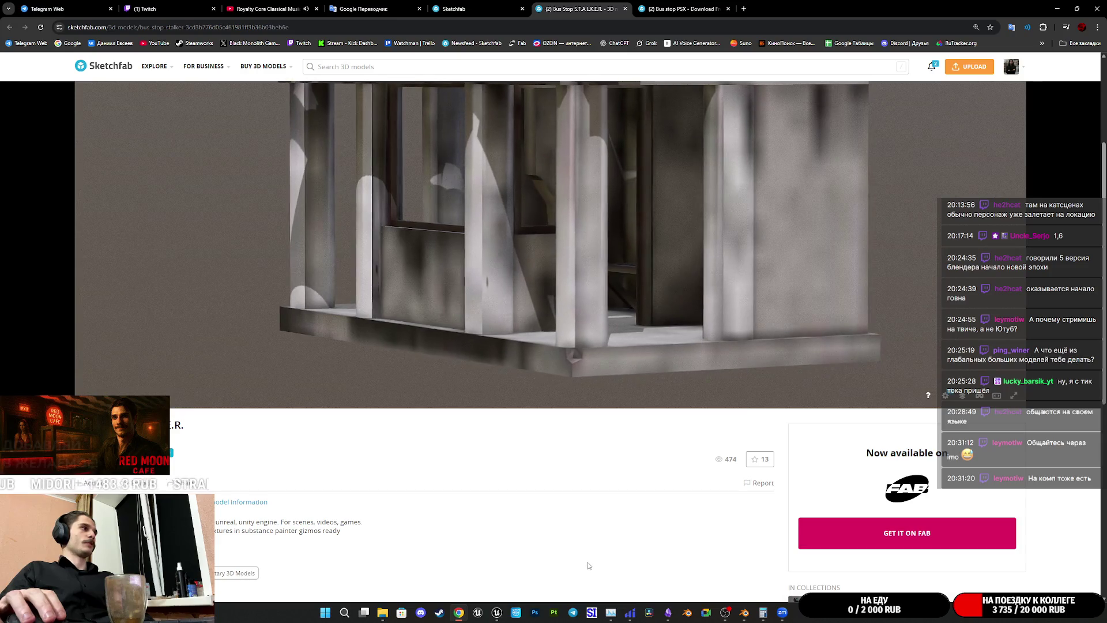
pyautogui.scroll(1, 674, 511)
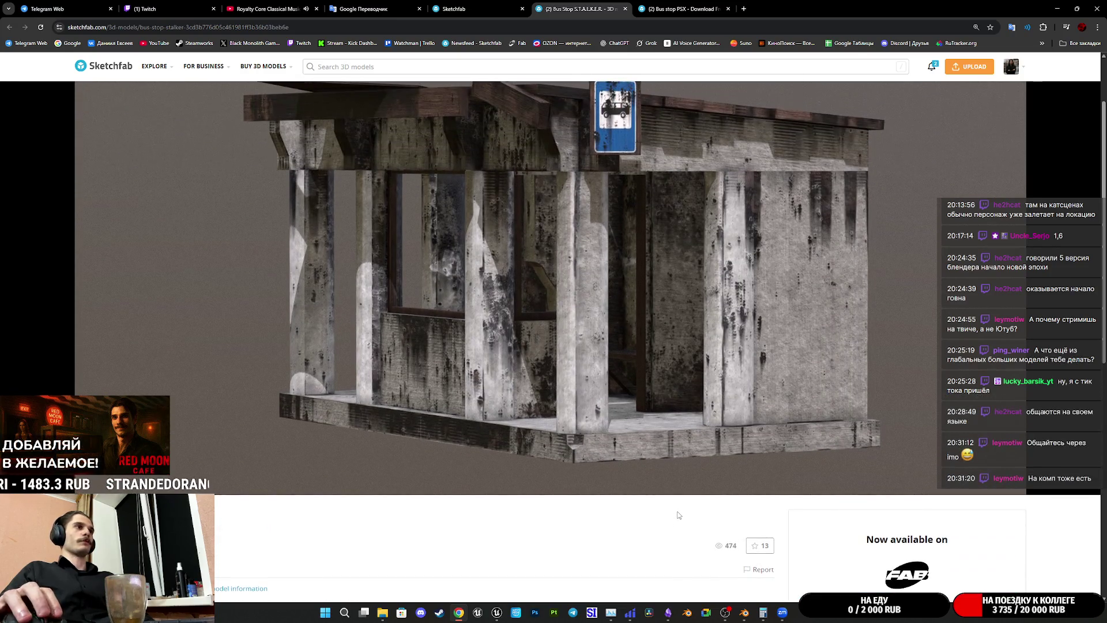
pyautogui.moveTo(619, 378); pyautogui.dragTo(631, 425)
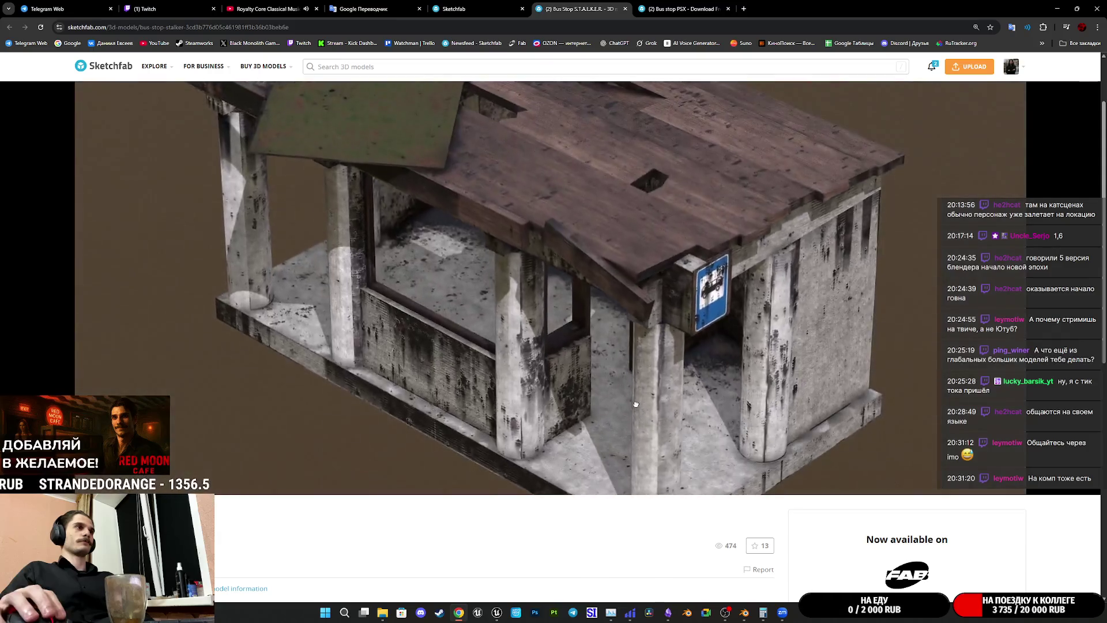
pyautogui.scroll(3, 629, 425)
pyautogui.scroll(5, 640, 437)
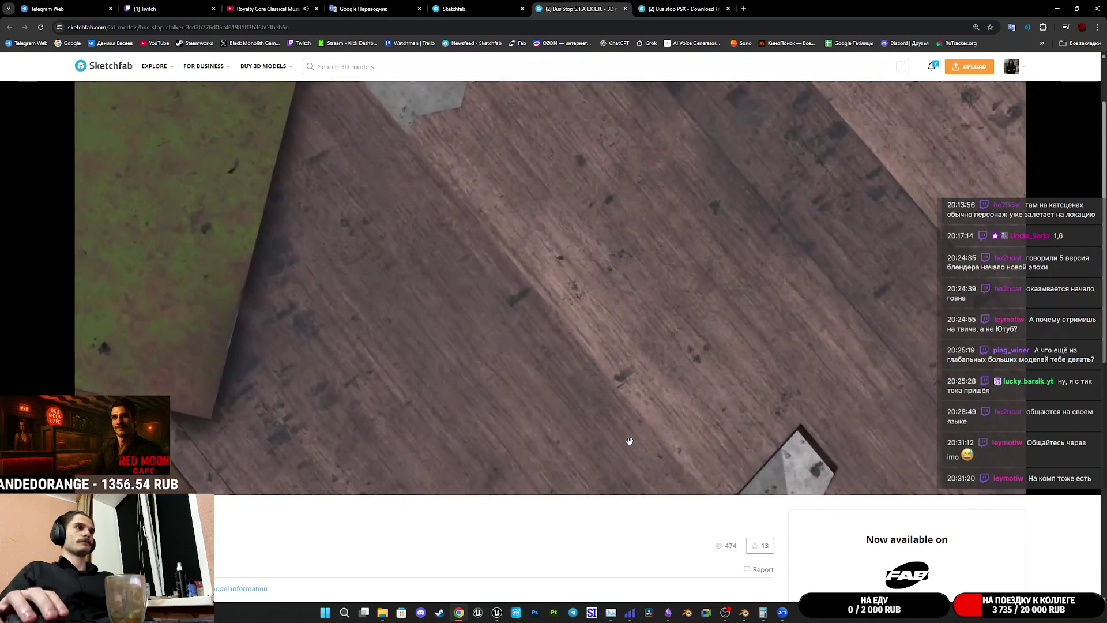
pyautogui.moveTo(649, 443); pyautogui.dragTo(366, 106)
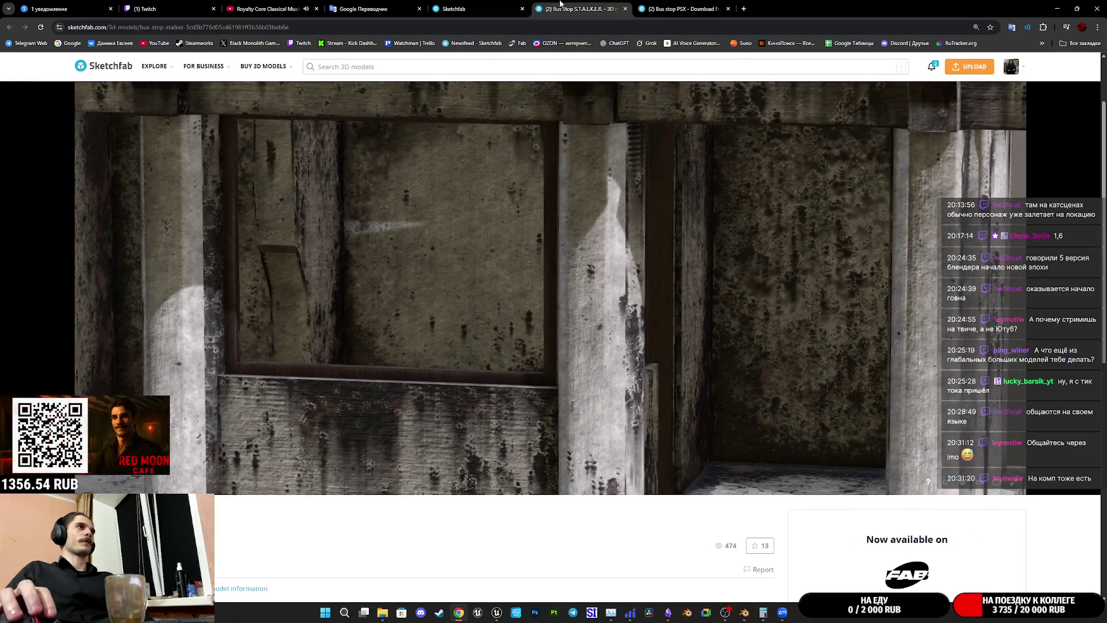
# Step: Glance at the Bus stop PSX model and the search results, then switch to the Telegram chats
pyautogui.click(467, 9)
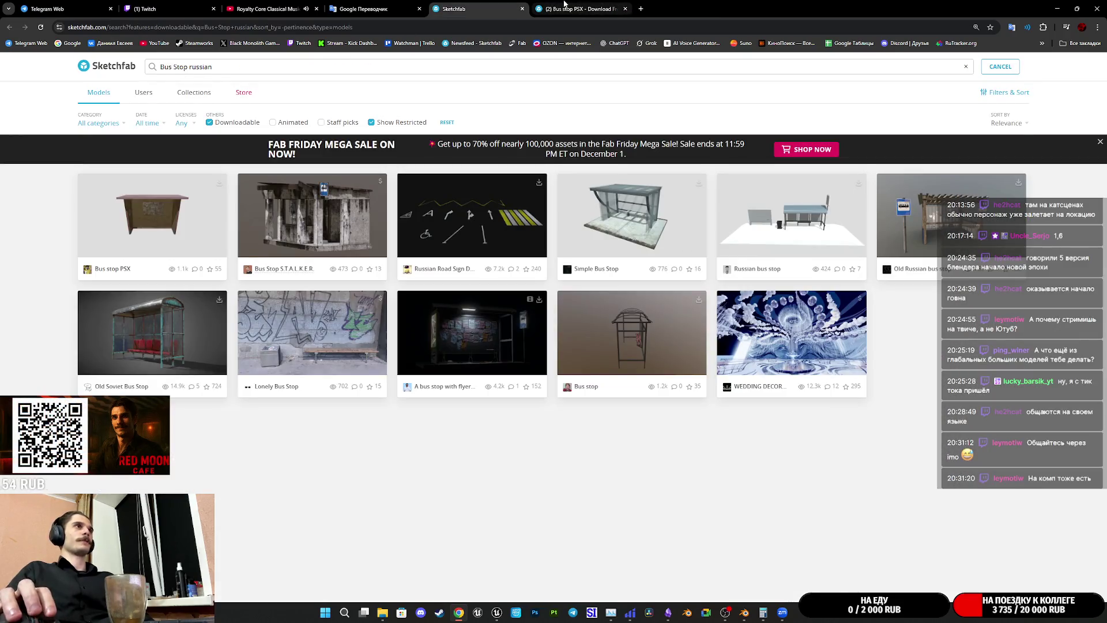
pyautogui.click(558, 8)
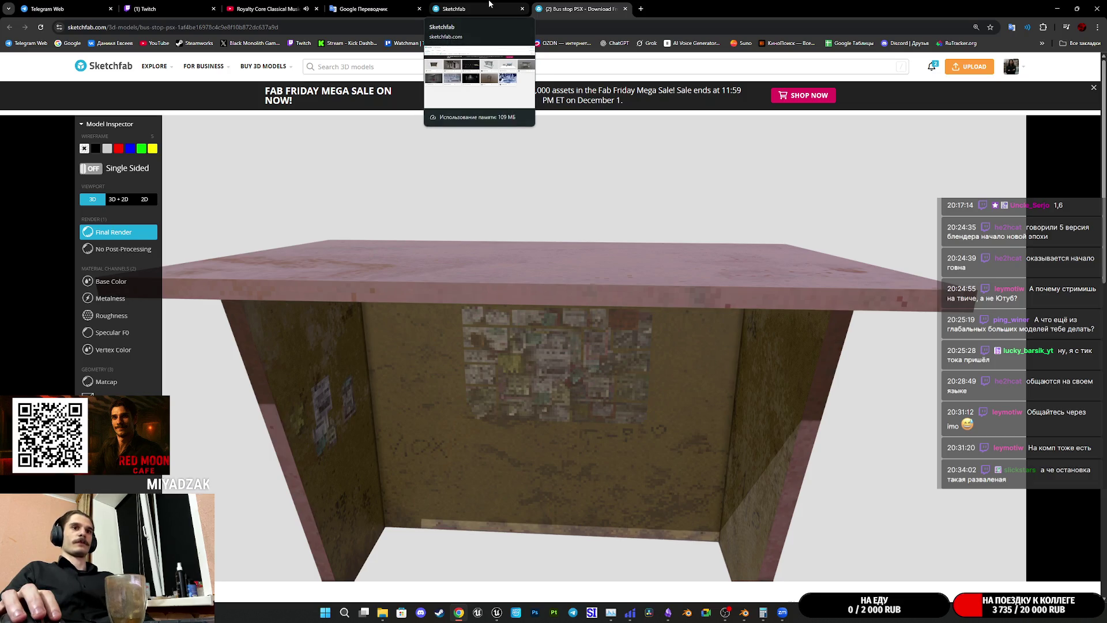
pyautogui.click(498, 7)
pyautogui.click(53, 9)
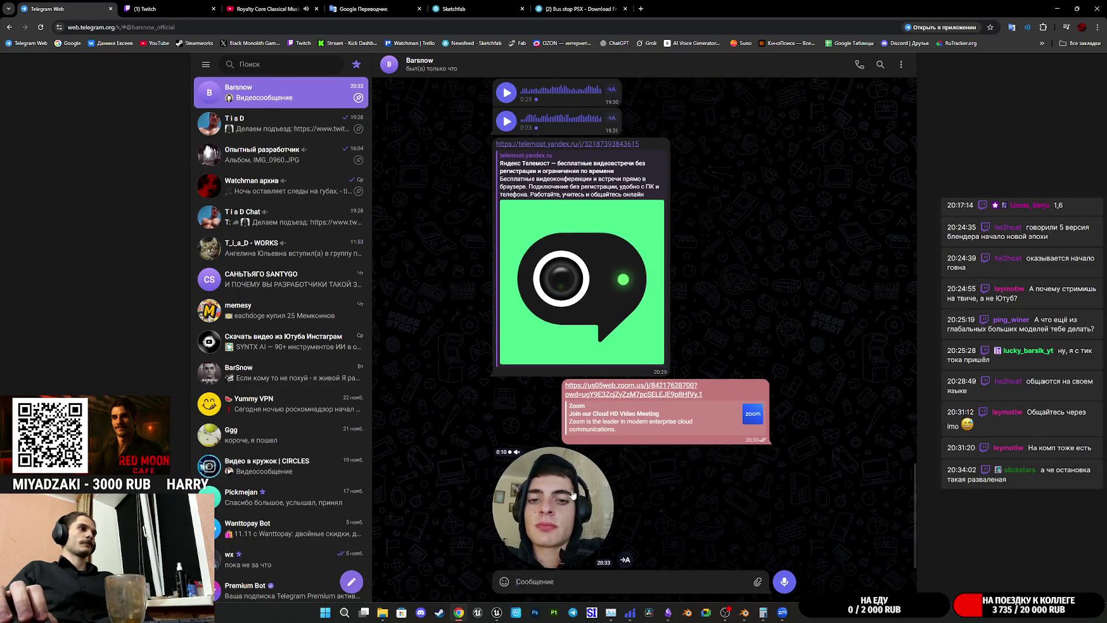
# Step: Return from Telegram to the Sketchfab bus stop search results
pyautogui.click(453, 9)
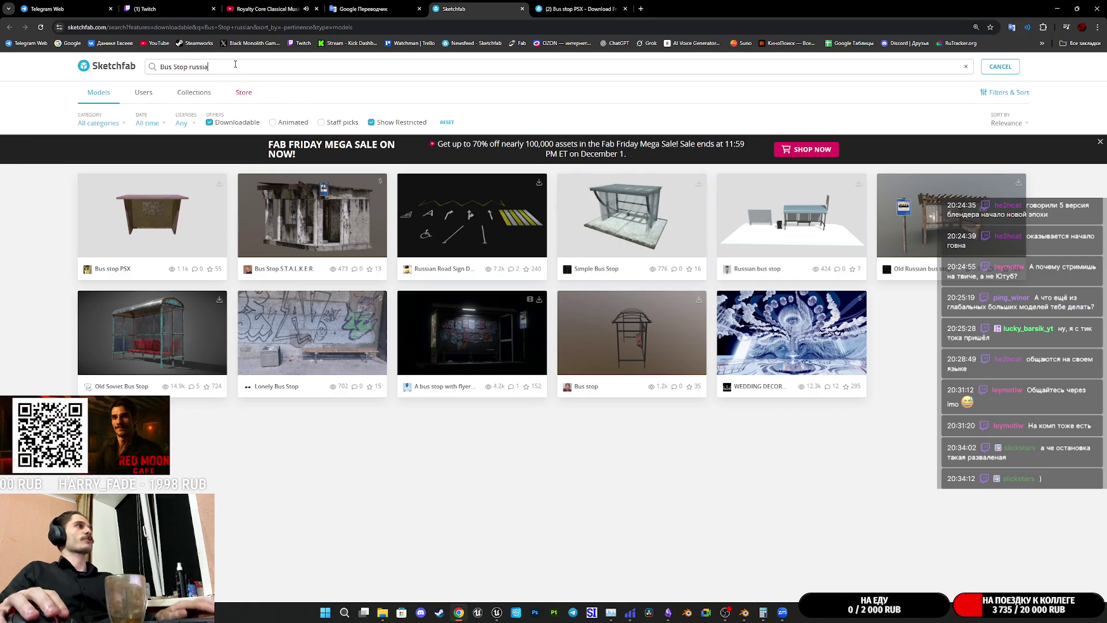
pyautogui.write('soviet')
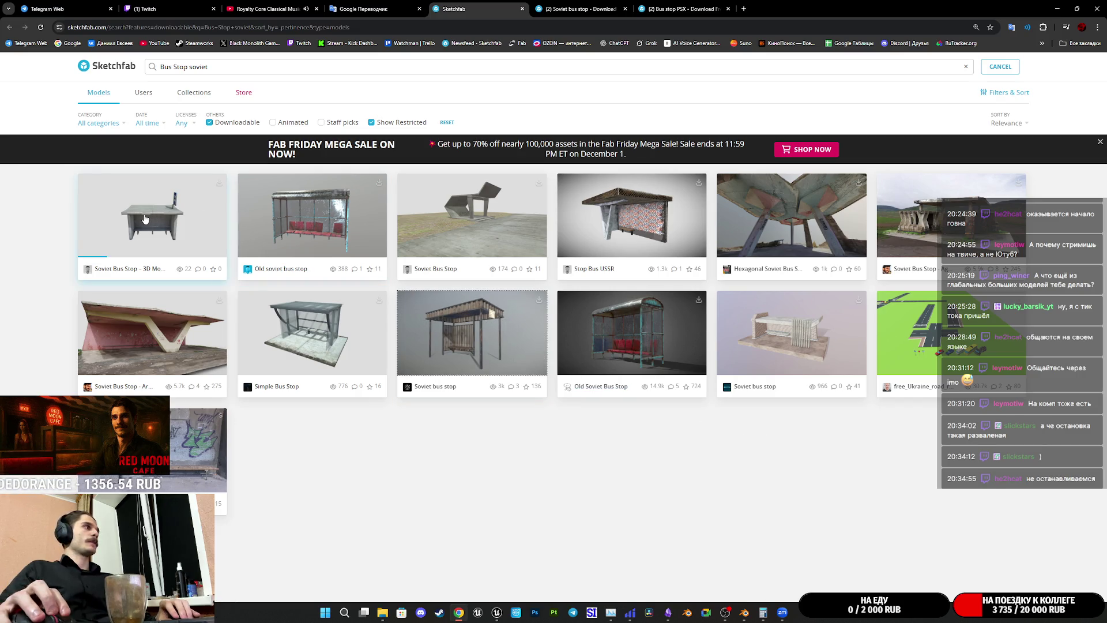
# Step: Open the first Soviet Bus Stop result in a background tab and switch to its model page
pyautogui.middleClick(111, 222)
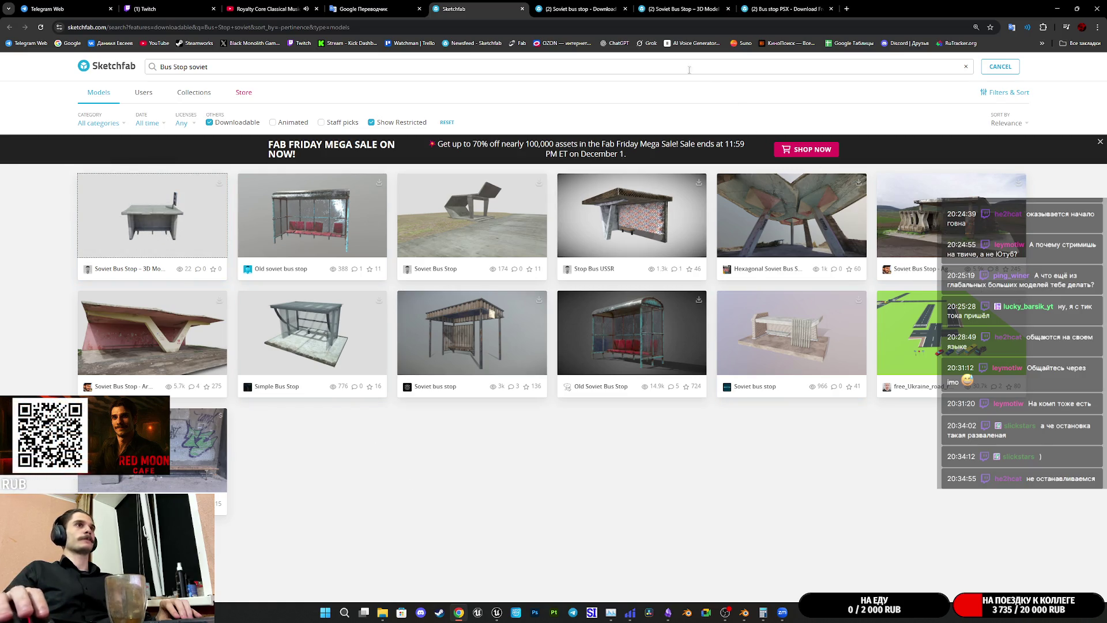
pyautogui.click(580, 12)
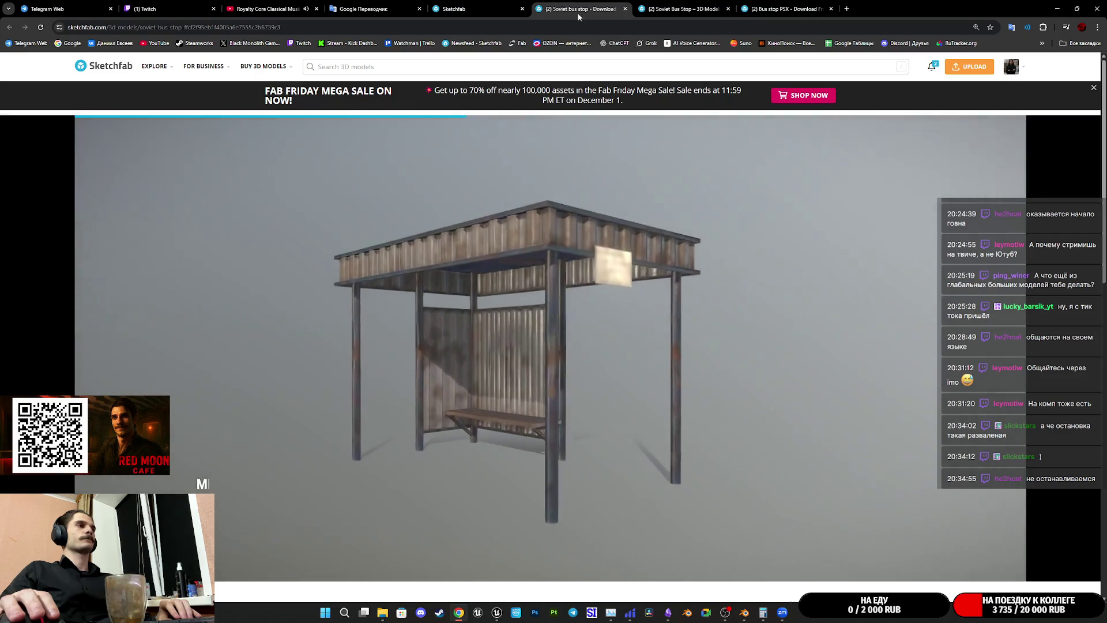
# Step: Orbit the Soviet bus stop to a frontal view and bring up its Model Inspector
pyautogui.moveTo(512, 366); pyautogui.dragTo(490, 369)
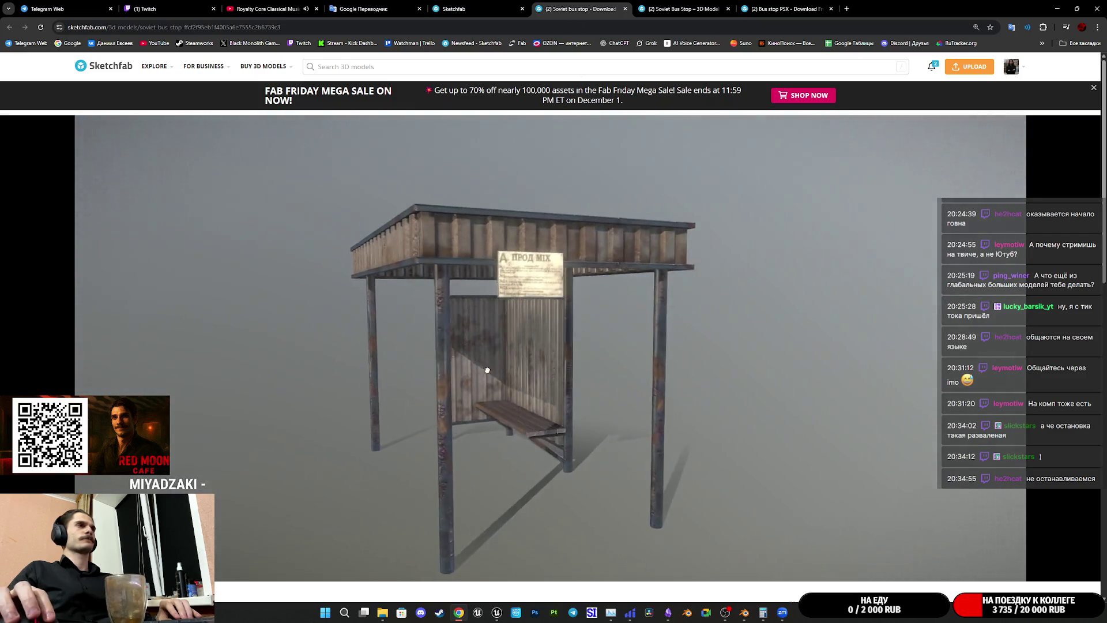
pyautogui.scroll(5, 490, 370)
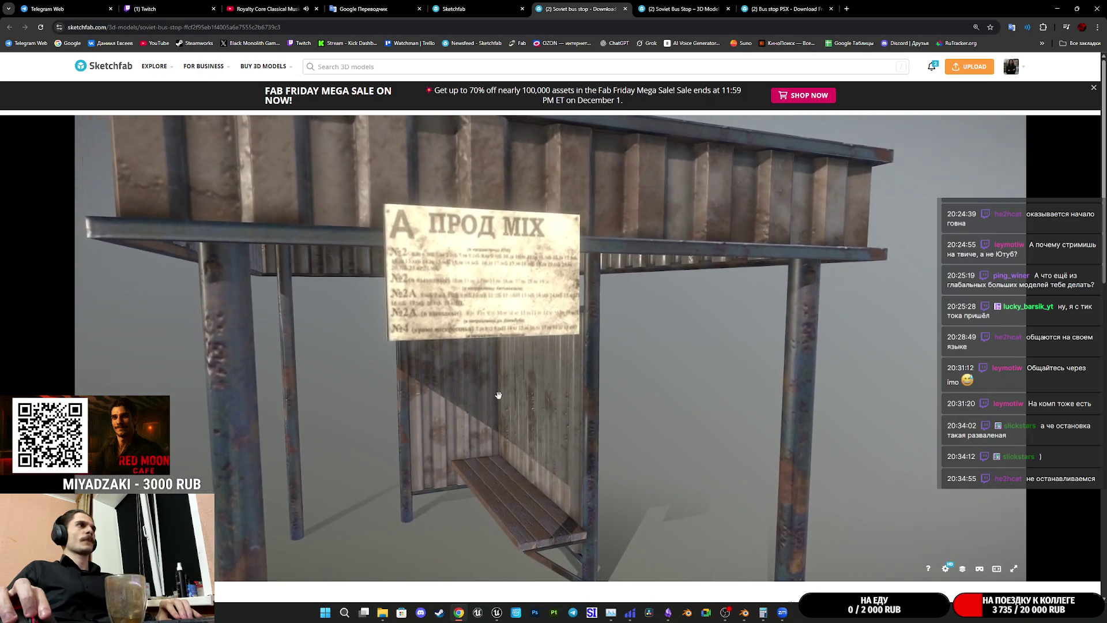
pyautogui.scroll(2, 497, 382)
pyautogui.scroll(2, 497, 381)
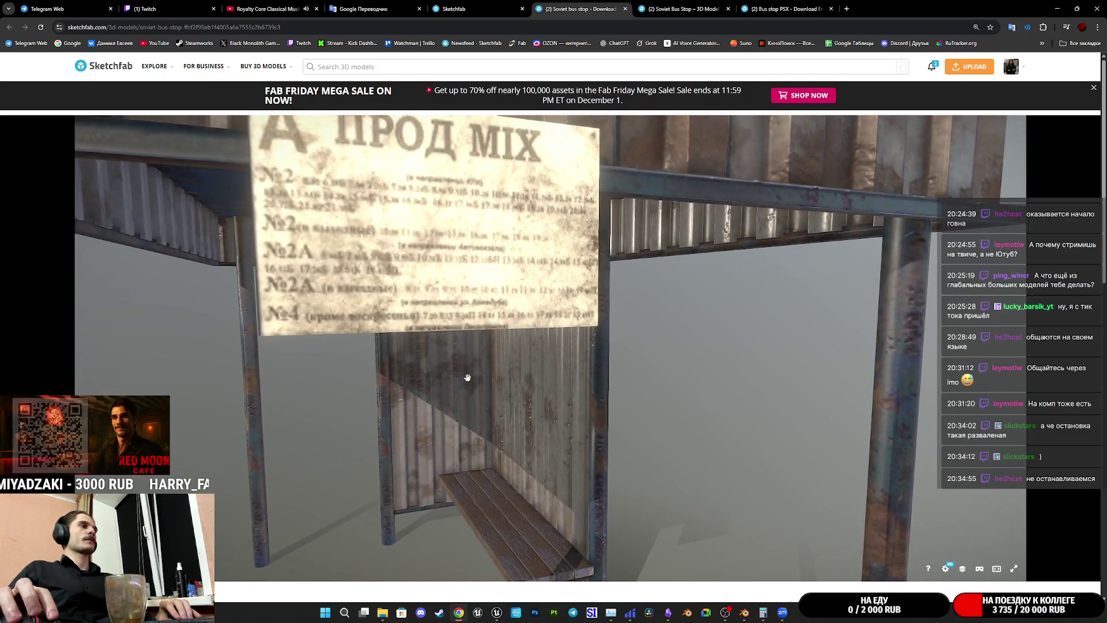
pyautogui.scroll(2, 500, 379)
pyautogui.scroll(-3, 501, 378)
pyautogui.scroll(-2, 529, 384)
pyautogui.moveTo(623, 320); pyautogui.dragTo(602, 365)
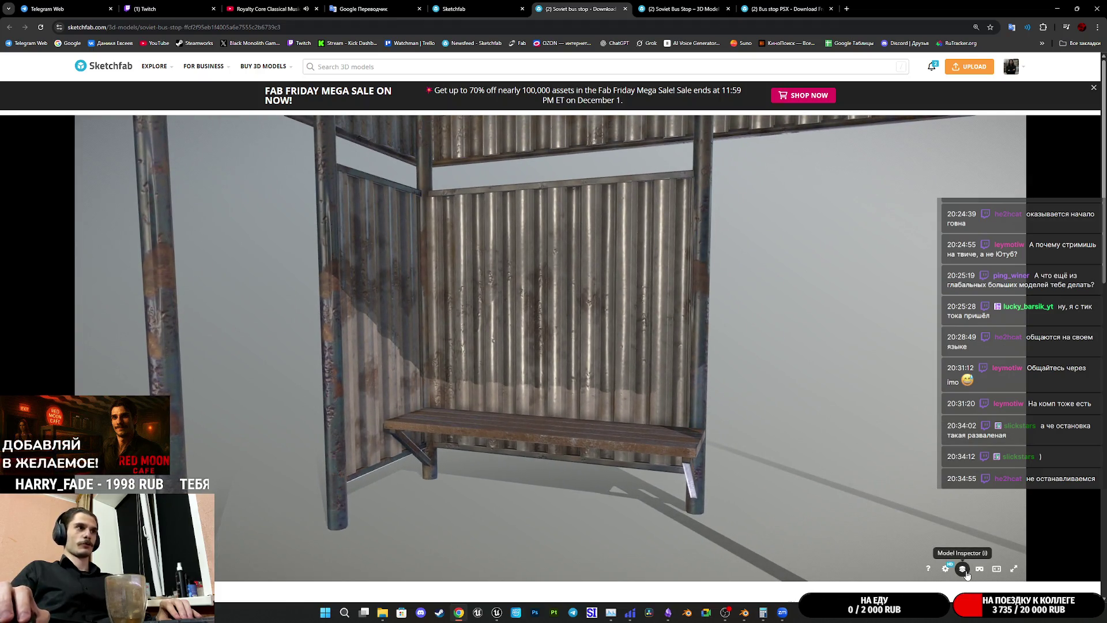
pyautogui.click(962, 568)
# Step: Check the shelter as plain wireframe and base colour, then return to the shaded render
pyautogui.click(131, 315)
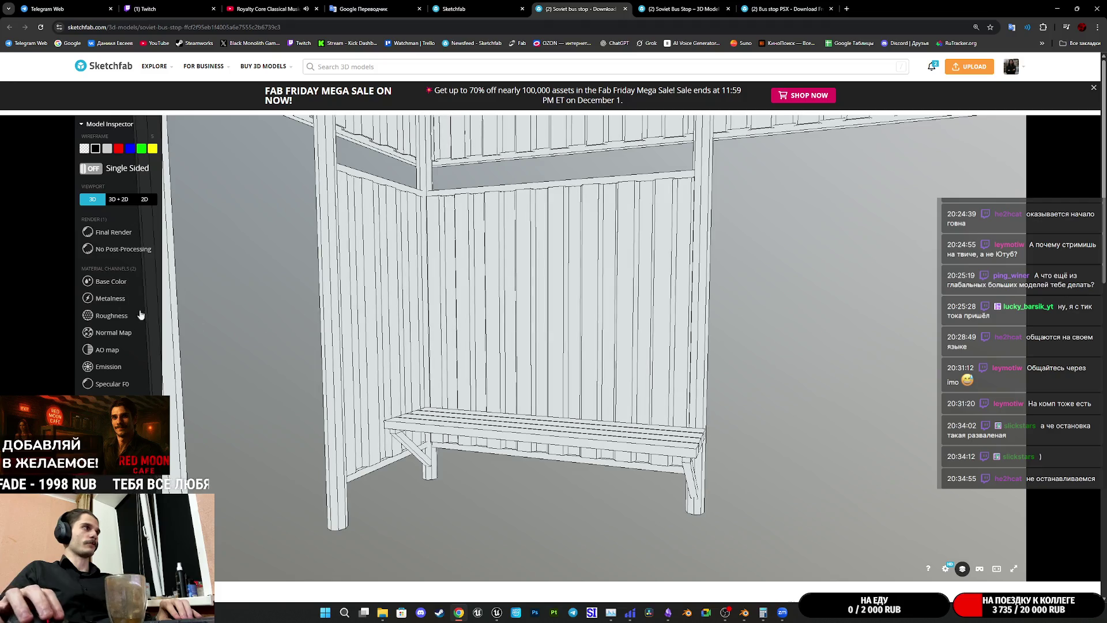
pyautogui.click(102, 286)
pyautogui.moveTo(427, 314)
pyautogui.mouseDown()
pyautogui.moveTo(532, 363)
pyautogui.moveTo(227, 263)
pyautogui.mouseUp()
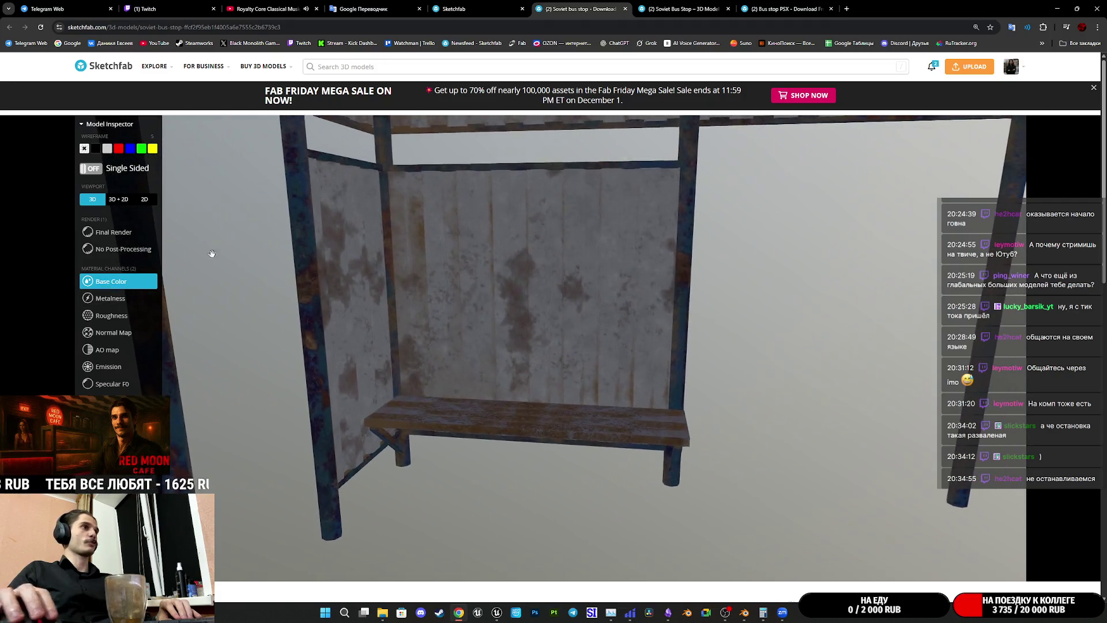
pyautogui.click(115, 232)
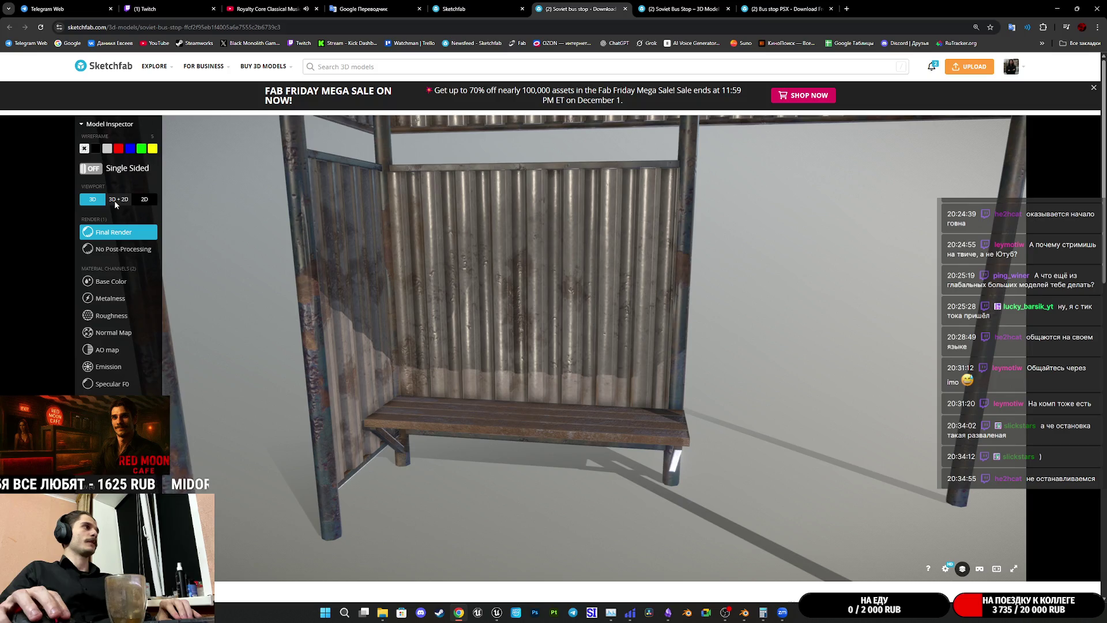
# Step: Split the viewer to 3D + 2D and show the blinn5 material's base-colour UV layout
pyautogui.click(117, 200)
pyautogui.click(105, 282)
pyautogui.scroll(3, 272, 317)
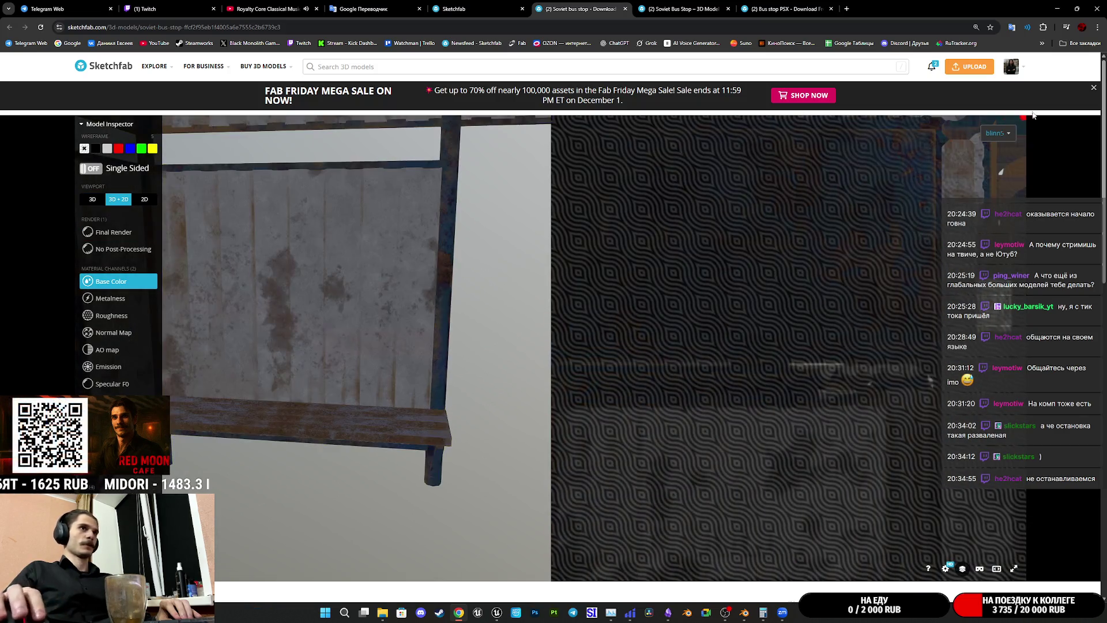
pyautogui.click(995, 155)
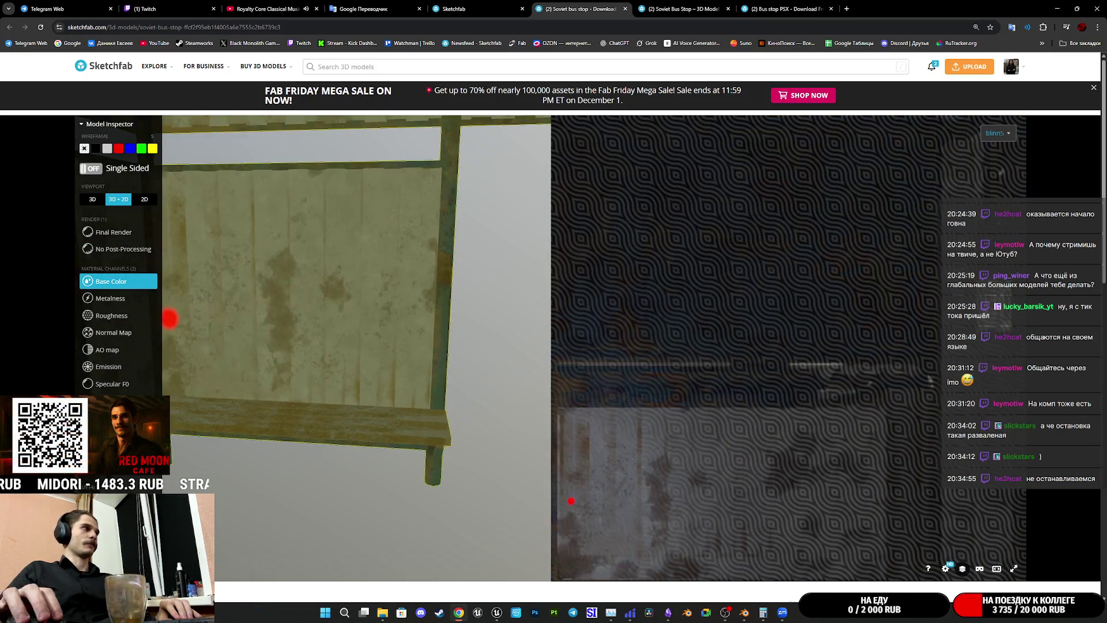
pyautogui.moveTo(170, 319); pyautogui.dragTo(804, 245)
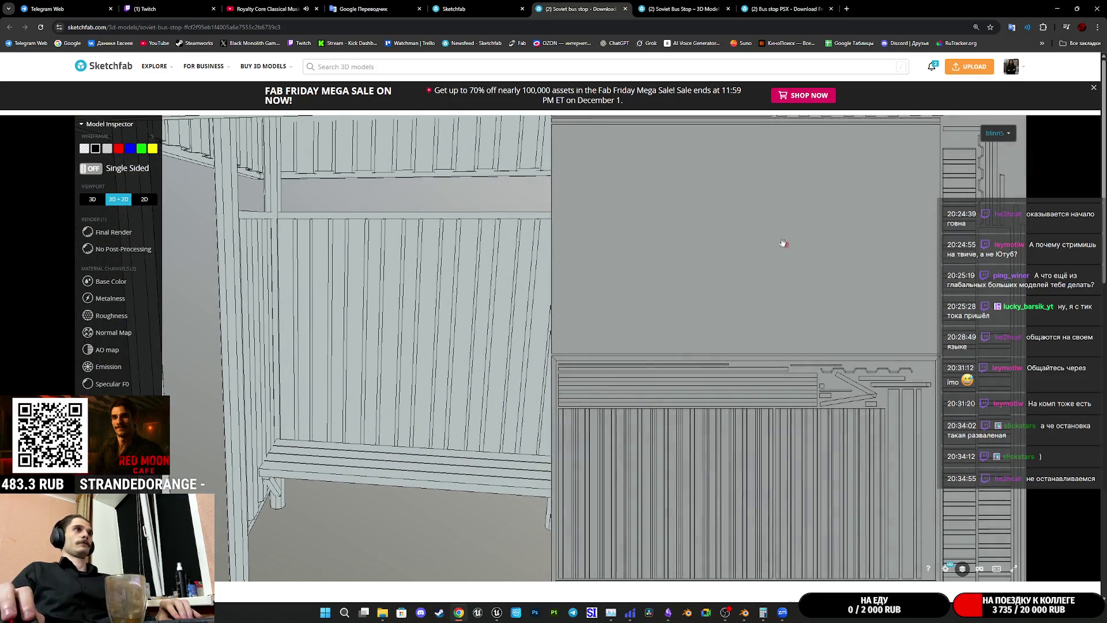
pyautogui.scroll(-2, 606, 267)
pyautogui.scroll(-3, 403, 311)
pyautogui.scroll(-2, 385, 342)
# Step: Inspect the rusty roof's top and underside, then restore the full-viewer final render
pyautogui.moveTo(386, 342)
pyautogui.mouseDown()
pyautogui.moveTo(445, 324)
pyautogui.moveTo(331, 325)
pyautogui.moveTo(369, 329)
pyautogui.moveTo(375, 279)
pyautogui.moveTo(329, 243)
pyautogui.mouseUp()
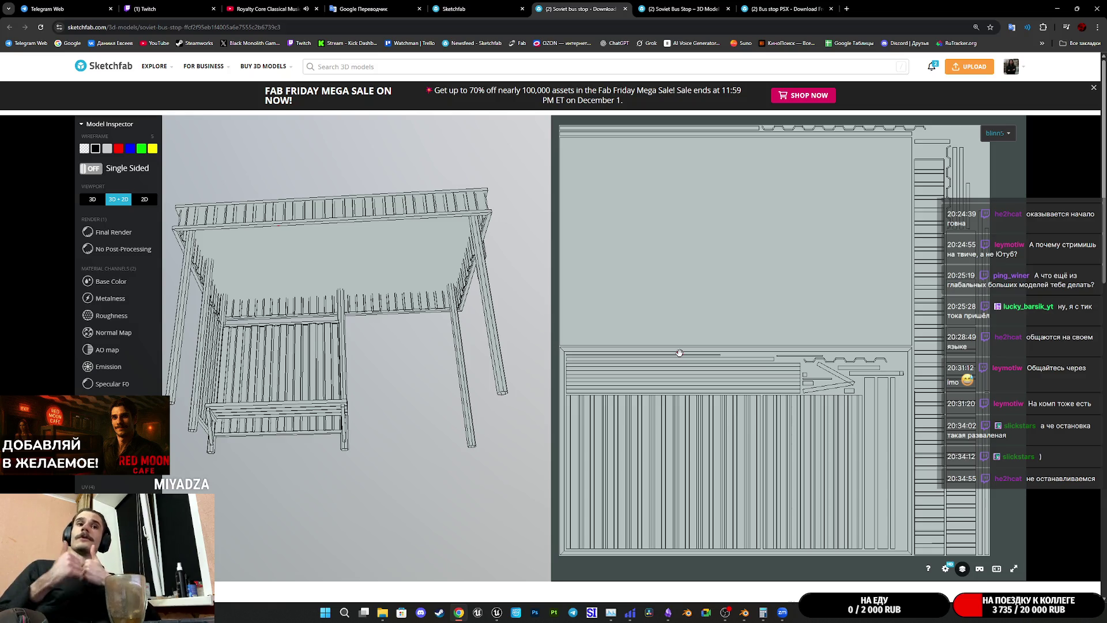
pyautogui.moveTo(370, 230); pyautogui.dragTo(330, 307)
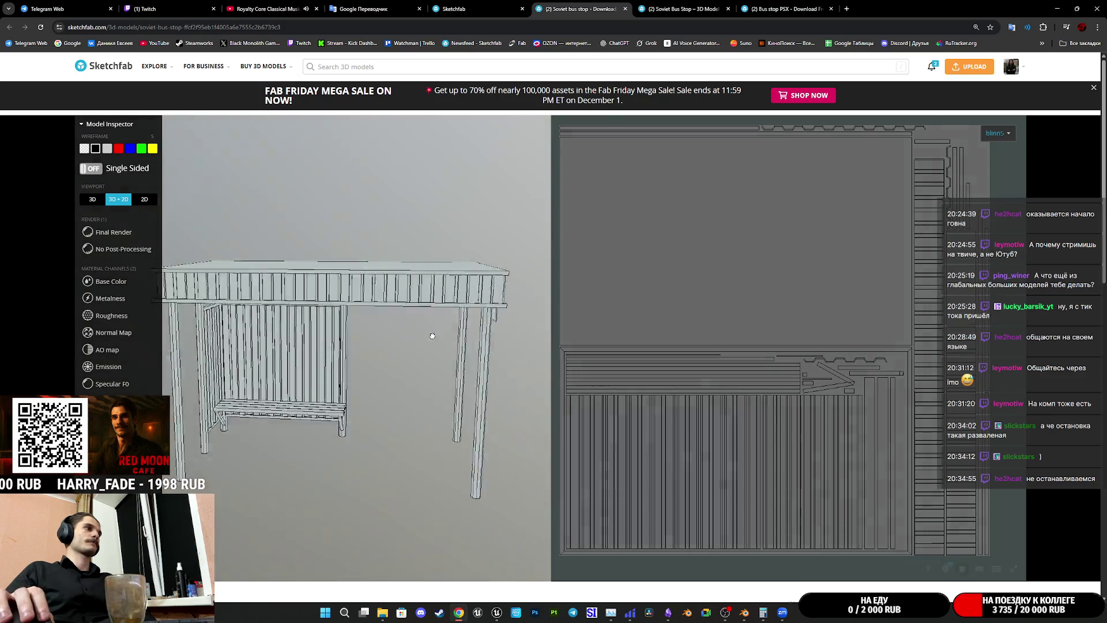
pyautogui.moveTo(430, 334); pyautogui.dragTo(463, 358)
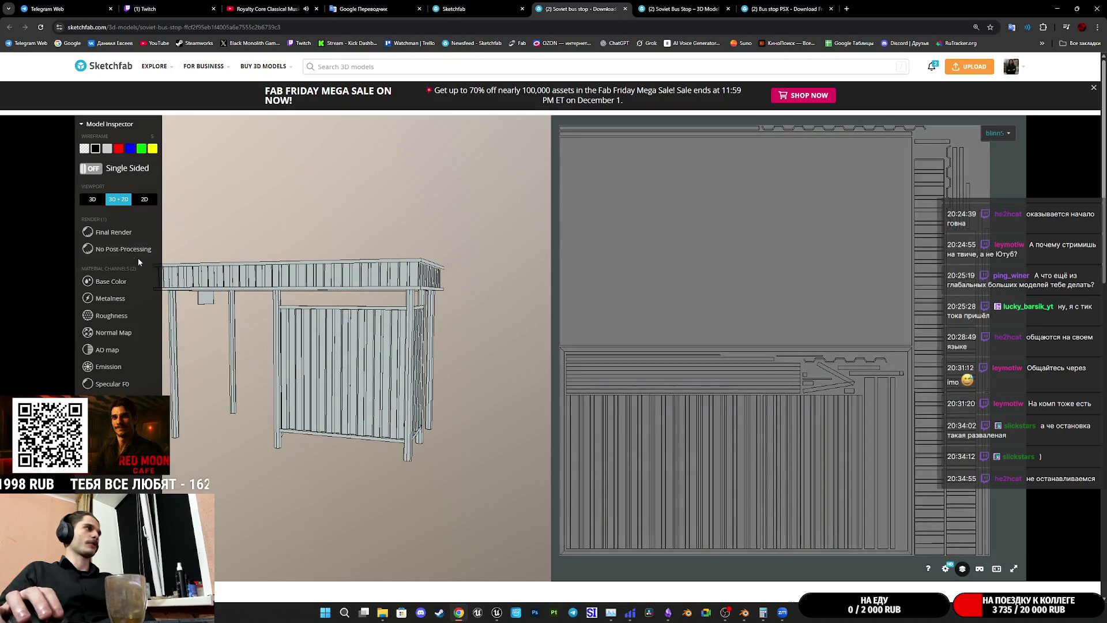
pyautogui.click(119, 234)
pyautogui.scroll(2, 369, 356)
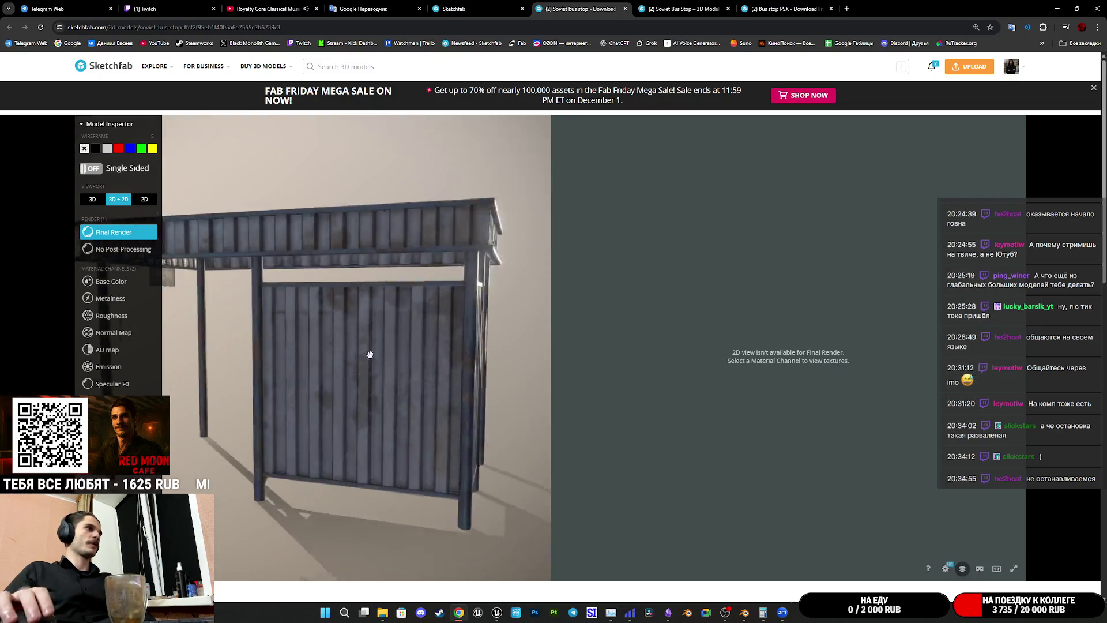
pyautogui.scroll(3, 435, 386)
pyautogui.scroll(2, 358, 384)
pyautogui.moveTo(358, 384)
pyautogui.mouseDown()
pyautogui.moveTo(365, 278)
pyautogui.moveTo(366, 332)
pyautogui.moveTo(375, 304)
pyautogui.moveTo(351, 395)
pyautogui.mouseUp()
pyautogui.scroll(-2, 352, 394)
pyautogui.scroll(-2, 352, 413)
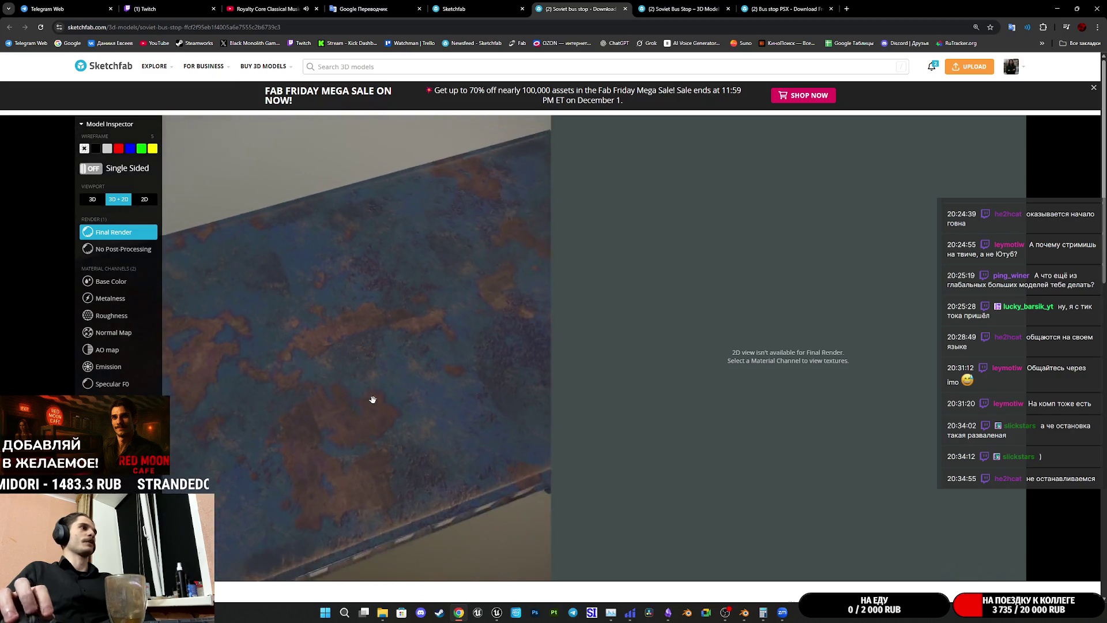
pyautogui.scroll(-2, 371, 398)
pyautogui.scroll(-2, 374, 371)
pyautogui.scroll(2, 365, 334)
pyautogui.scroll(2, 381, 373)
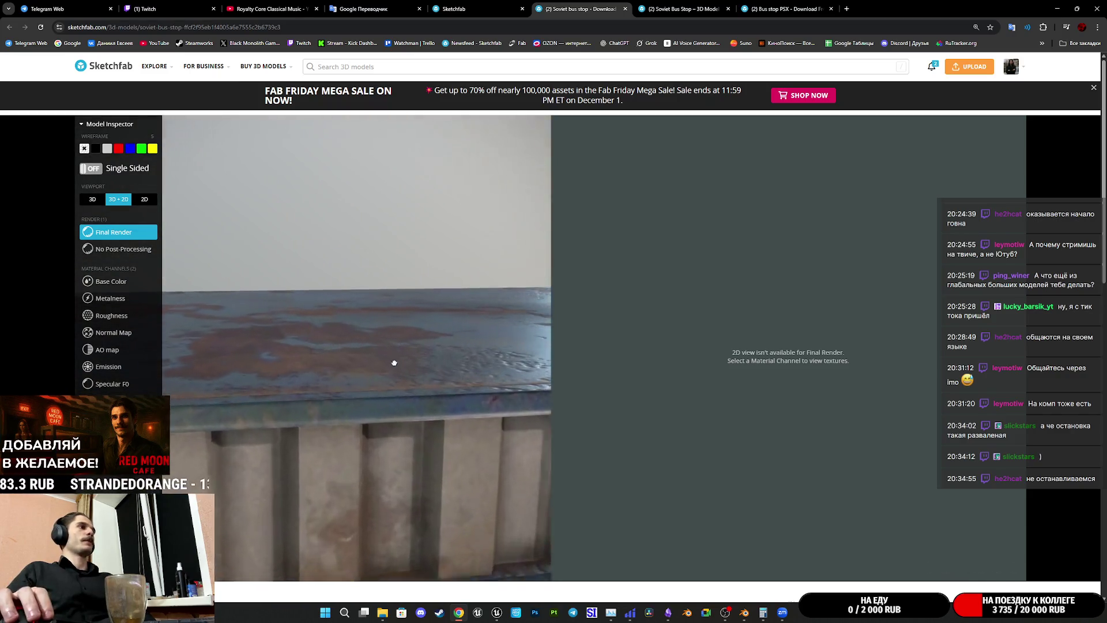
pyautogui.scroll(2, 392, 363)
pyautogui.scroll(2, 400, 324)
pyautogui.moveTo(401, 315)
pyautogui.mouseDown()
pyautogui.moveTo(393, 329)
pyautogui.moveTo(427, 349)
pyautogui.moveTo(268, 374)
pyautogui.mouseUp()
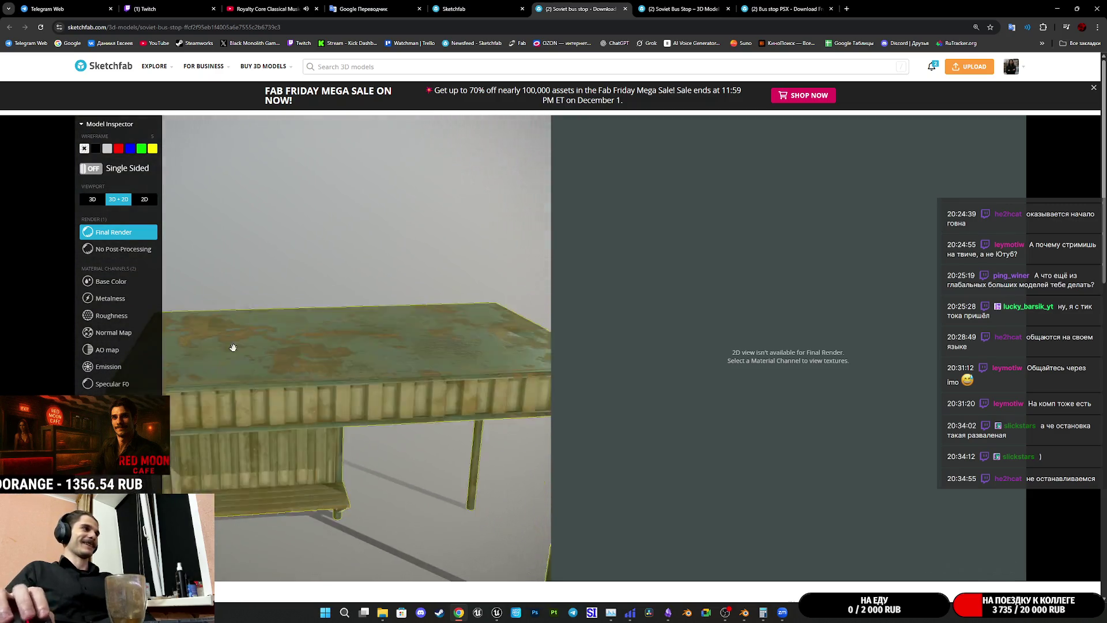
pyautogui.click(93, 199)
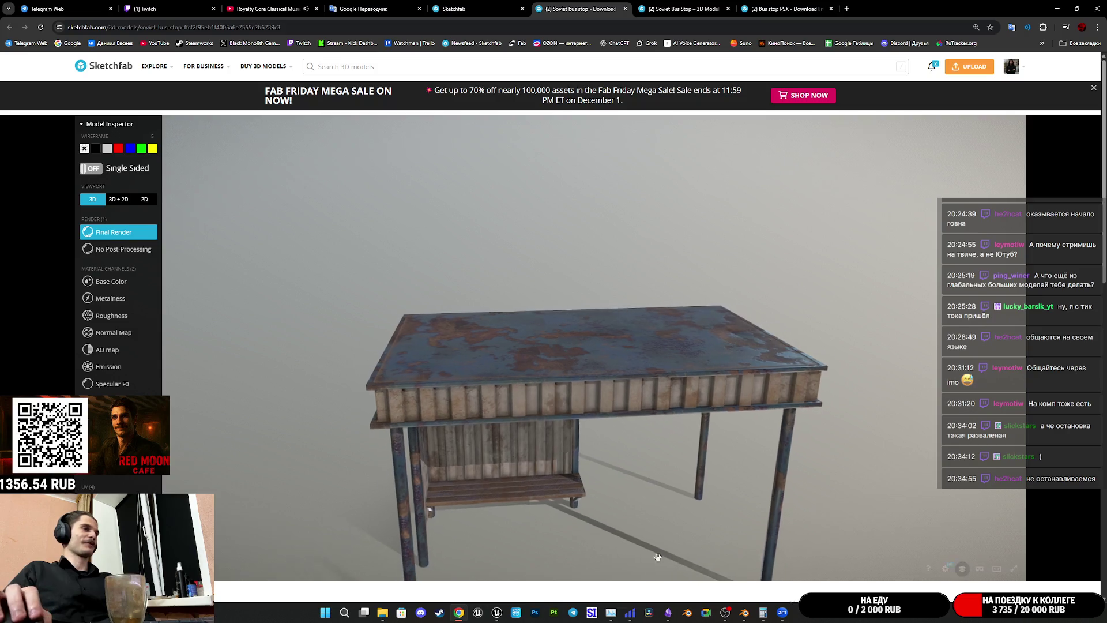
pyautogui.scroll(-4, 605, 571)
pyautogui.scroll(-1, 602, 571)
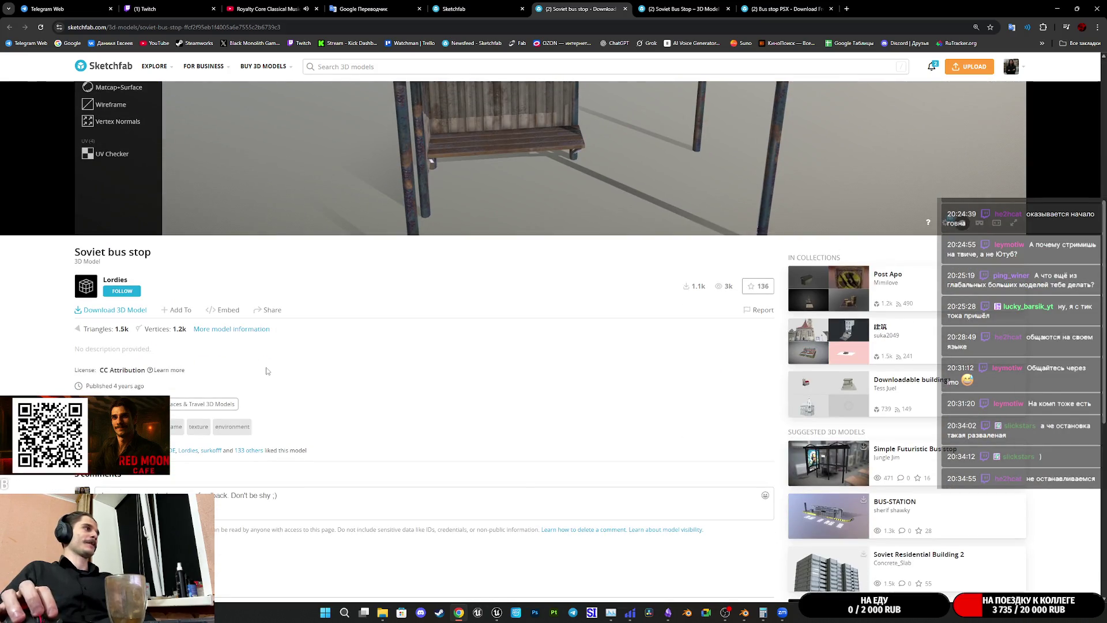
pyautogui.scroll(-2, 267, 370)
pyautogui.scroll(-1, 268, 372)
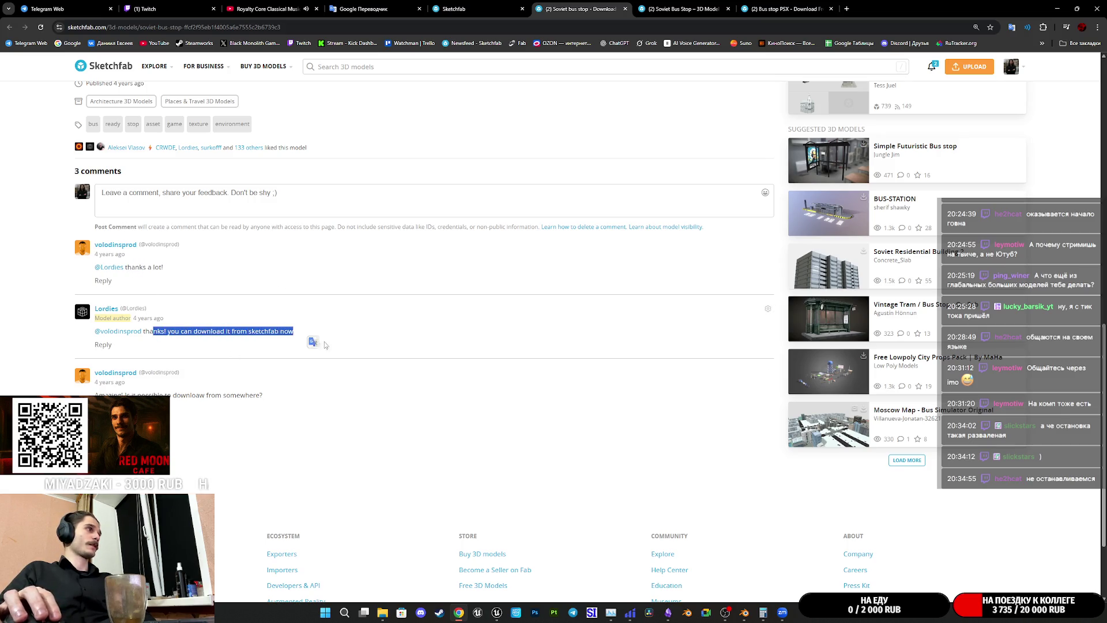
pyautogui.scroll(-2, 319, 342)
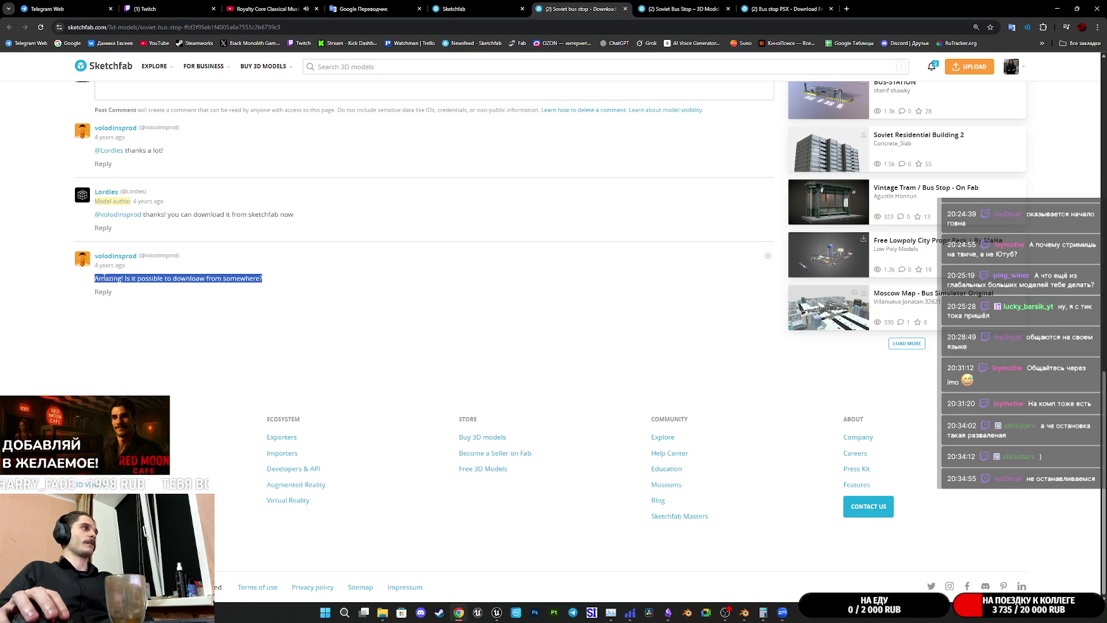
pyautogui.click(269, 295)
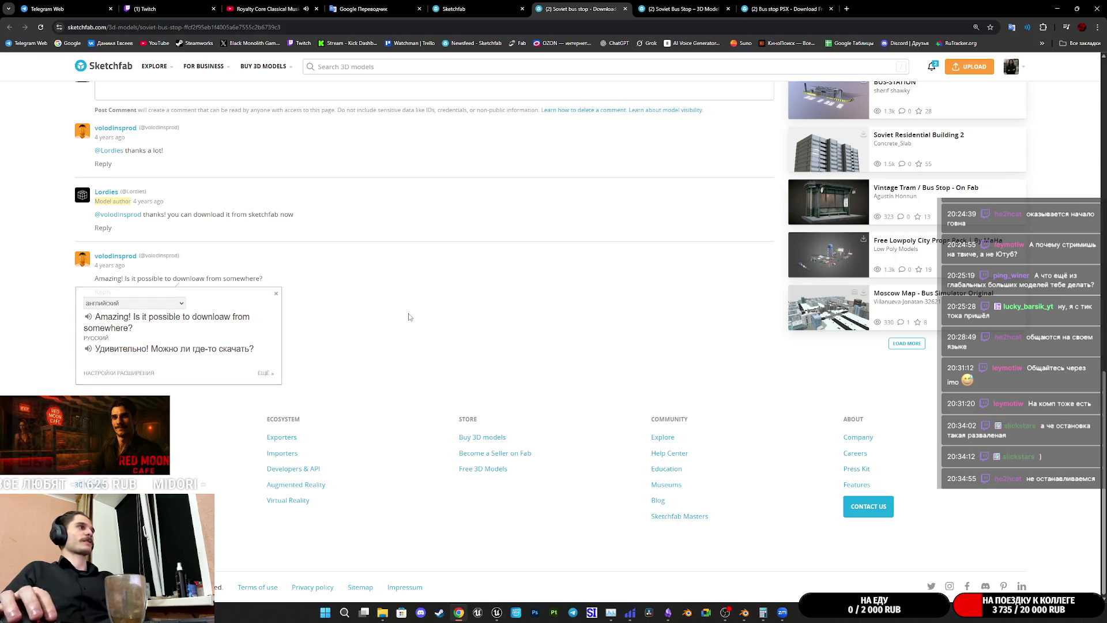
pyautogui.scroll(10, 408, 316)
pyautogui.scroll(3, 405, 311)
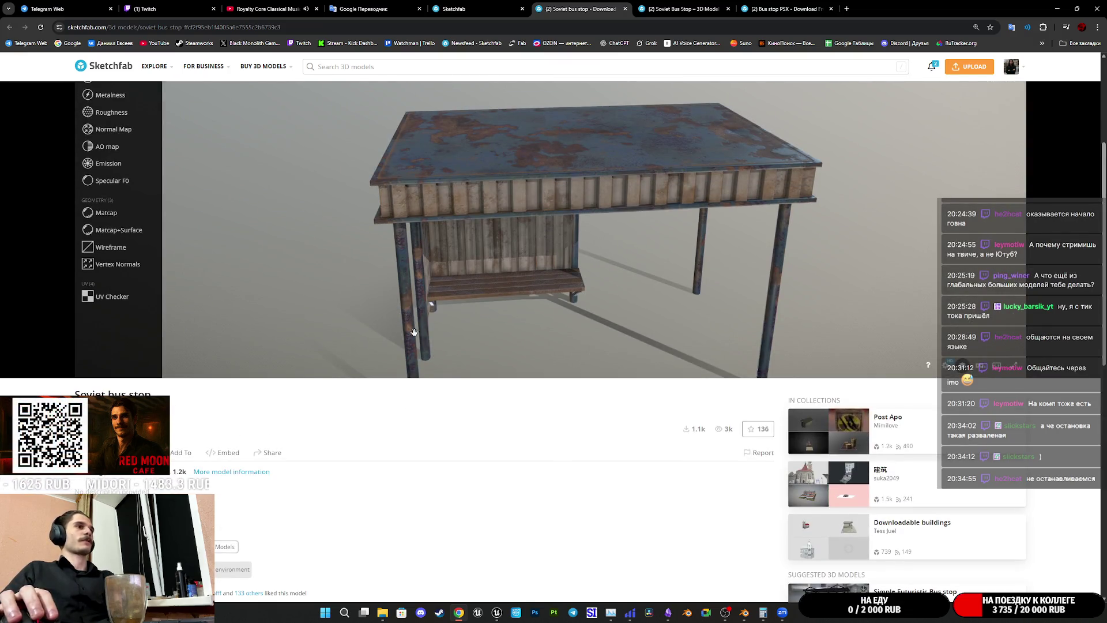
pyautogui.scroll(2, 228, 428)
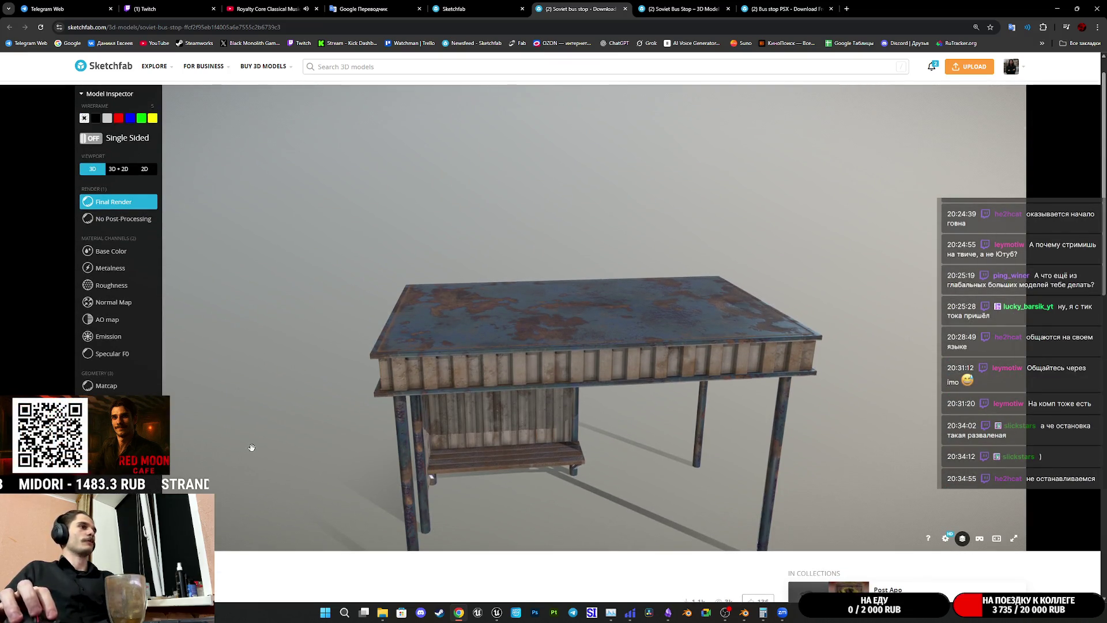
# Step: Close the download page, orbit the concrete bus stop and view its mesh as wireframe in Model Inspector
pyautogui.middleClick(599, 5)
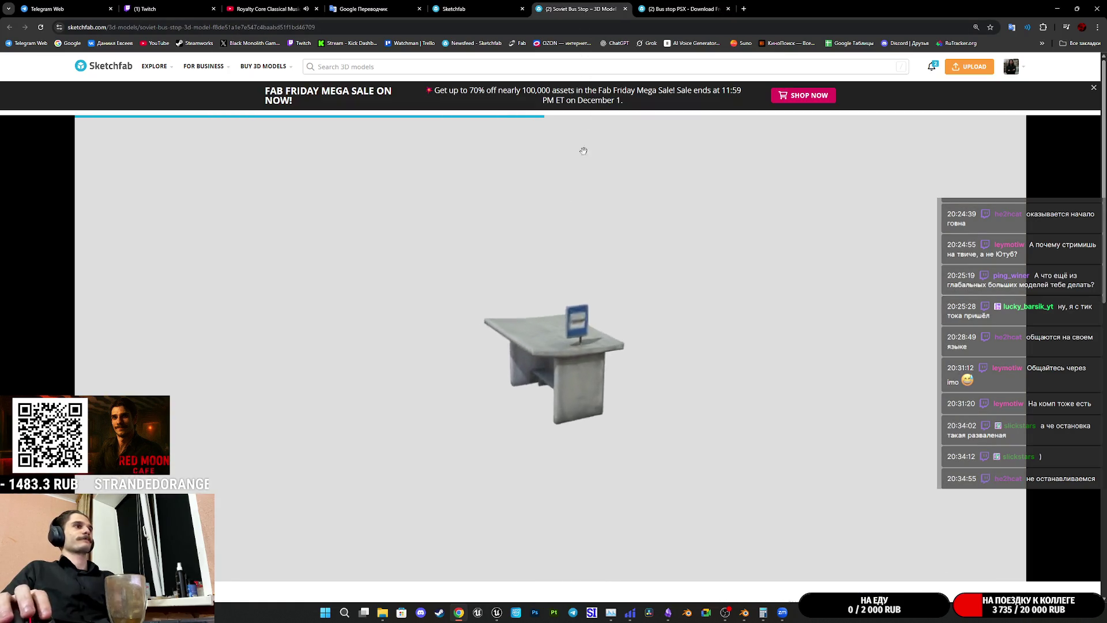
pyautogui.moveTo(580, 389); pyautogui.dragTo(639, 398)
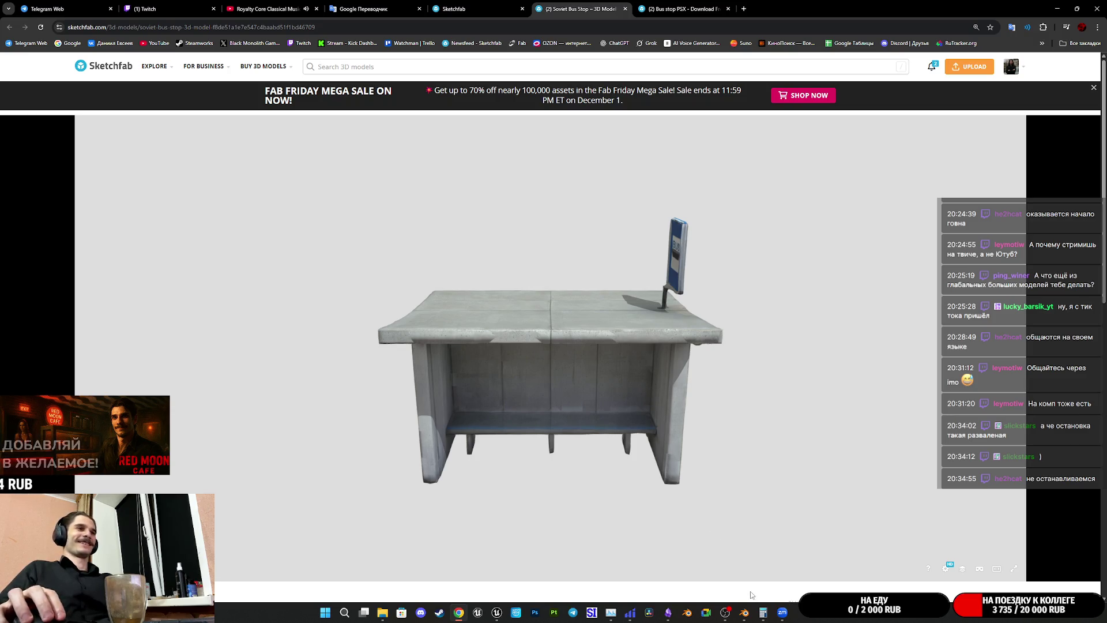
pyautogui.scroll(-3, 646, 560)
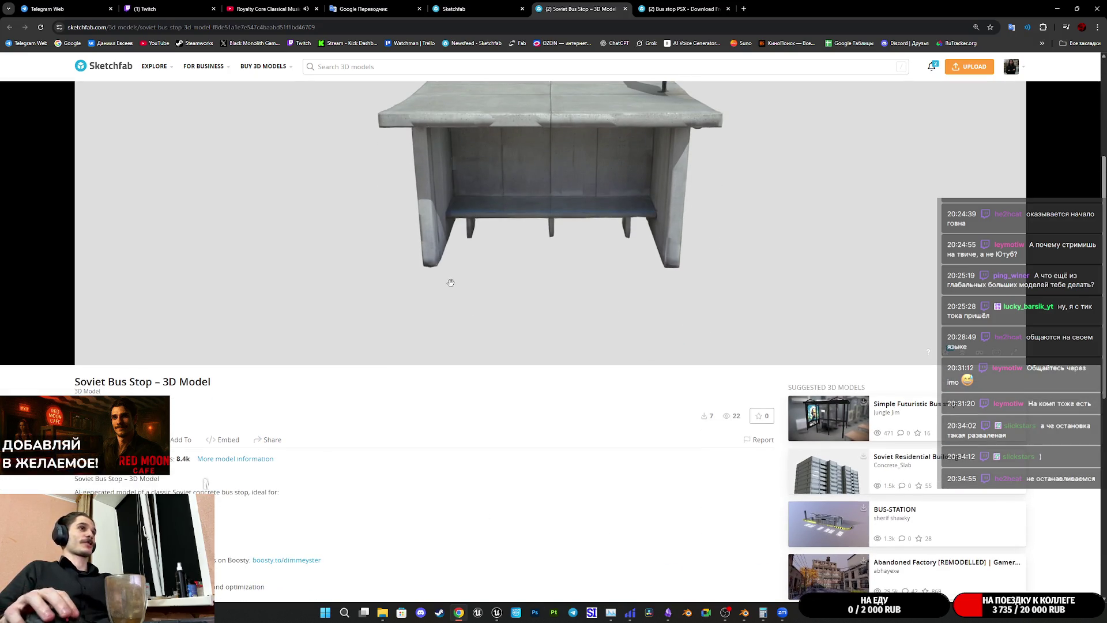
pyautogui.click(960, 352)
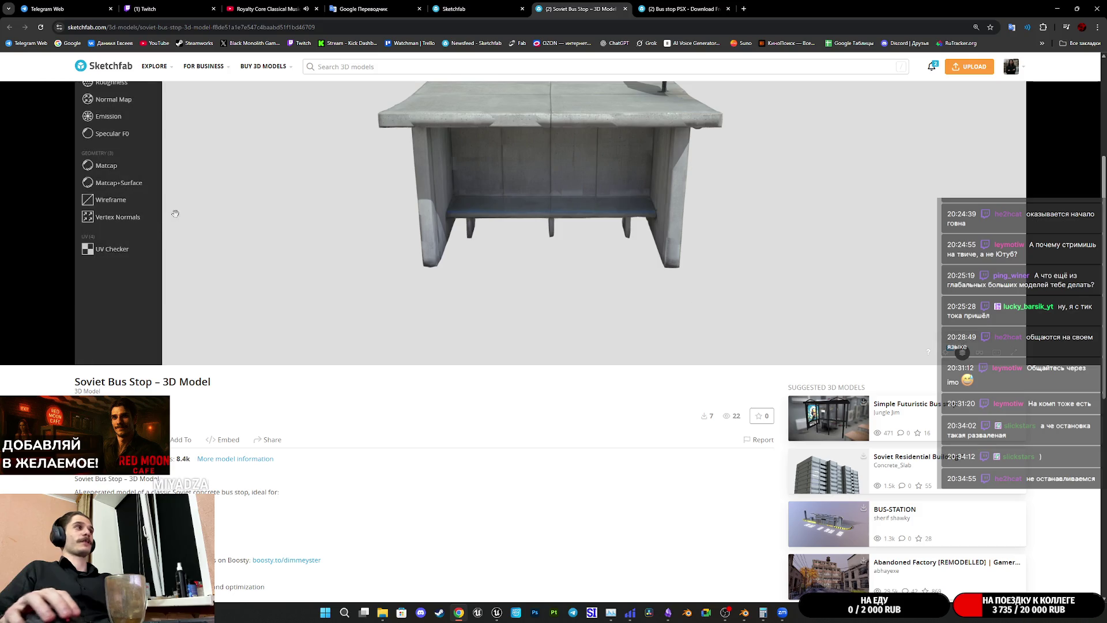
pyautogui.click(102, 201)
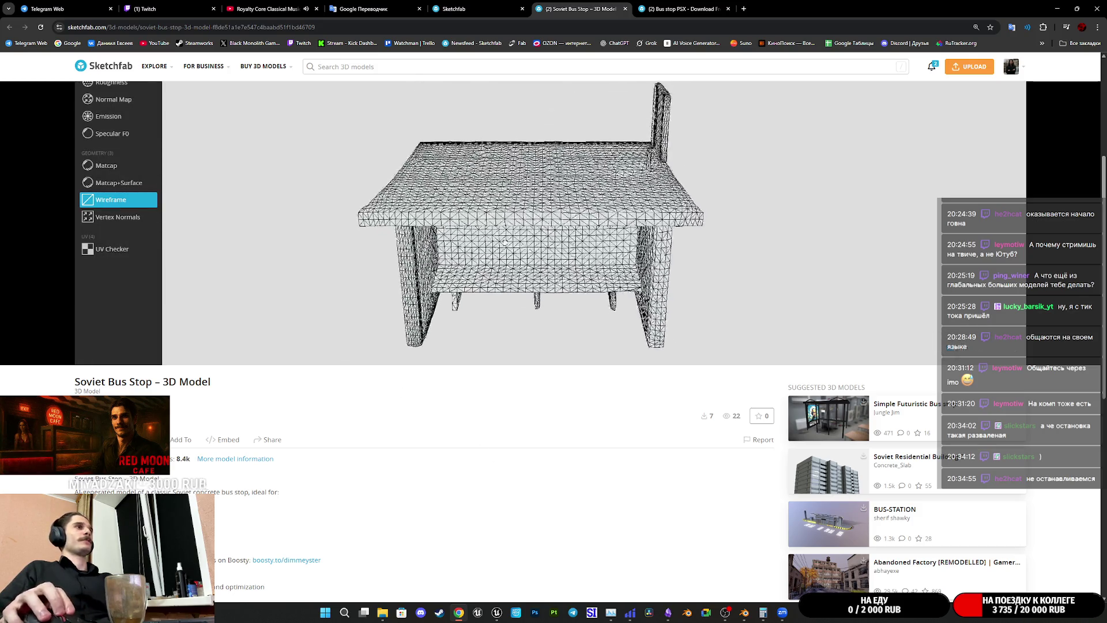
pyautogui.scroll(3, 663, 474)
pyautogui.moveTo(531, 438); pyautogui.dragTo(675, 260)
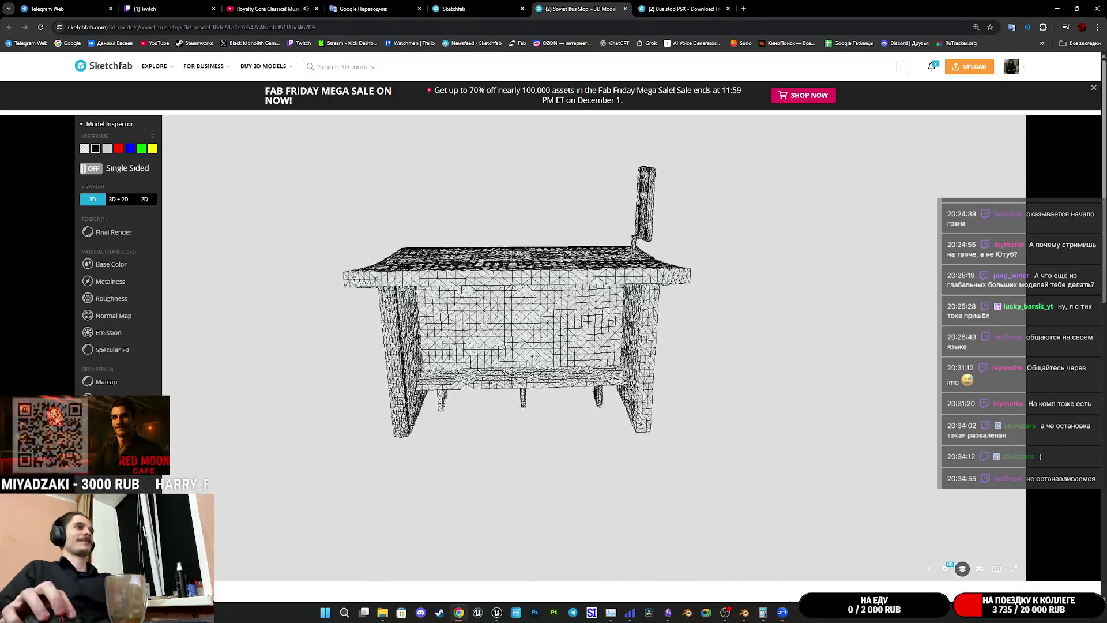
pyautogui.moveTo(593, 349)
pyautogui.mouseDown()
pyautogui.moveTo(644, 348)
pyautogui.moveTo(534, 324)
pyautogui.moveTo(542, 355)
pyautogui.moveTo(532, 381)
pyautogui.mouseUp()
pyautogui.moveTo(403, 287); pyautogui.dragTo(101, 248)
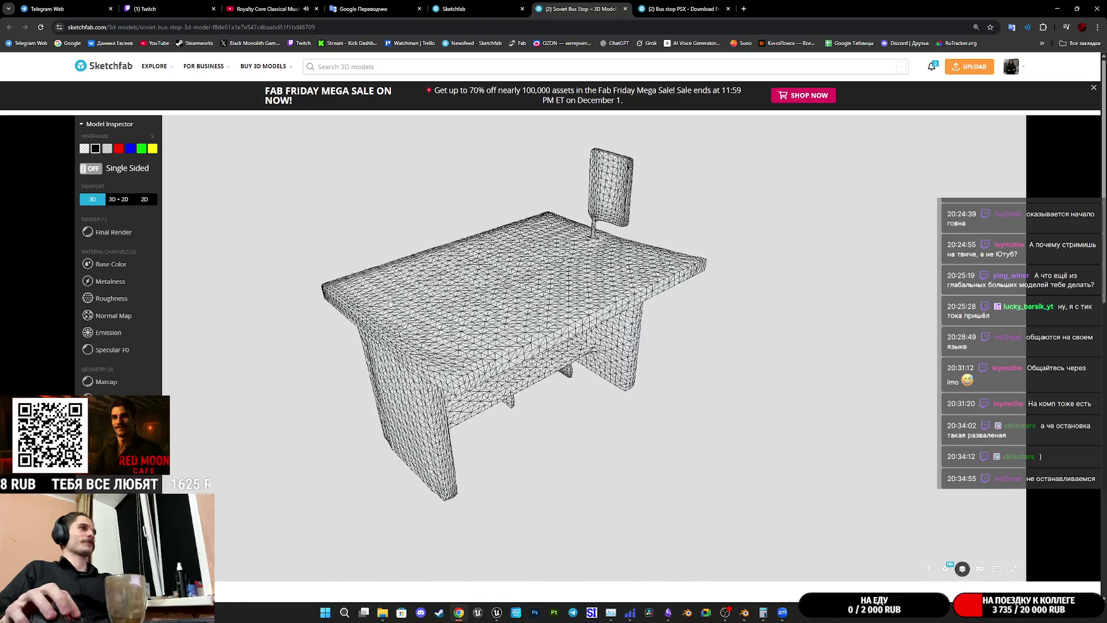
# Step: Return to base colour and final render, checking the shaded back panel from a higher frontal view
pyautogui.click(112, 264)
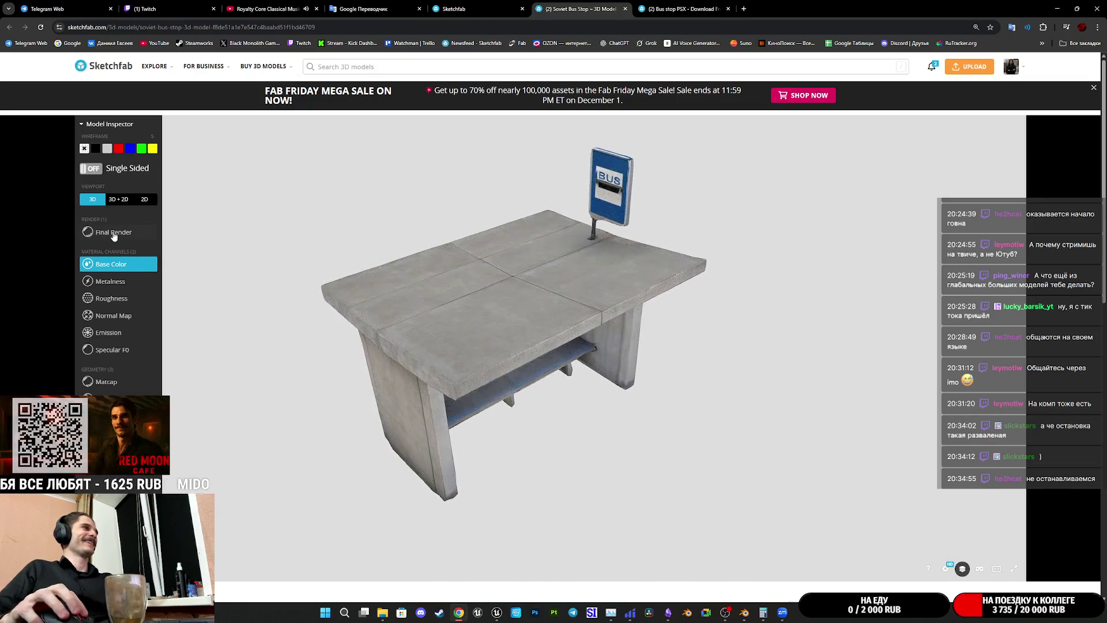
pyautogui.click(109, 232)
pyautogui.scroll(3, 487, 338)
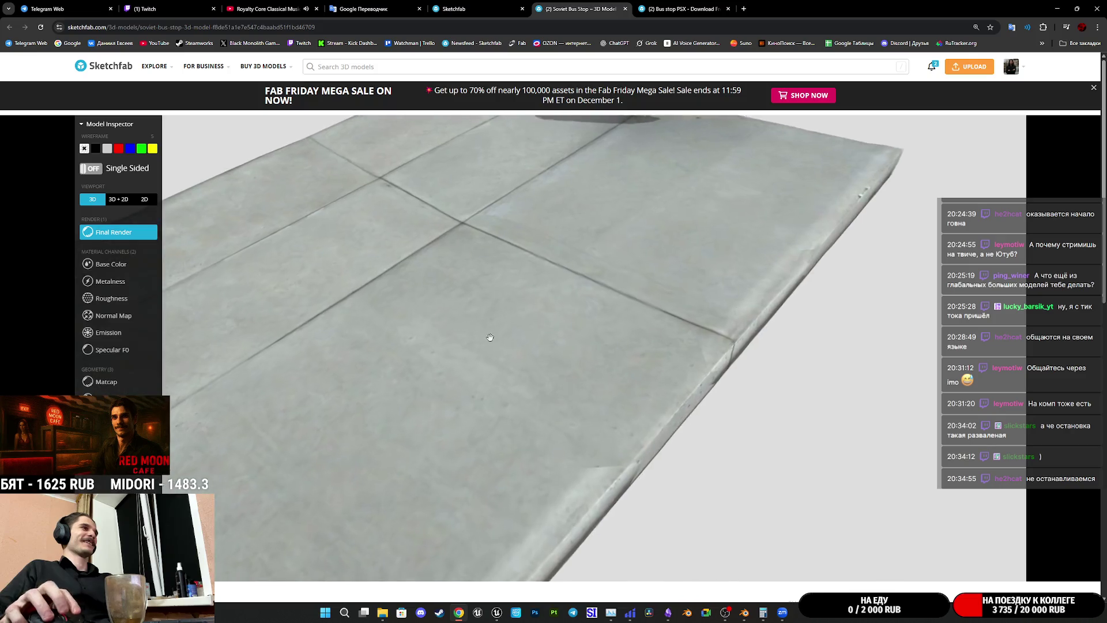
pyautogui.scroll(2, 519, 347)
pyautogui.scroll(2, 538, 358)
pyautogui.moveTo(539, 359)
pyautogui.mouseDown()
pyautogui.moveTo(583, 294)
pyautogui.moveTo(542, 295)
pyautogui.mouseUp()
pyautogui.scroll(-5, 543, 295)
pyautogui.moveTo(398, 300)
pyautogui.mouseDown()
pyautogui.moveTo(502, 336)
pyautogui.moveTo(398, 474)
pyautogui.mouseUp()
pyautogui.scroll(-2, 253, 555)
pyautogui.scroll(-2, 252, 555)
pyautogui.scroll(-3, 243, 545)
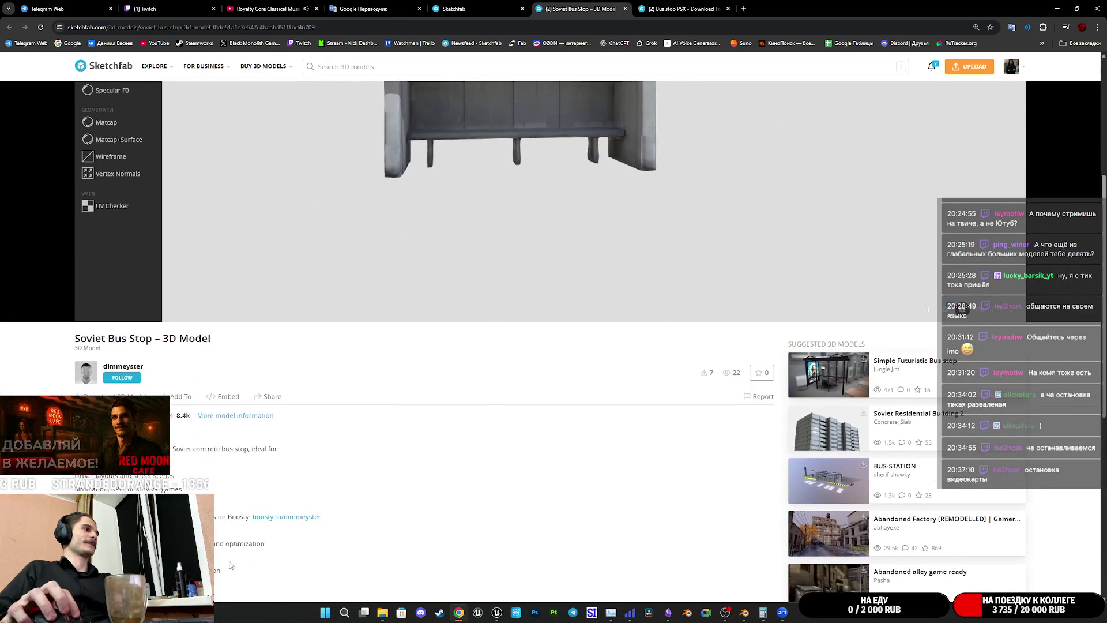
pyautogui.scroll(-2, 230, 534)
pyautogui.scroll(-1, 237, 518)
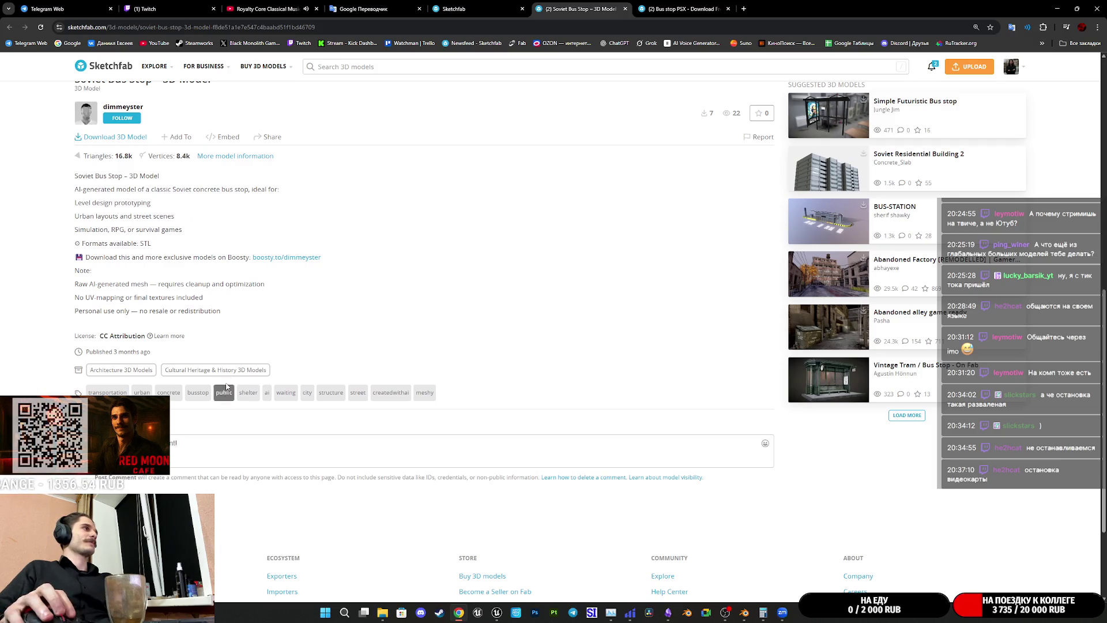
pyautogui.scroll(3, 383, 359)
pyautogui.scroll(2, 459, 415)
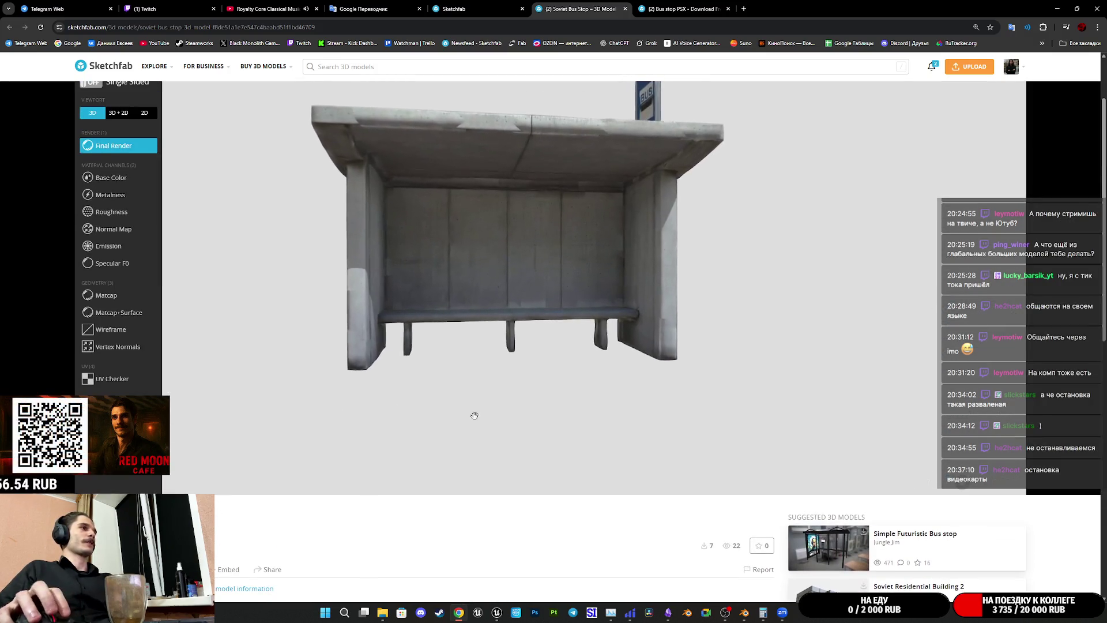
pyautogui.scroll(2, 490, 280)
pyautogui.scroll(2, 458, 306)
pyautogui.scroll(-2, 458, 305)
# Step: Review the wireframe top-down and the base colour near the bus sign, then close the model page
pyautogui.click(111, 329)
pyautogui.moveTo(460, 289)
pyautogui.mouseDown()
pyautogui.moveTo(661, 282)
pyautogui.moveTo(571, 356)
pyautogui.moveTo(440, 338)
pyautogui.mouseUp()
pyautogui.scroll(3, 536, 282)
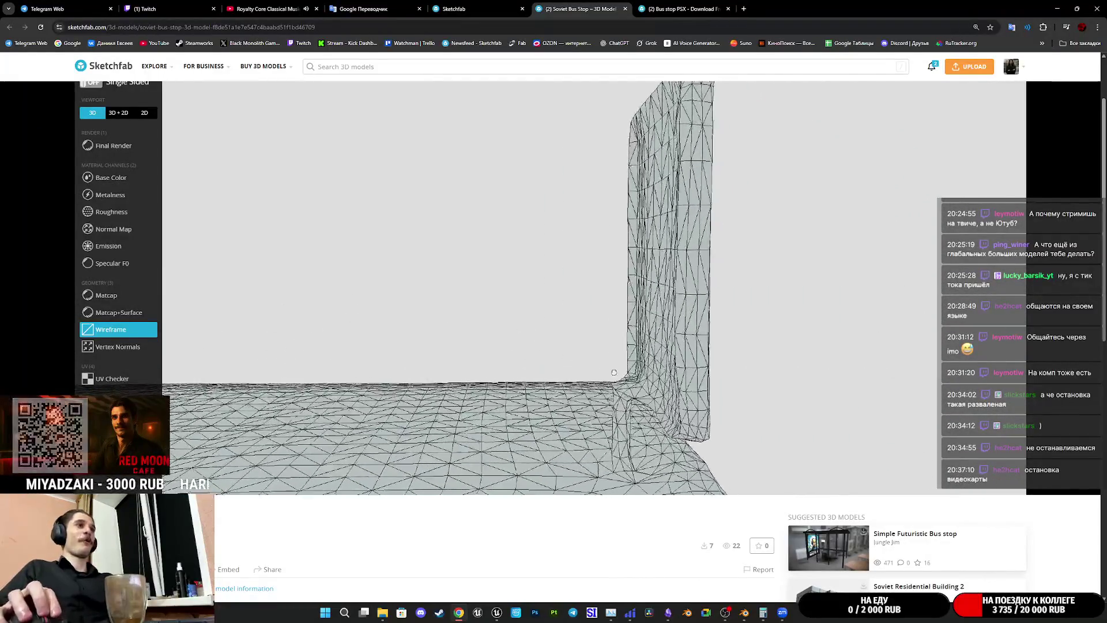
pyautogui.click(111, 178)
pyautogui.moveTo(257, 217)
pyautogui.mouseDown()
pyautogui.moveTo(483, 274)
pyautogui.moveTo(356, 268)
pyautogui.mouseUp()
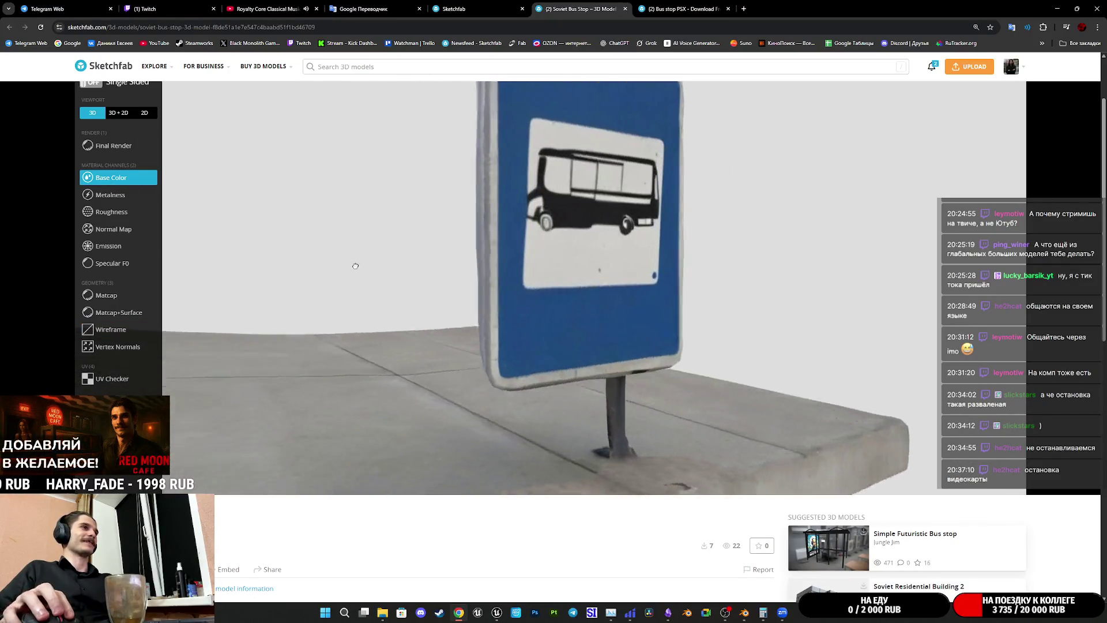
pyautogui.scroll(-5, 357, 268)
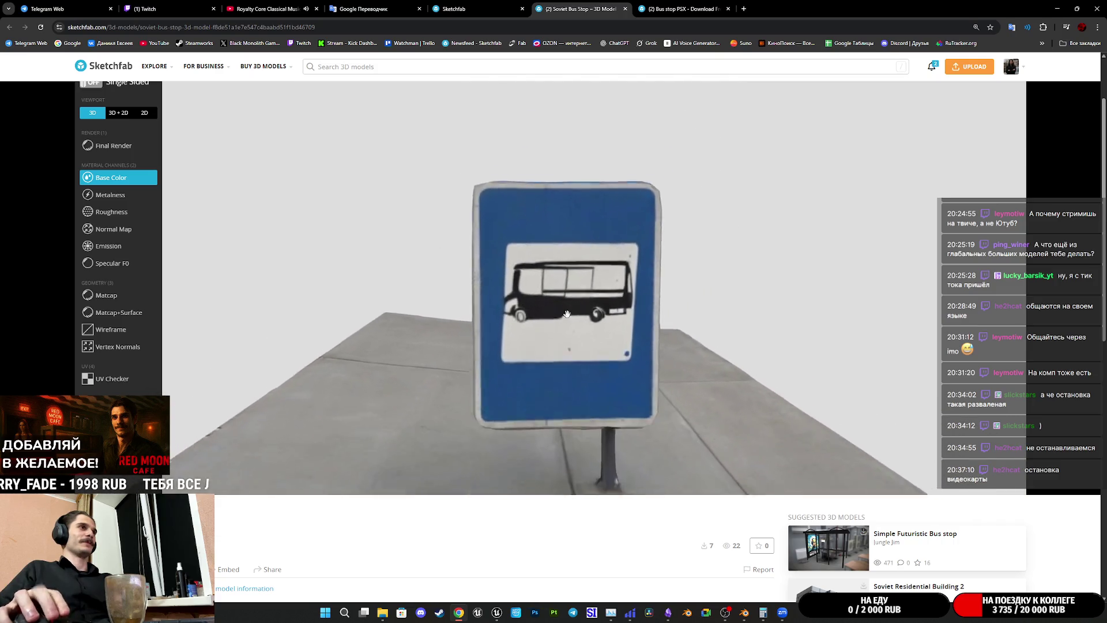
pyautogui.scroll(3, 557, 228)
pyautogui.moveTo(556, 227); pyautogui.dragTo(636, 128)
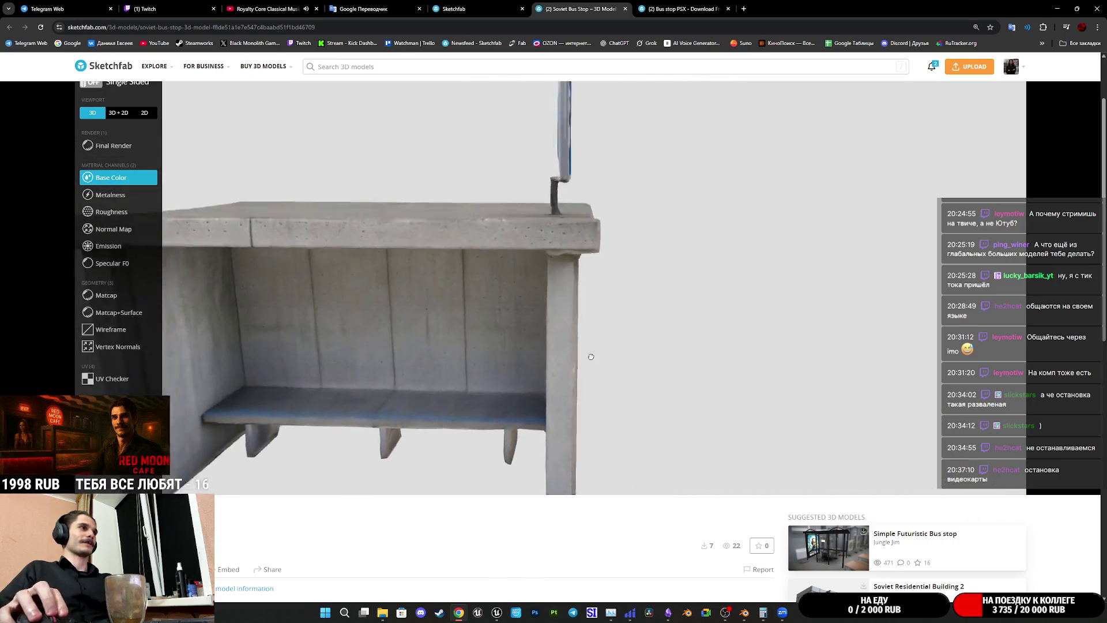
pyautogui.click(630, 9)
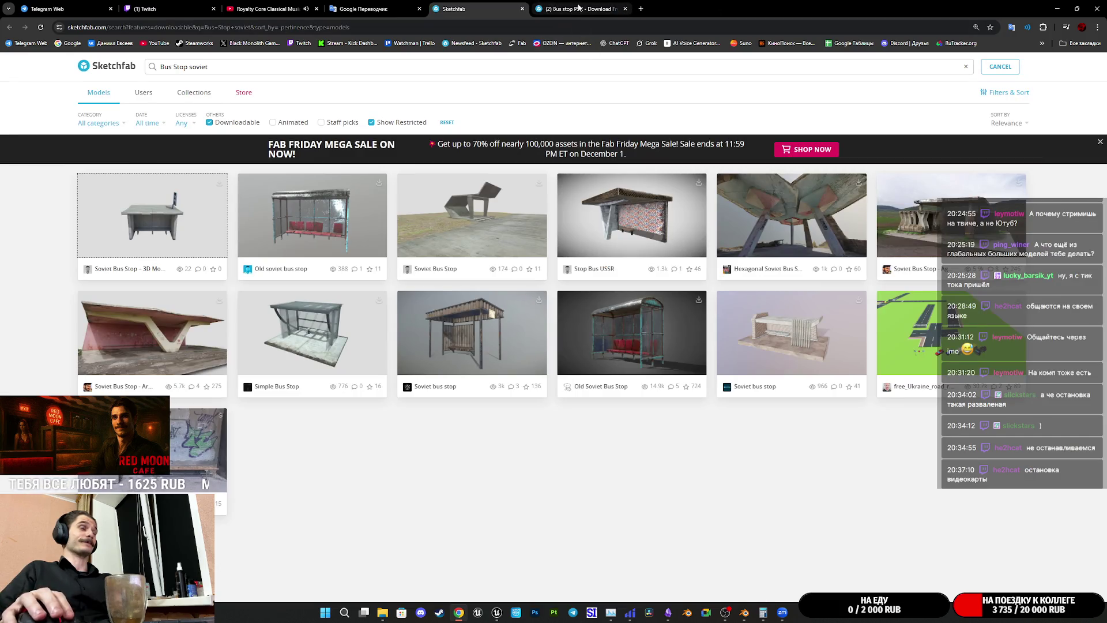
# Step: Glance at the Bus stop PSX model, return to the search results, then switch to the Twitch stream manager
pyautogui.click(579, 9)
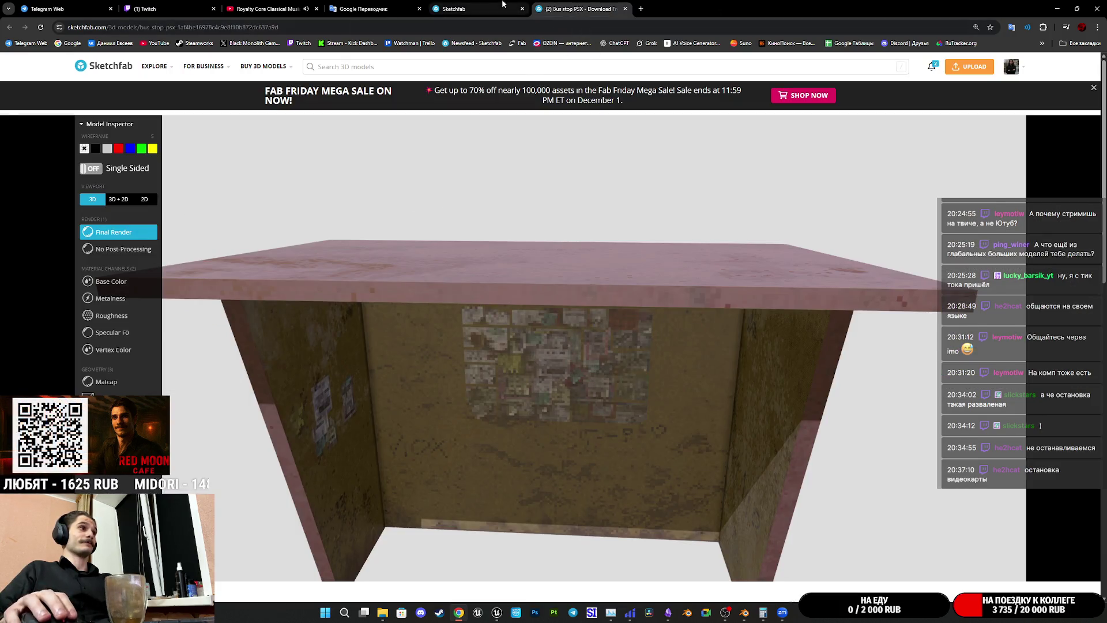
pyautogui.click(506, 9)
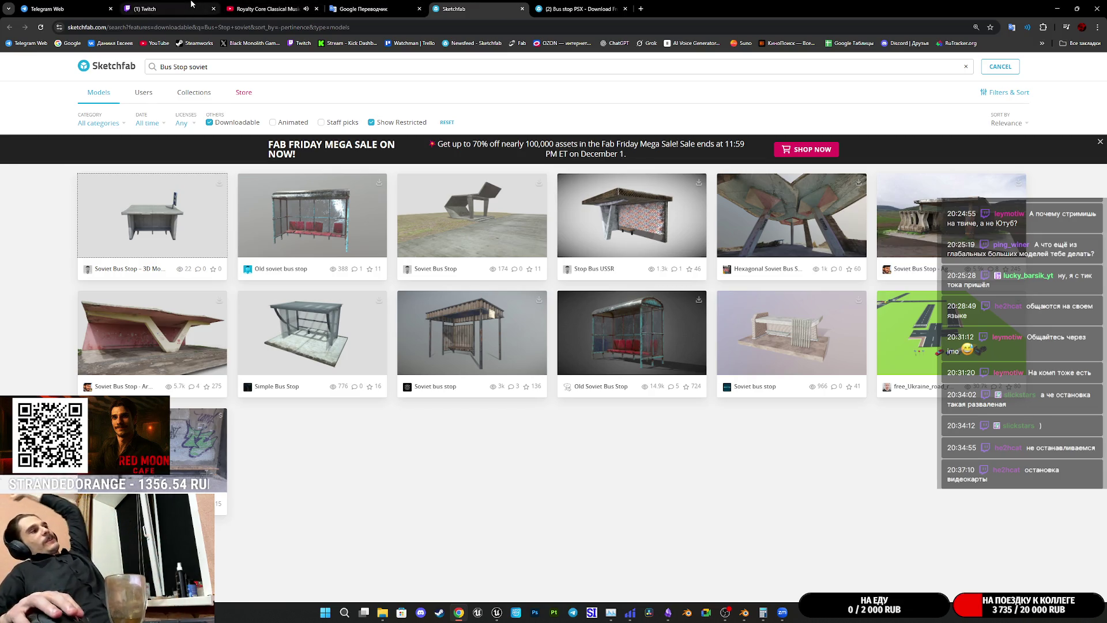
pyautogui.click(174, 9)
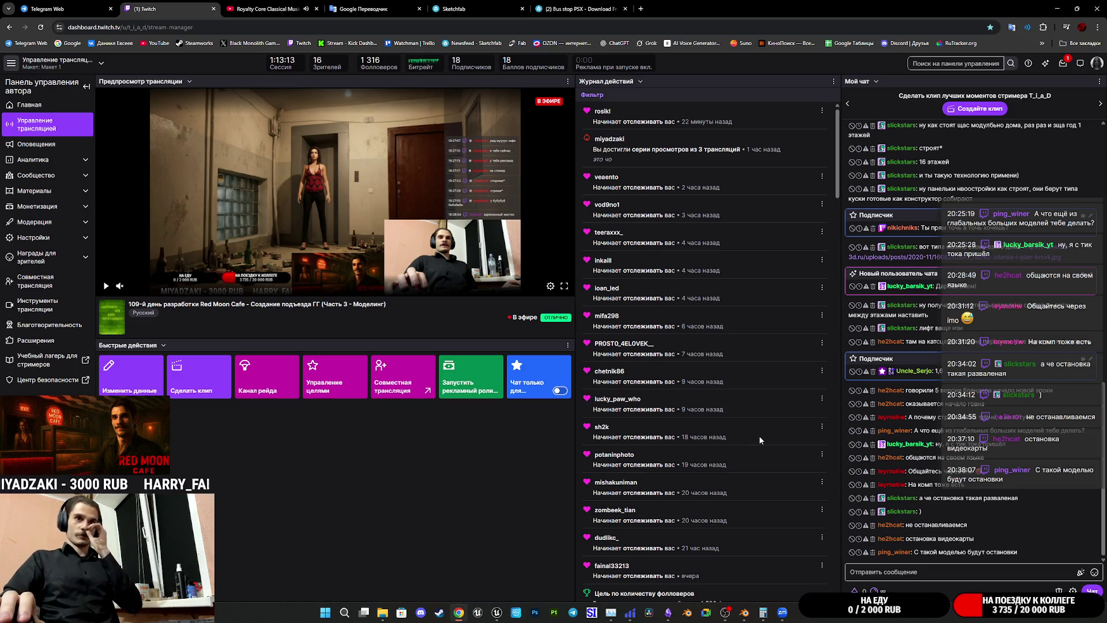
# Step: Close the Bus stop PSX tab and load the Soviet bus stop in Armenia model, reloading after the connection error
pyautogui.click(571, 8)
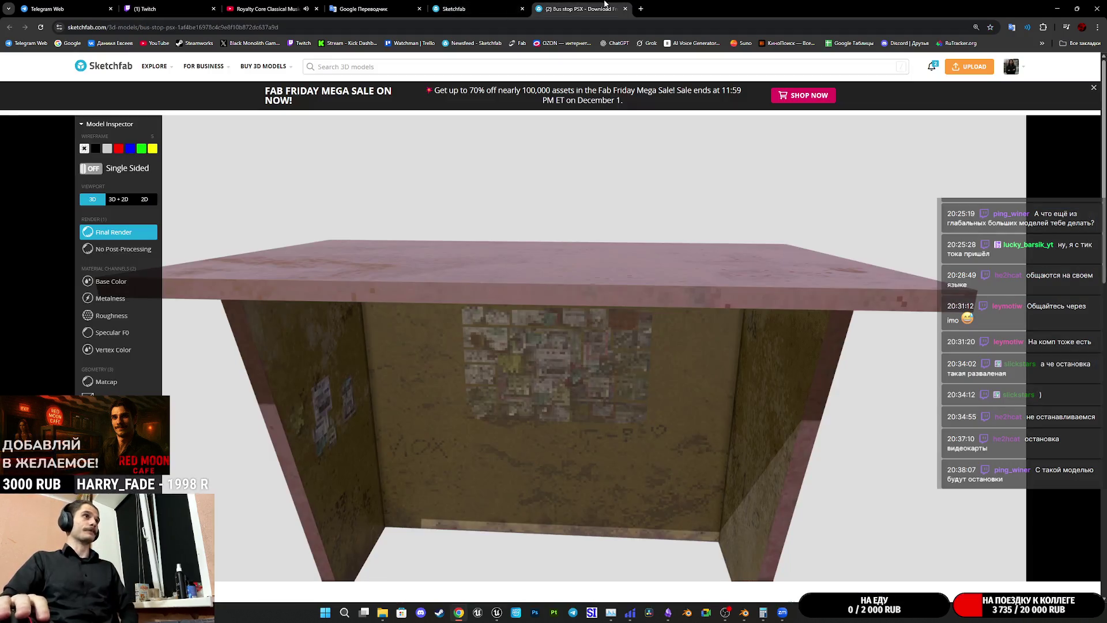
pyautogui.middleClick(555, 6)
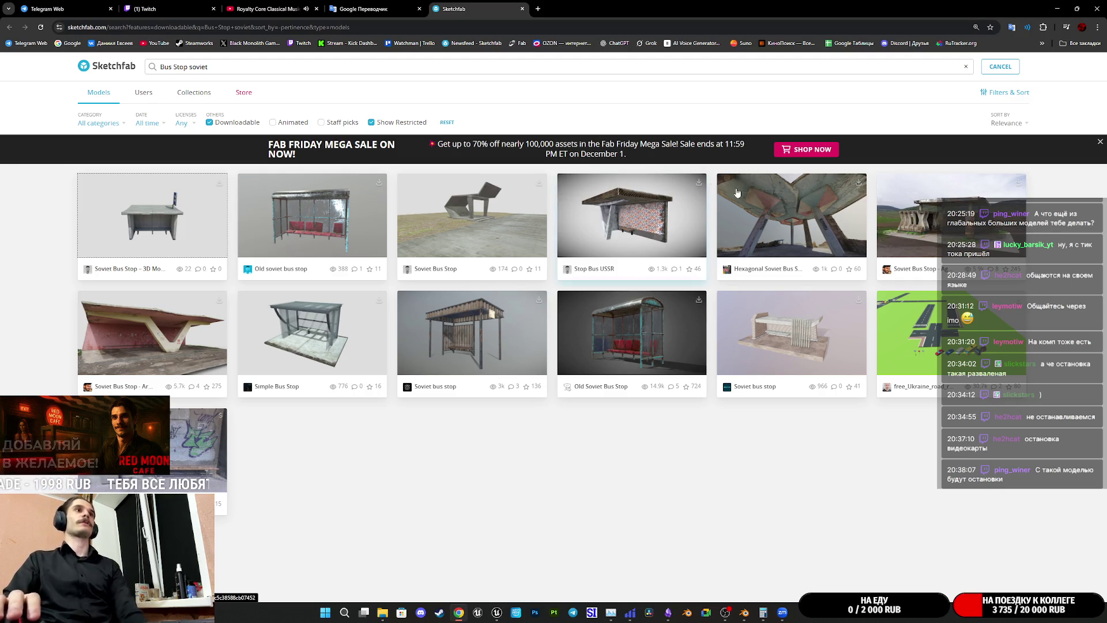
pyautogui.click(152, 217)
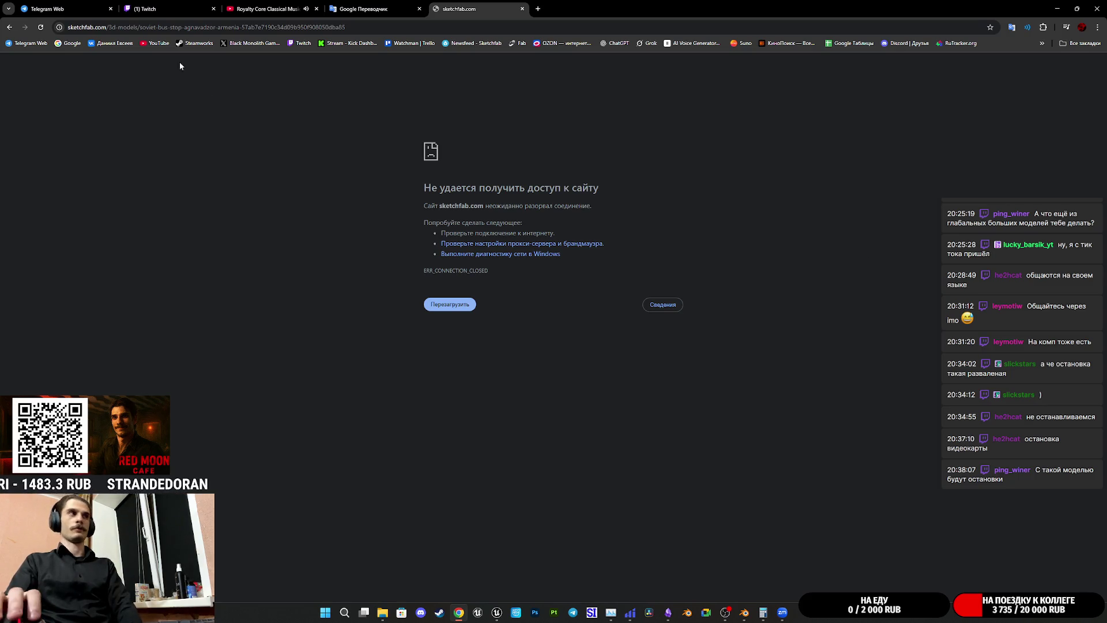
pyautogui.click(41, 28)
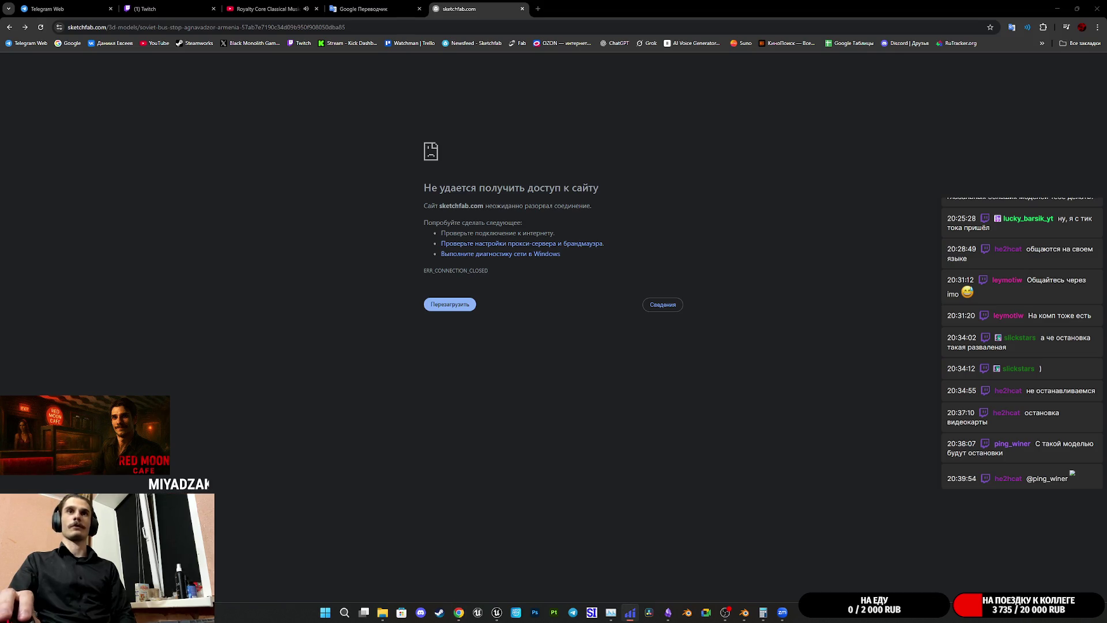
pyautogui.click(42, 28)
pyautogui.moveTo(154, 66)
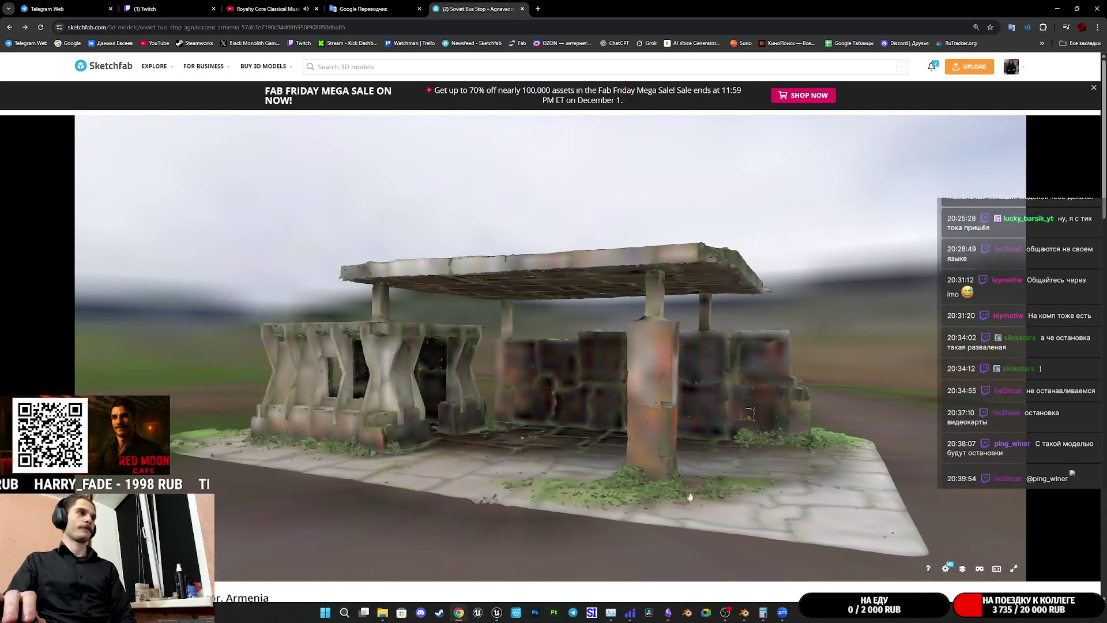
pyautogui.scroll(-2, 860, 584)
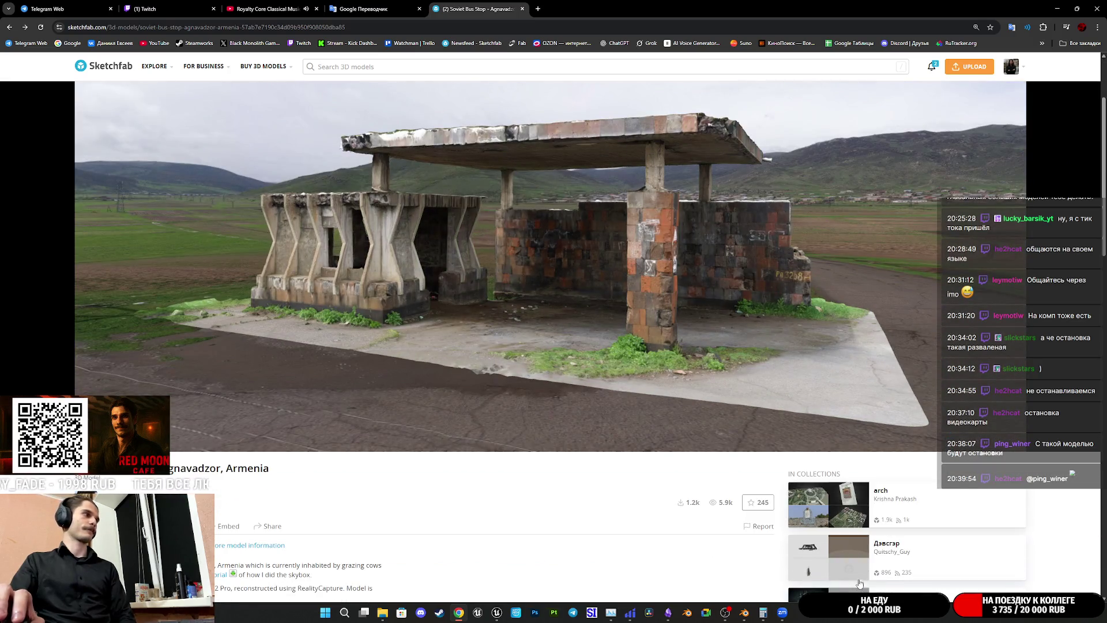
pyautogui.scroll(2, 971, 490)
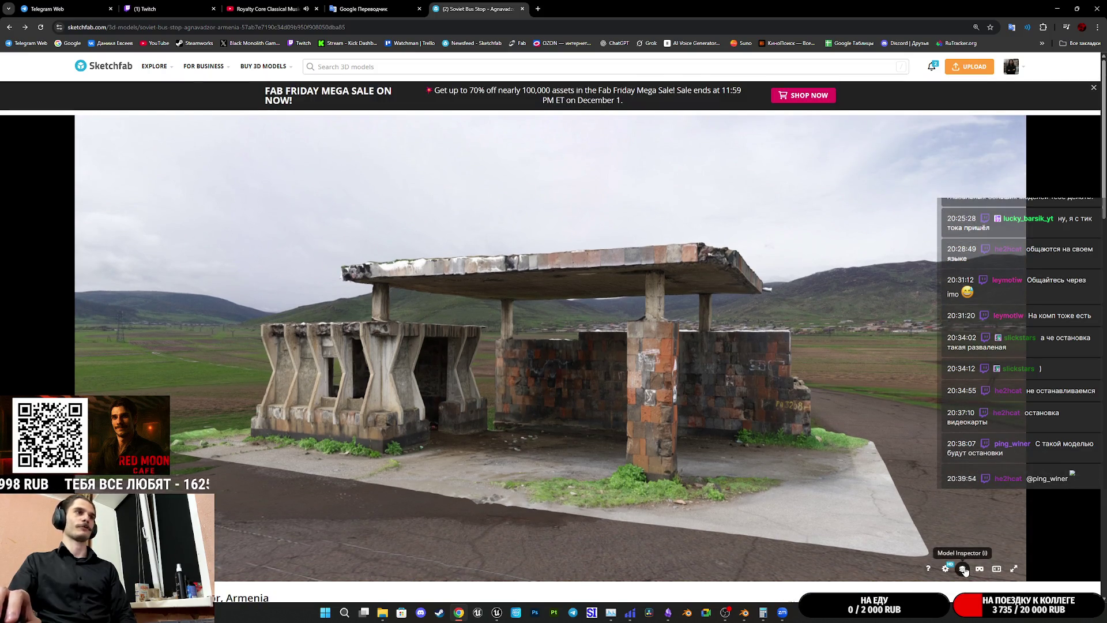
# Step: View the Armenia bus stop scan as wireframe from above, then return to the textured render
pyautogui.click(963, 568)
pyautogui.click(112, 331)
pyautogui.scroll(3, 551, 406)
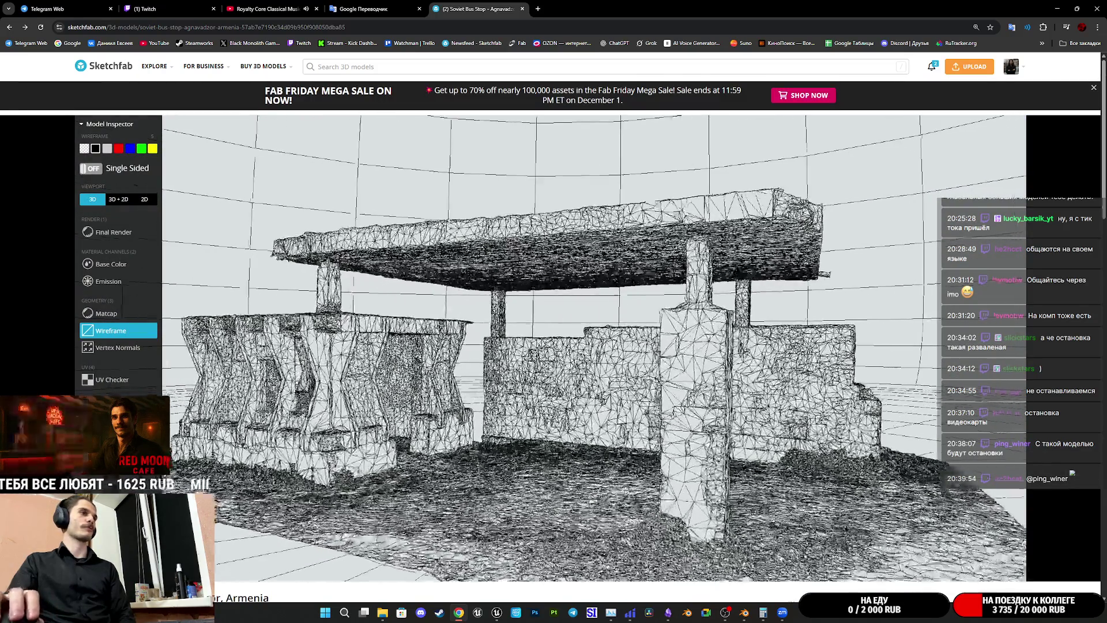
pyautogui.moveTo(552, 406); pyautogui.dragTo(554, 485)
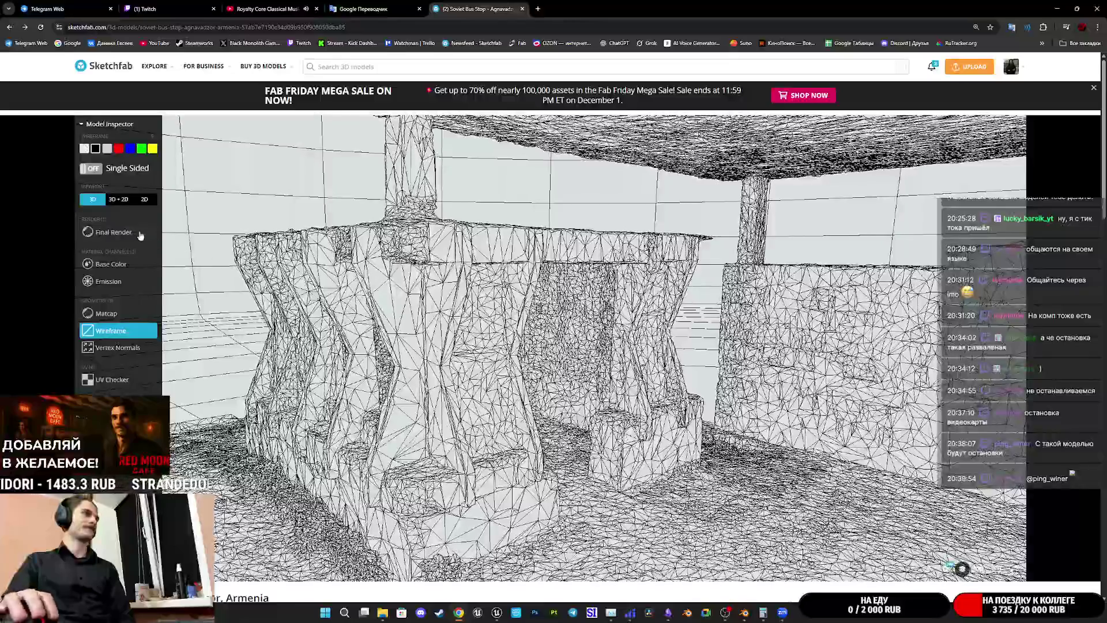
pyautogui.click(113, 232)
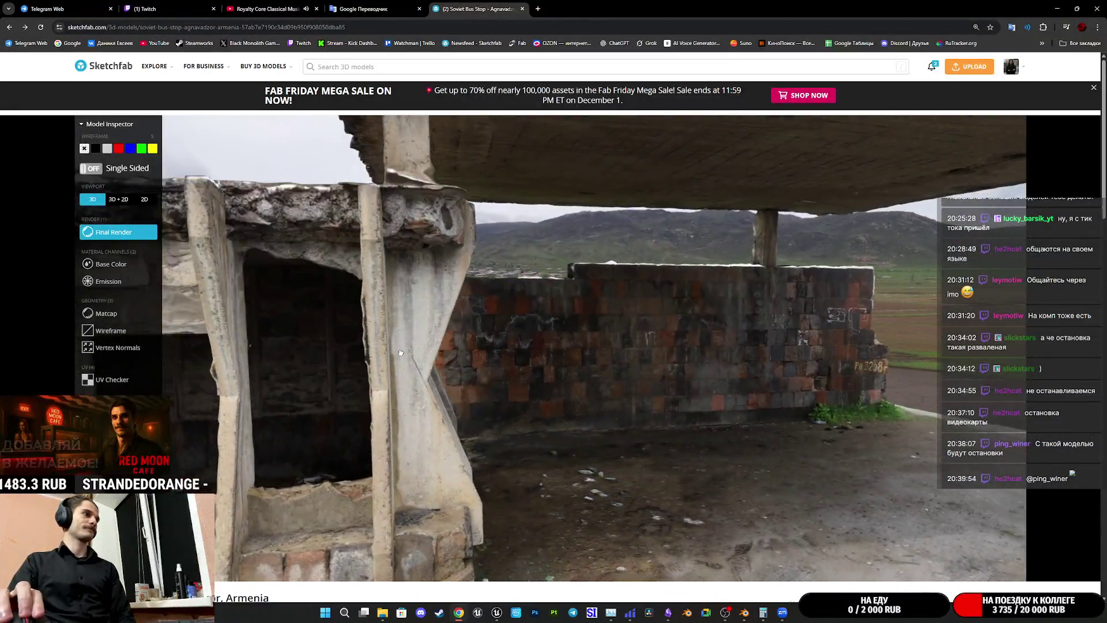
# Step: Orbit from the pillars and debris-filled interior up to an overhead view of the cracked road and blue car
pyautogui.moveTo(400, 353); pyautogui.dragTo(588, 379)
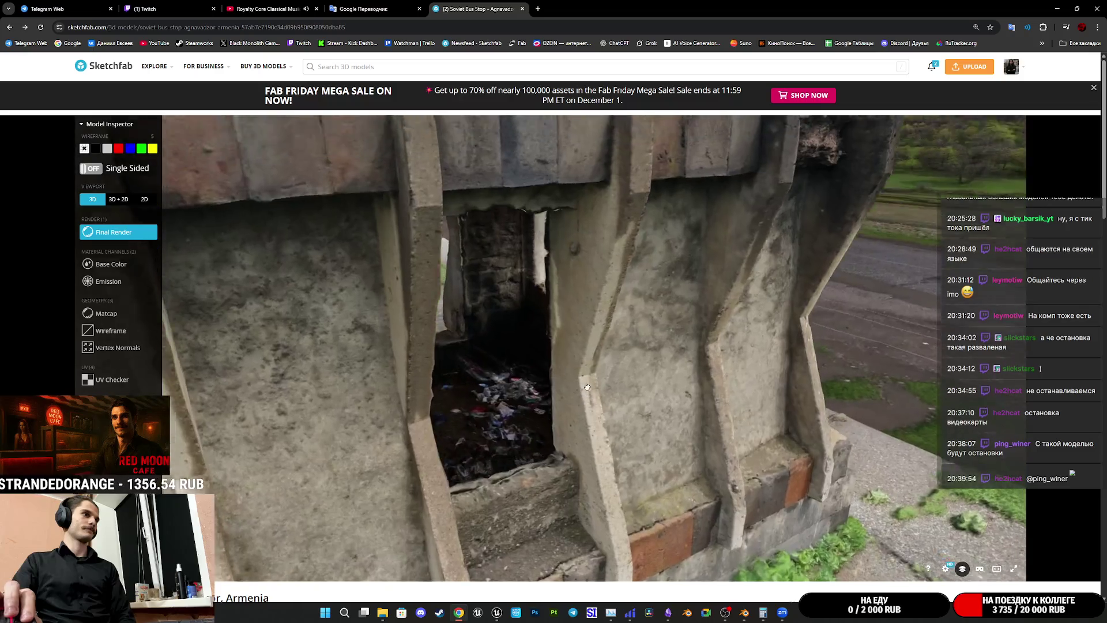
pyautogui.scroll(5, 588, 379)
pyautogui.moveTo(510, 361); pyautogui.dragTo(451, 363)
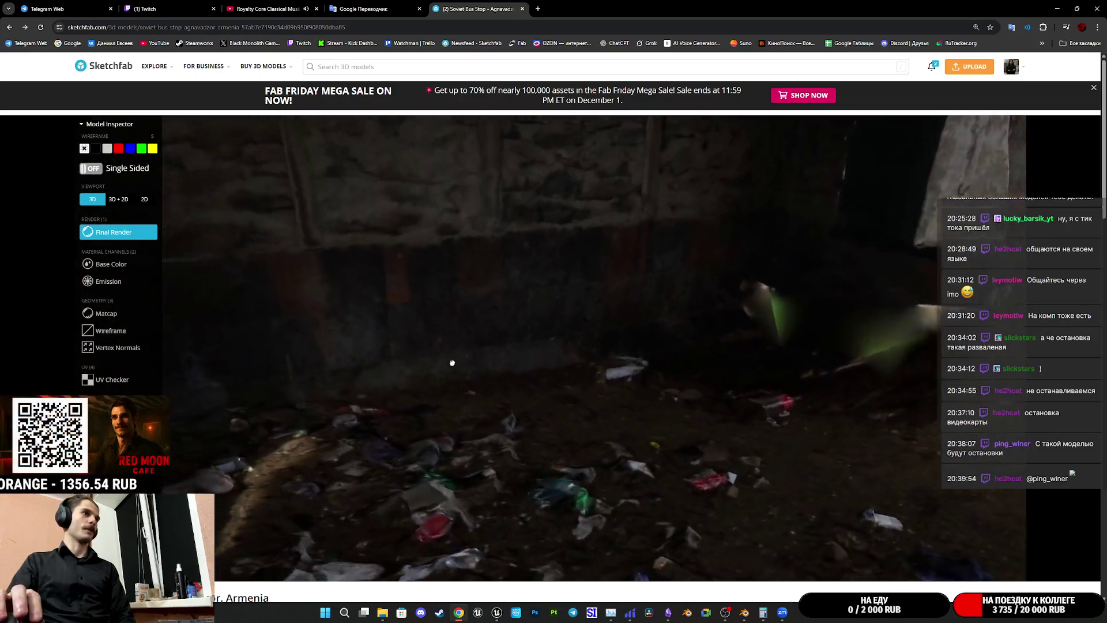
pyautogui.scroll(-6, 448, 359)
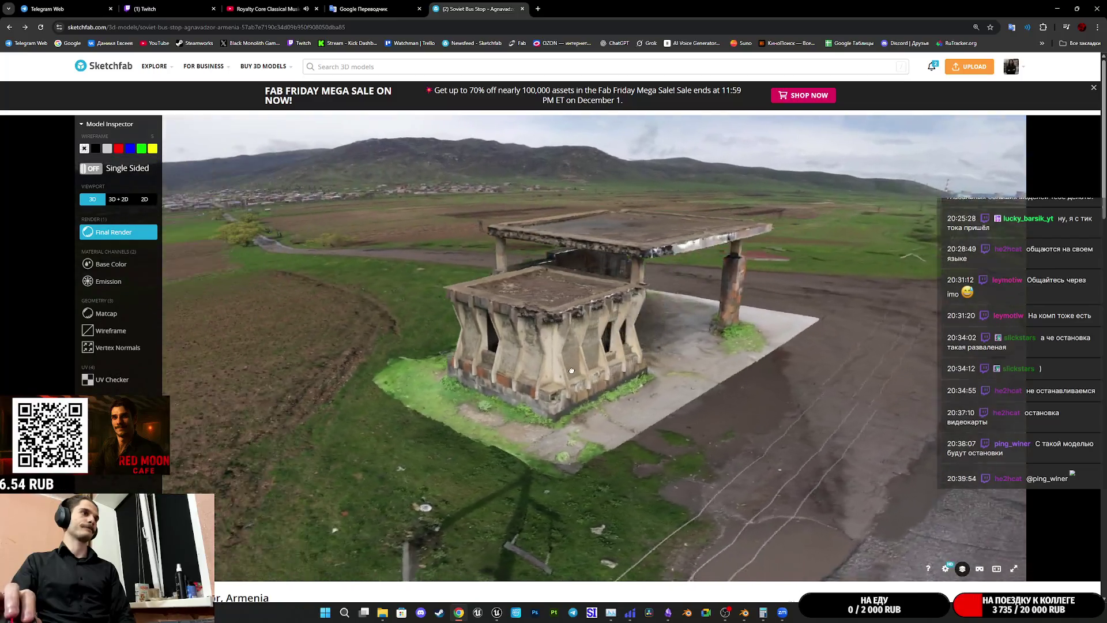
pyautogui.moveTo(571, 370); pyautogui.dragTo(588, 383)
pyautogui.moveTo(711, 376)
pyautogui.mouseDown()
pyautogui.moveTo(641, 406)
pyautogui.moveTo(708, 444)
pyautogui.moveTo(734, 441)
pyautogui.mouseUp()
pyautogui.scroll(5, 636, 410)
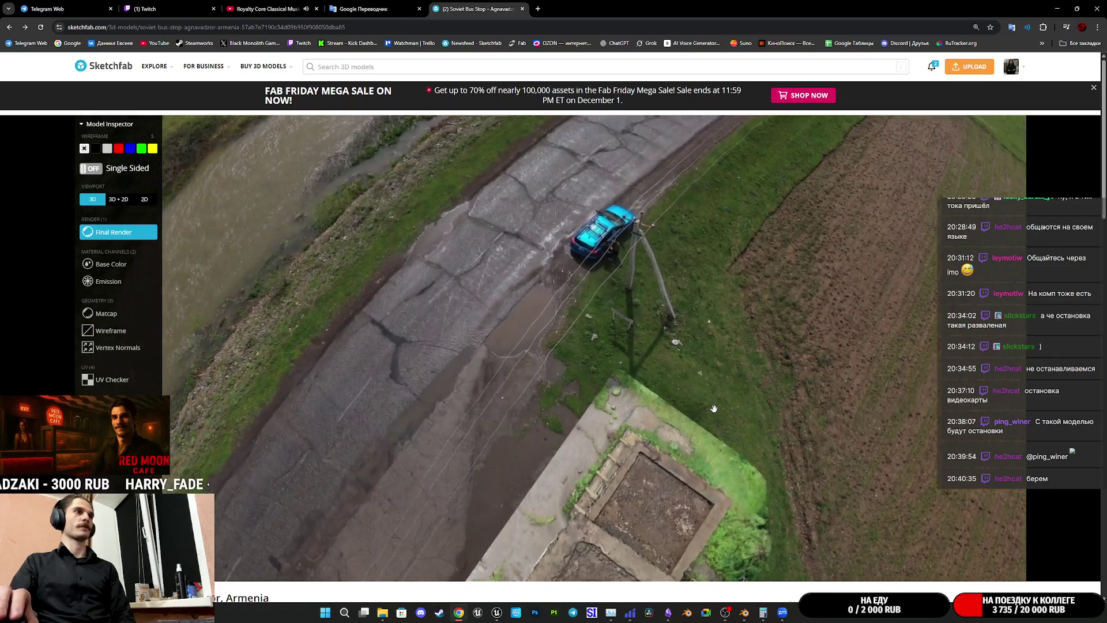
pyautogui.moveTo(714, 400); pyautogui.dragTo(711, 391)
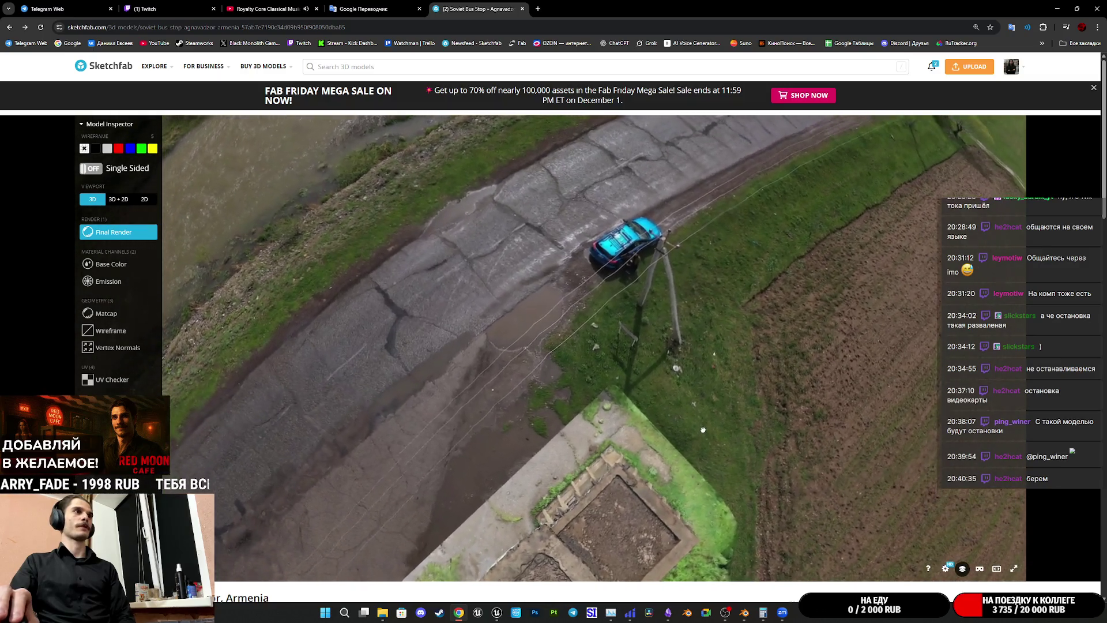
pyautogui.moveTo(703, 430); pyautogui.dragTo(674, 440)
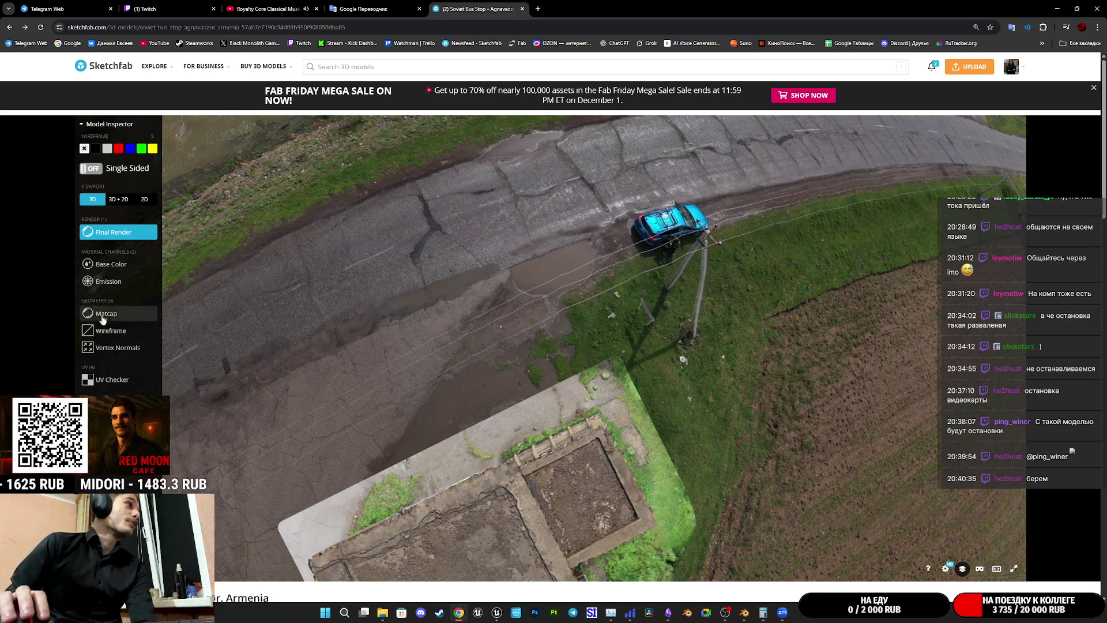
# Step: Show the scan's base colour with its texture atlas in 3D + 2D, then switch to wireframe
pyautogui.click(113, 264)
pyautogui.click(118, 199)
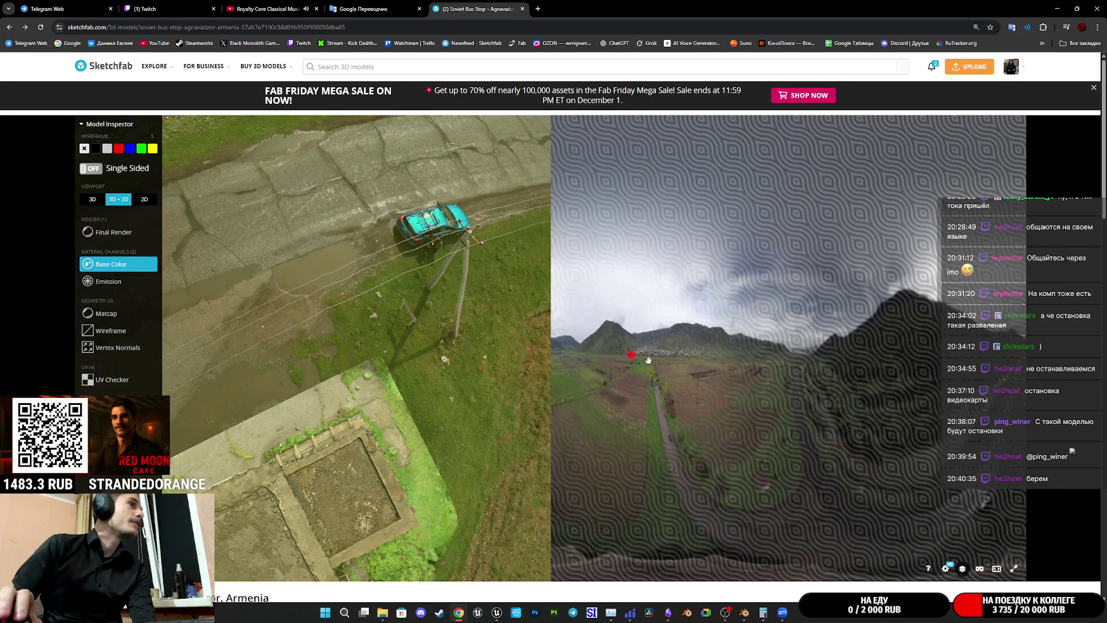
pyautogui.moveTo(893, 414); pyautogui.dragTo(848, 492)
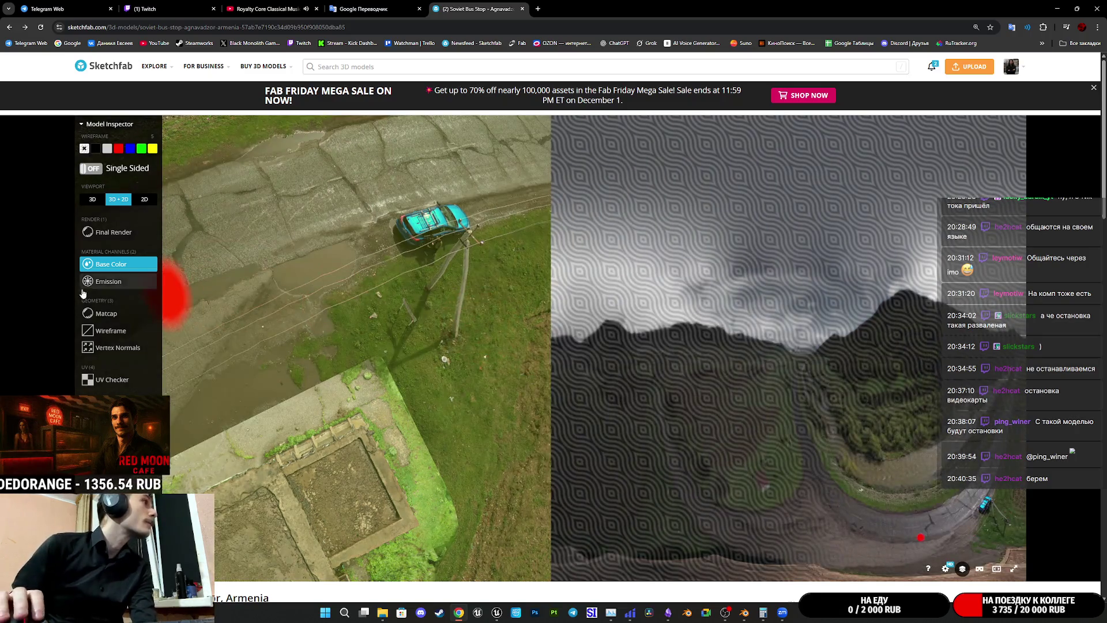
pyautogui.click(111, 331)
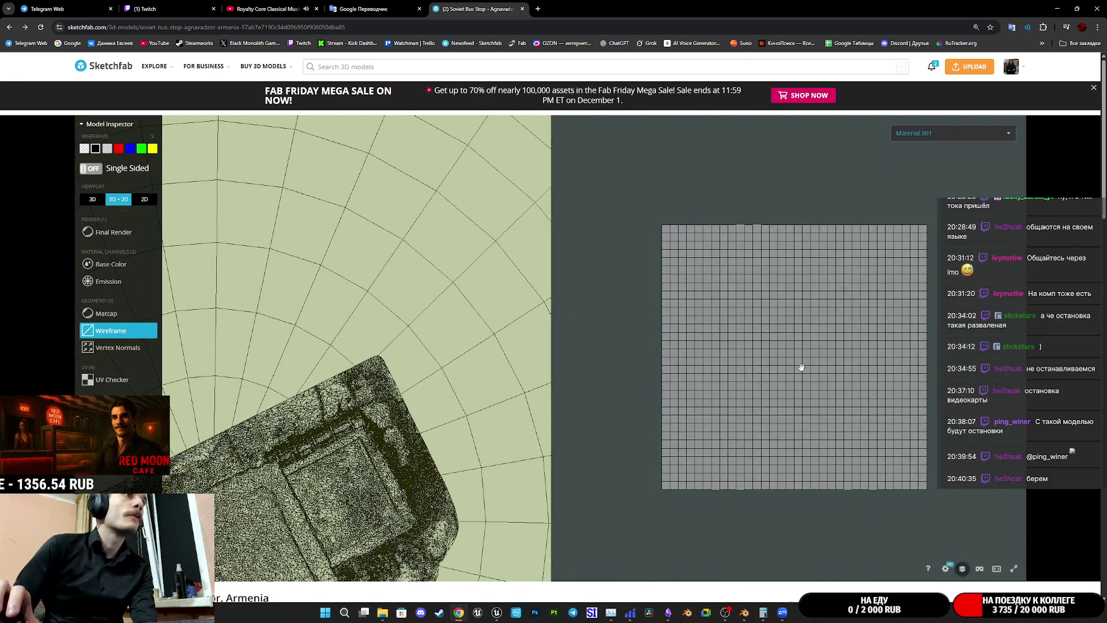
pyautogui.scroll(-5, 347, 327)
pyautogui.moveTo(358, 320)
pyautogui.mouseDown()
pyautogui.moveTo(396, 289)
pyautogui.moveTo(395, 321)
pyautogui.mouseUp()
pyautogui.scroll(5, 395, 291)
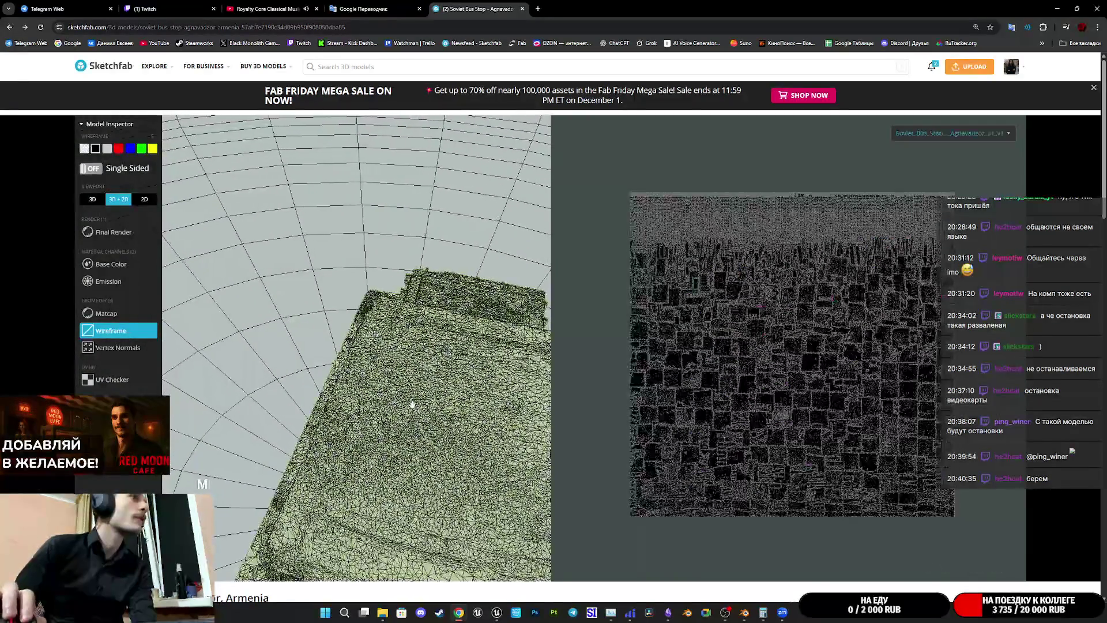
pyautogui.scroll(-5, 403, 363)
pyautogui.scroll(3, 806, 331)
pyautogui.scroll(2, 800, 316)
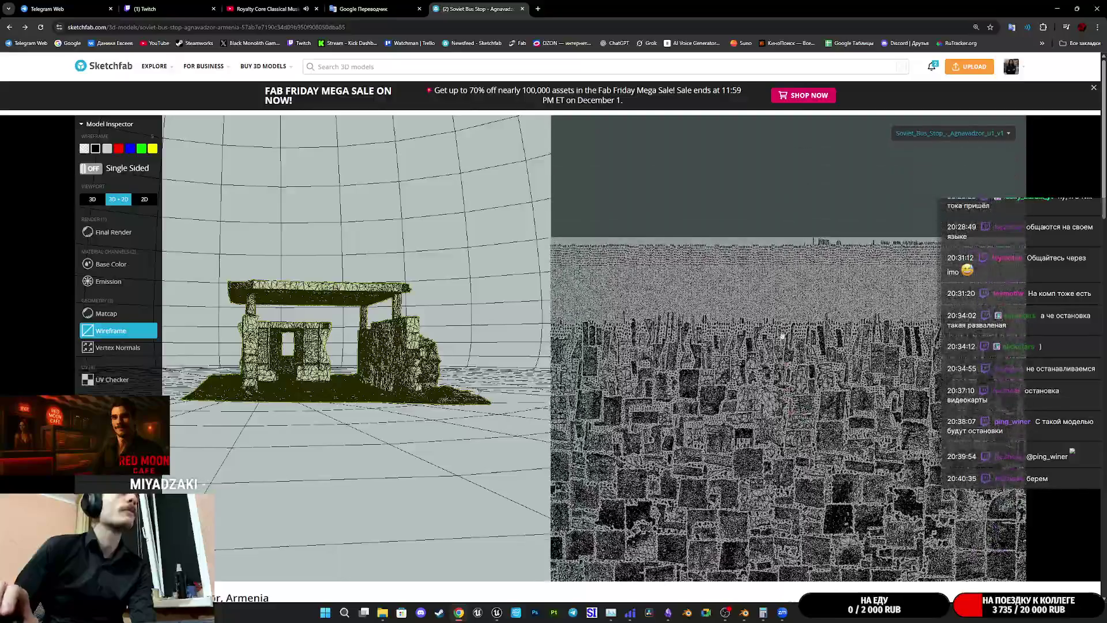
pyautogui.scroll(2, 789, 292)
pyautogui.scroll(2, 822, 302)
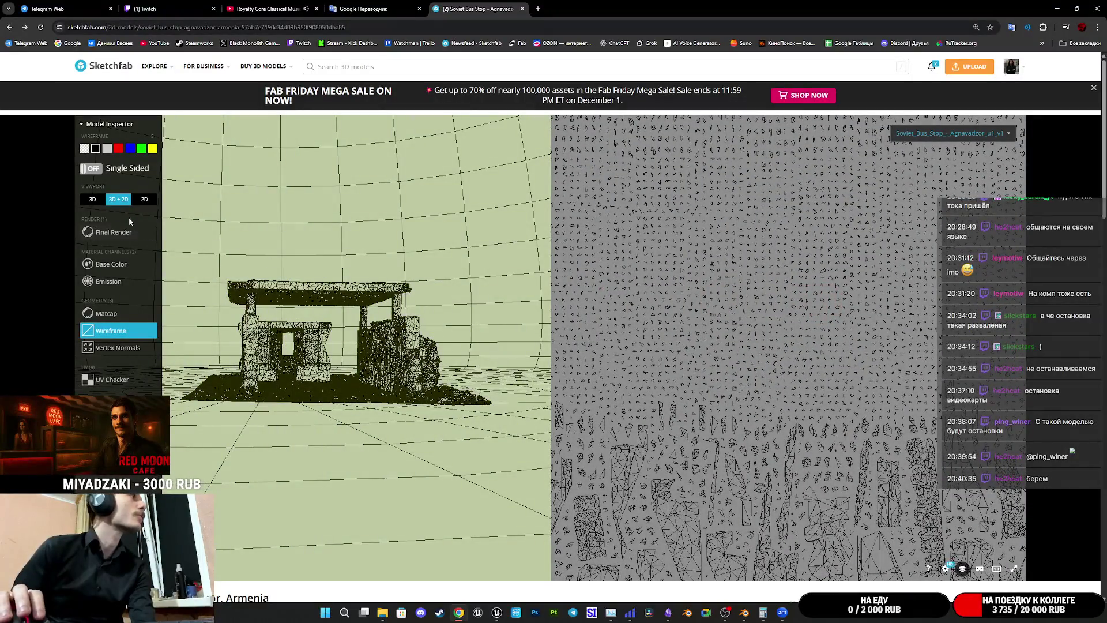
# Step: Toggle the 2D texture layout off and on, ending on base colour beside the atlas
pyautogui.click(92, 199)
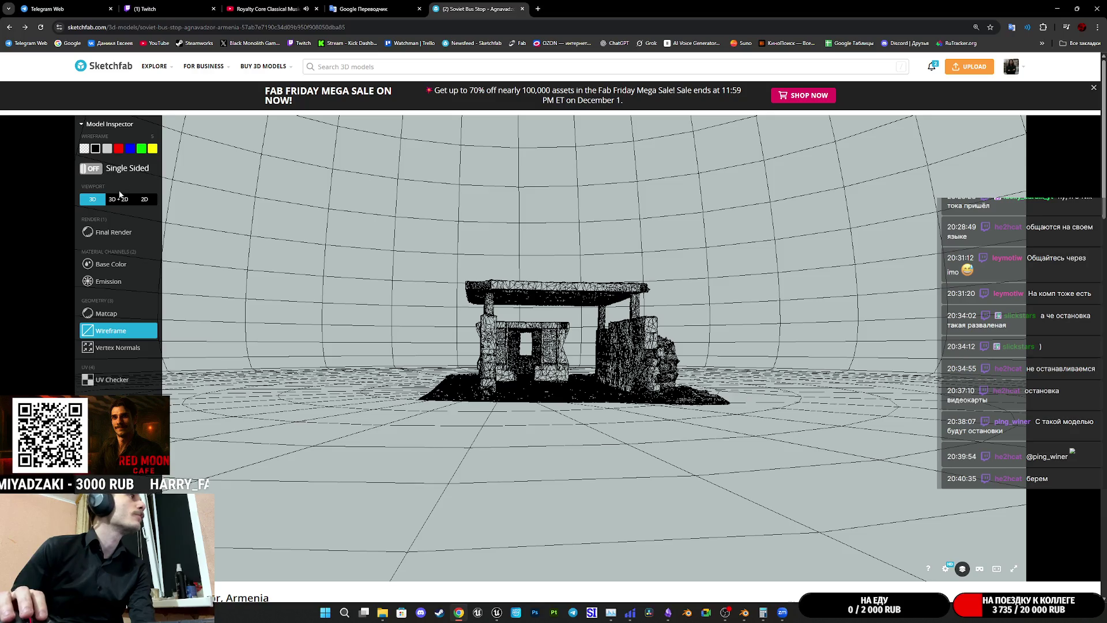
pyautogui.click(118, 199)
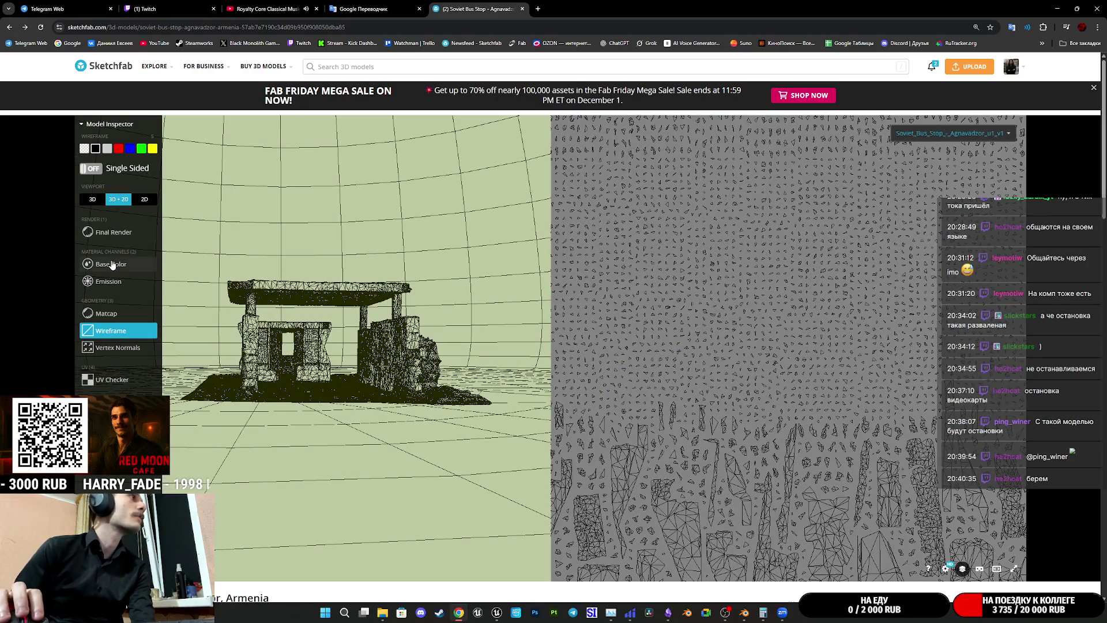
pyautogui.click(111, 265)
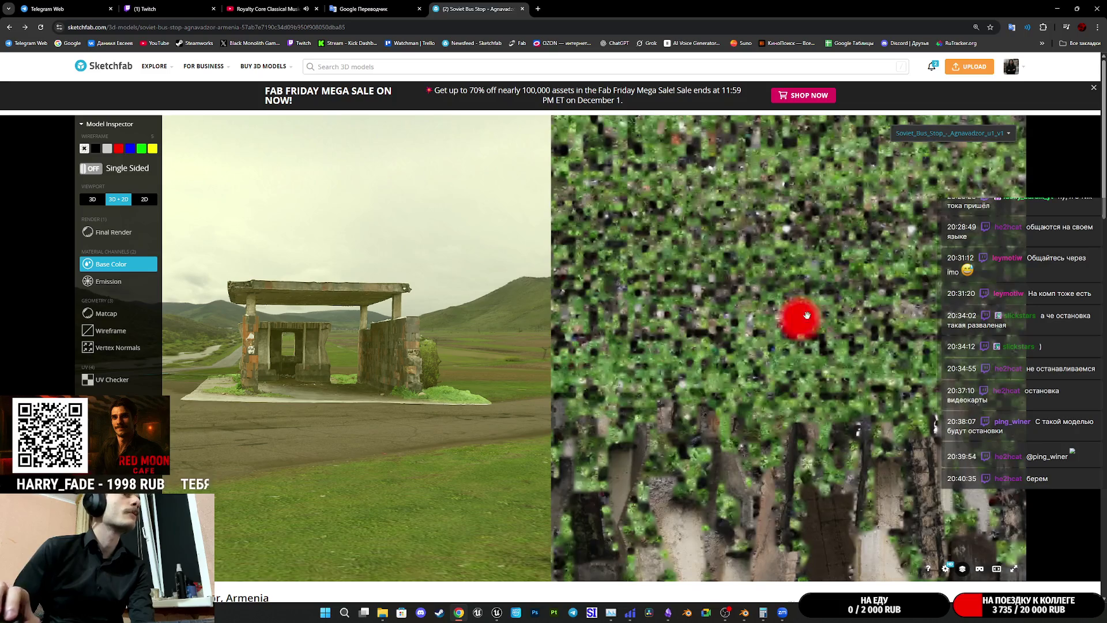
pyautogui.scroll(3, 848, 413)
pyautogui.scroll(3, 826, 341)
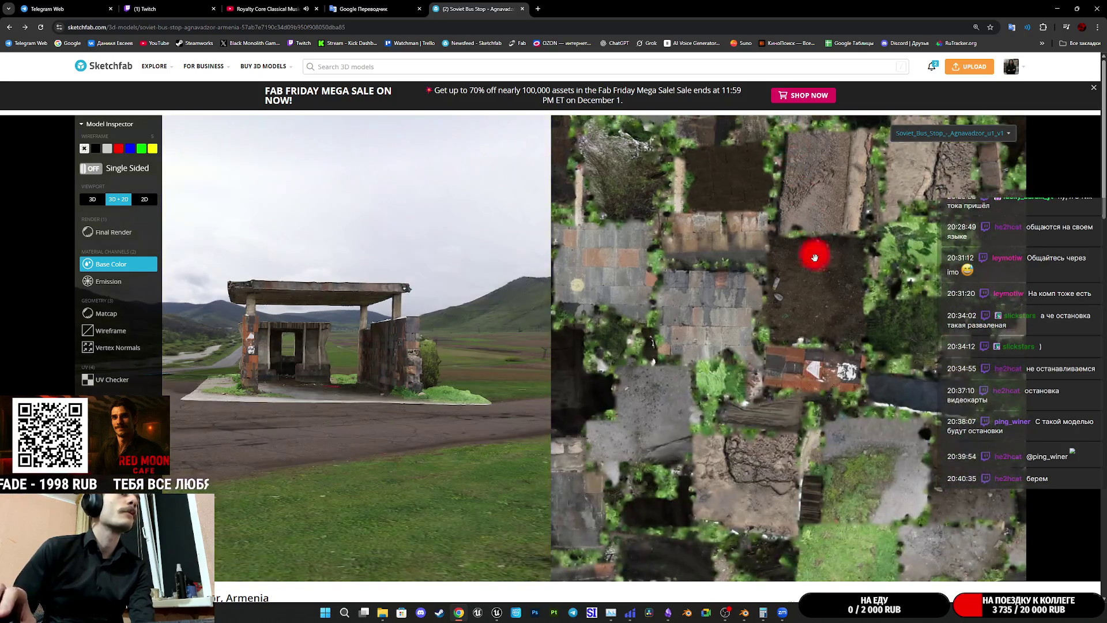
pyautogui.scroll(-5, 813, 260)
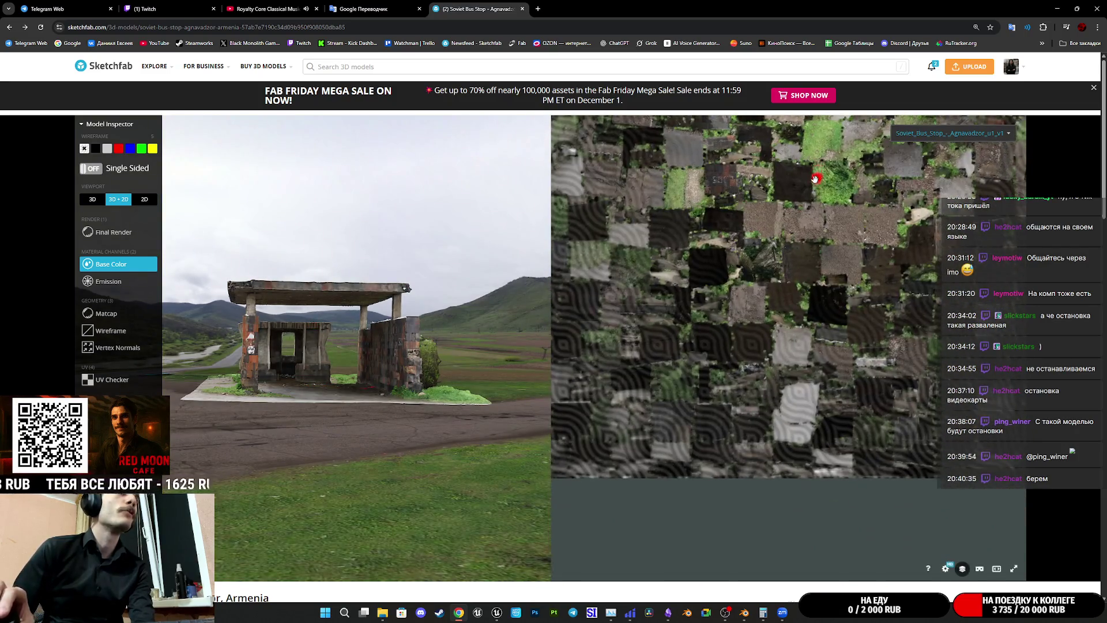
# Step: Close the Sketchfab and Telegram Web tabs, leaving the Twitch dashboard in Chrome
pyautogui.hotkey('ctrl', 'w')
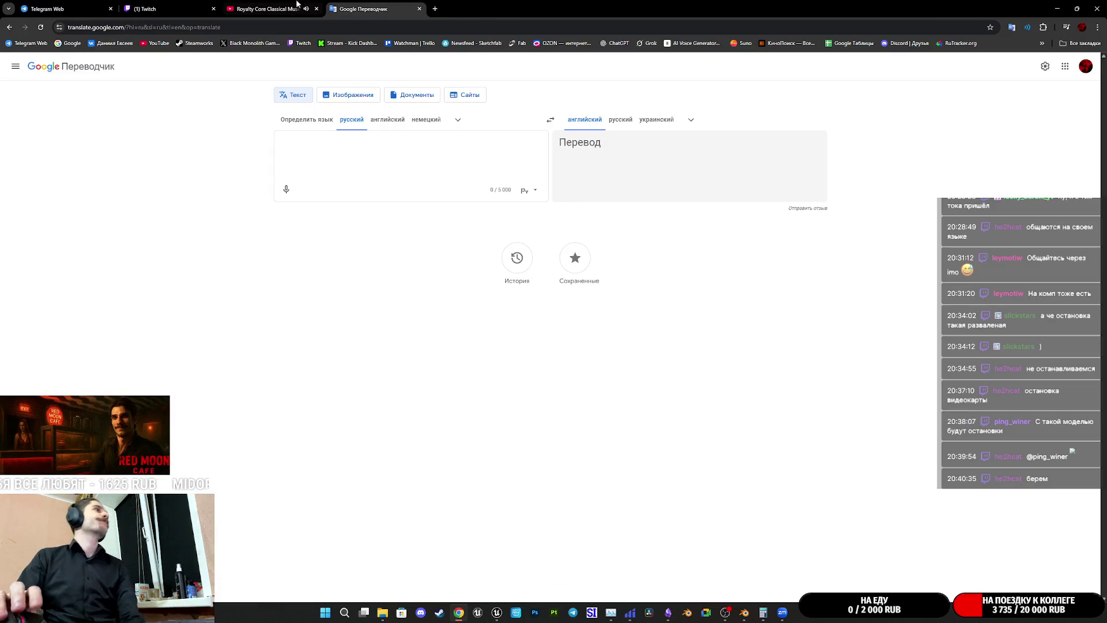
pyautogui.click(247, 7)
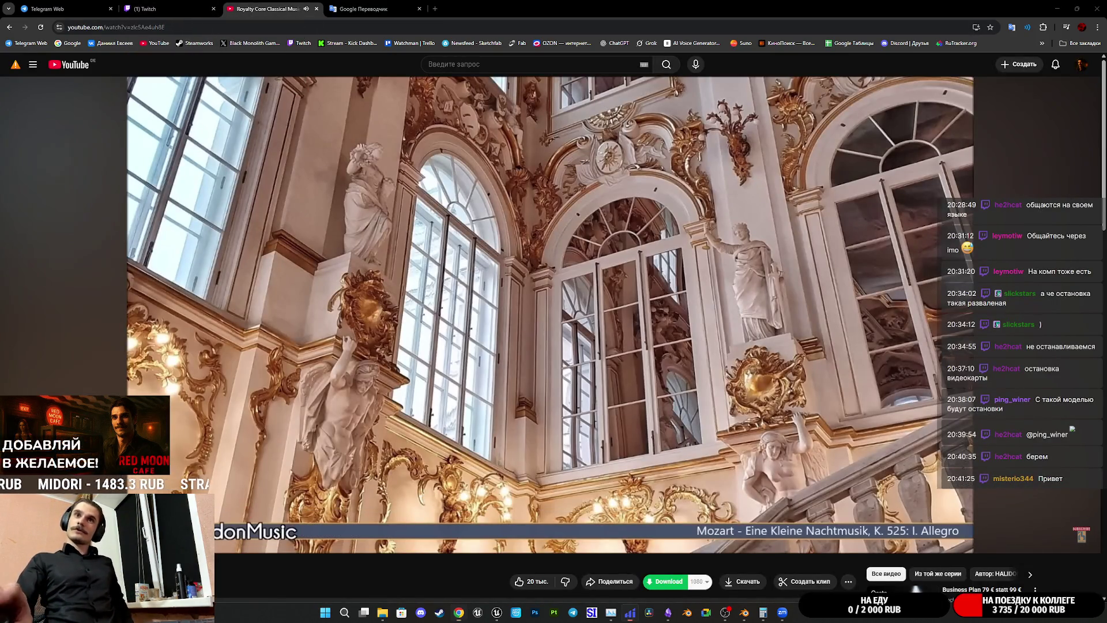
pyautogui.click(165, 9)
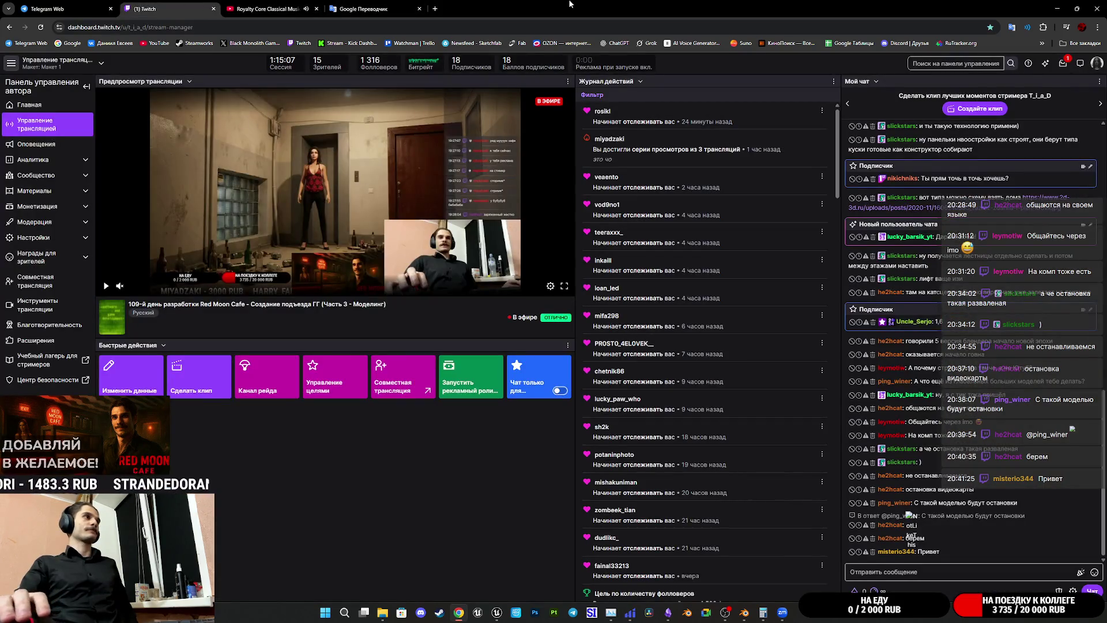
pyautogui.click(52, 8)
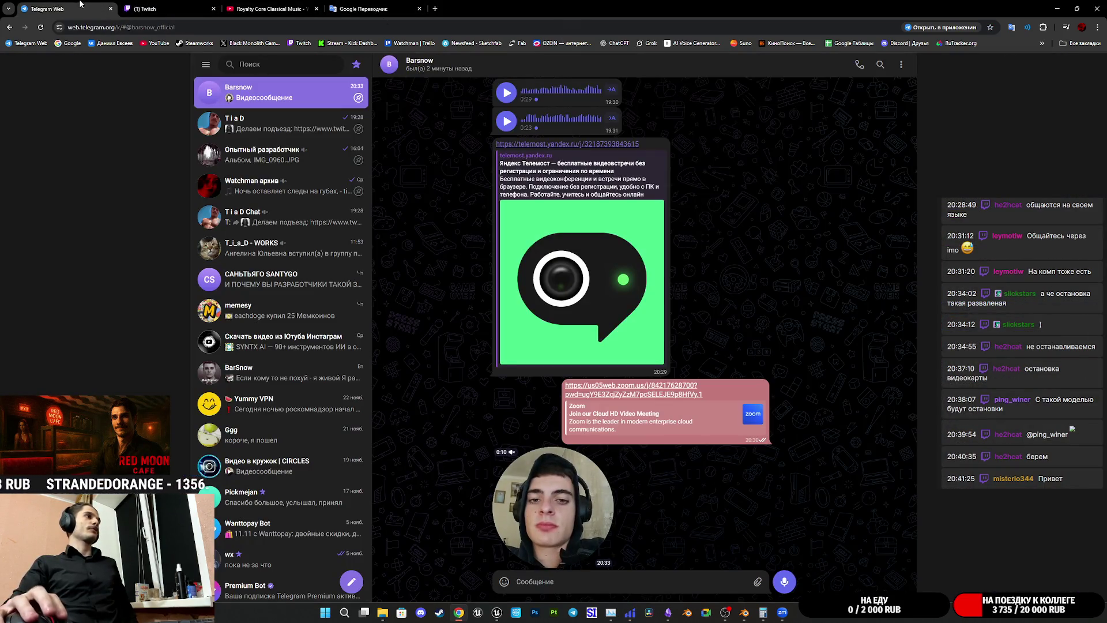
pyautogui.middleClick(80, 4)
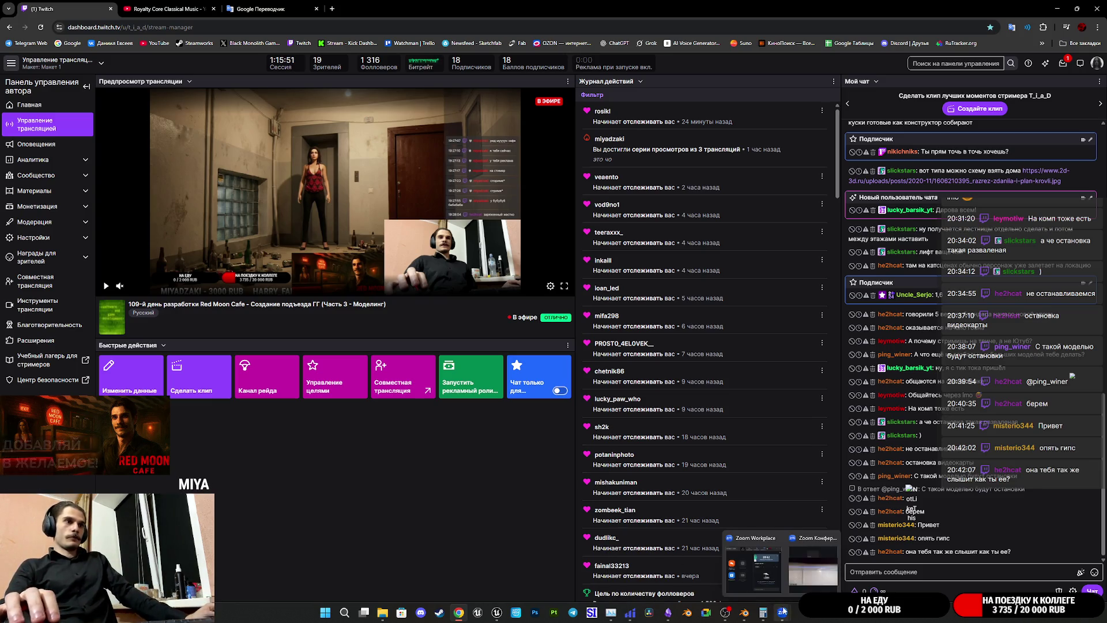
# Step: Bring Blender's Entrance_Modular_Walls scene to the front with a frontal view of the walls
pyautogui.click(744, 611)
pyautogui.scroll(1, 590, 472)
pyautogui.moveTo(558, 448); pyautogui.dragTo(597, 465, button='middle')
pyautogui.scroll(2, 622, 435)
pyautogui.scroll(2, 667, 451)
# Step: Save Entrance_Modular_Walls, select the Balcony_B_BR wall, then return to the Twitch dashboard
pyautogui.hotkey('ctrl', 's')
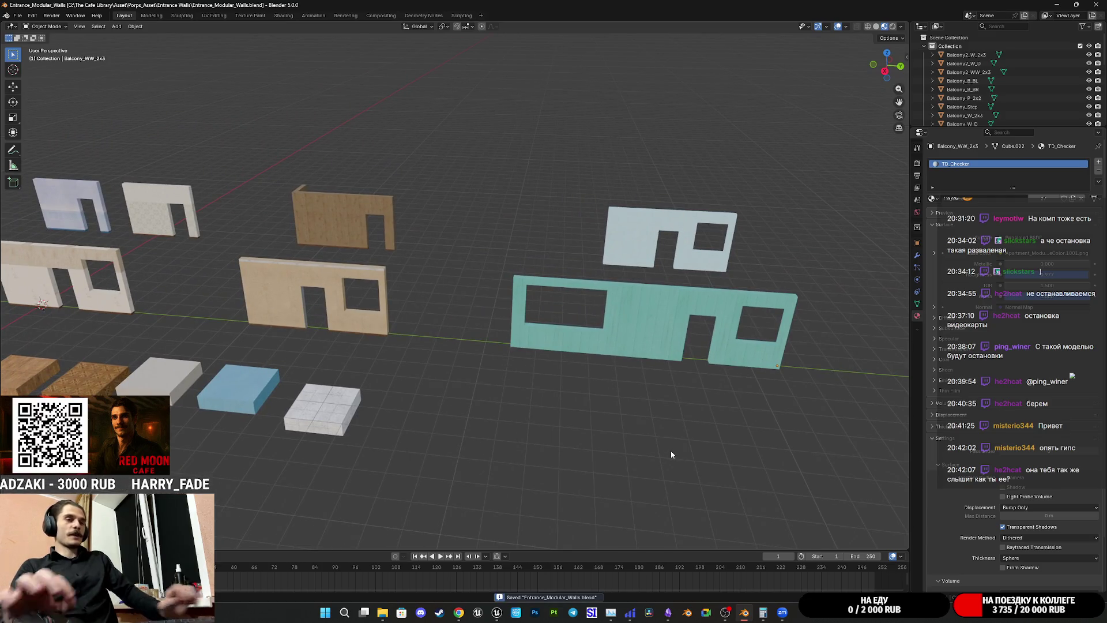
pyautogui.click(579, 344)
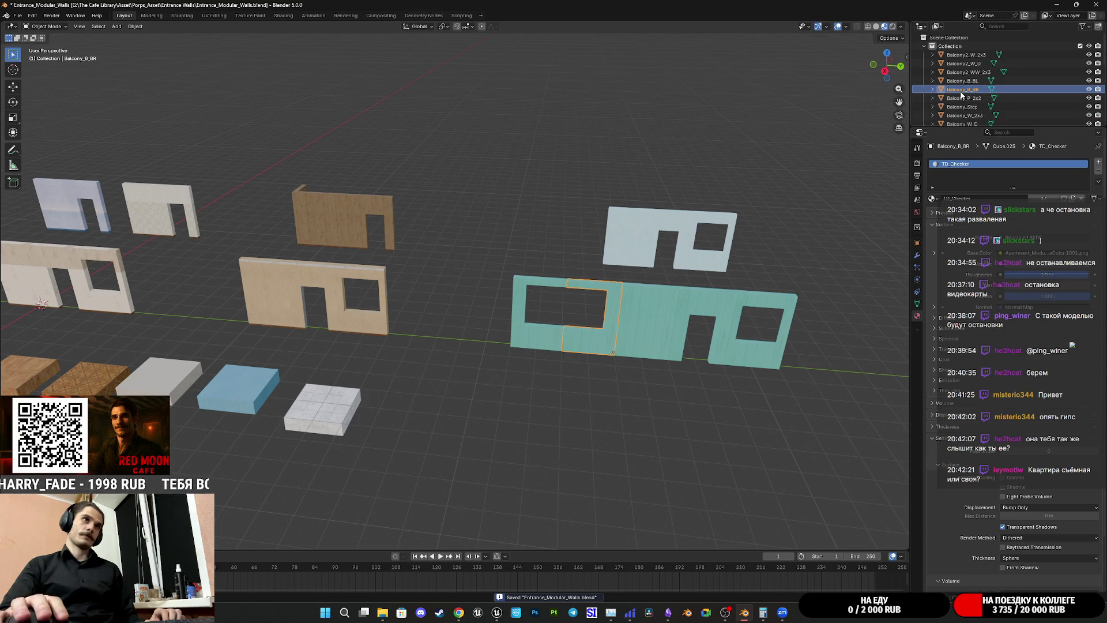
pyautogui.click(459, 613)
pyautogui.moveTo(669, 612)
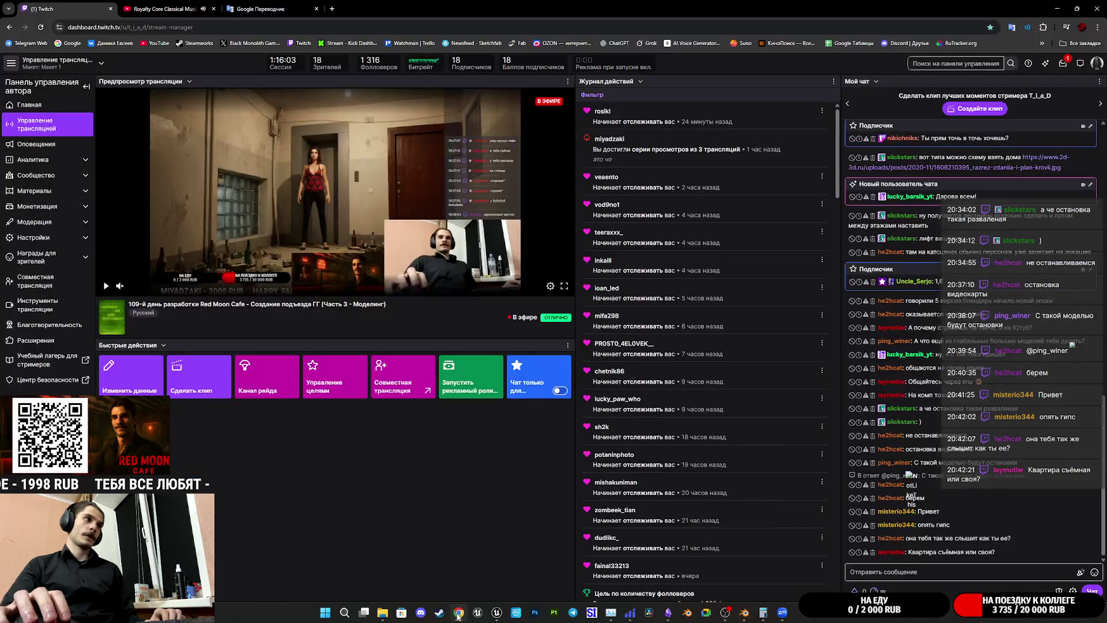
# Step: Bring up the Entrance Walls asset notes in Obsidian from the taskbar
pyautogui.click(667, 612)
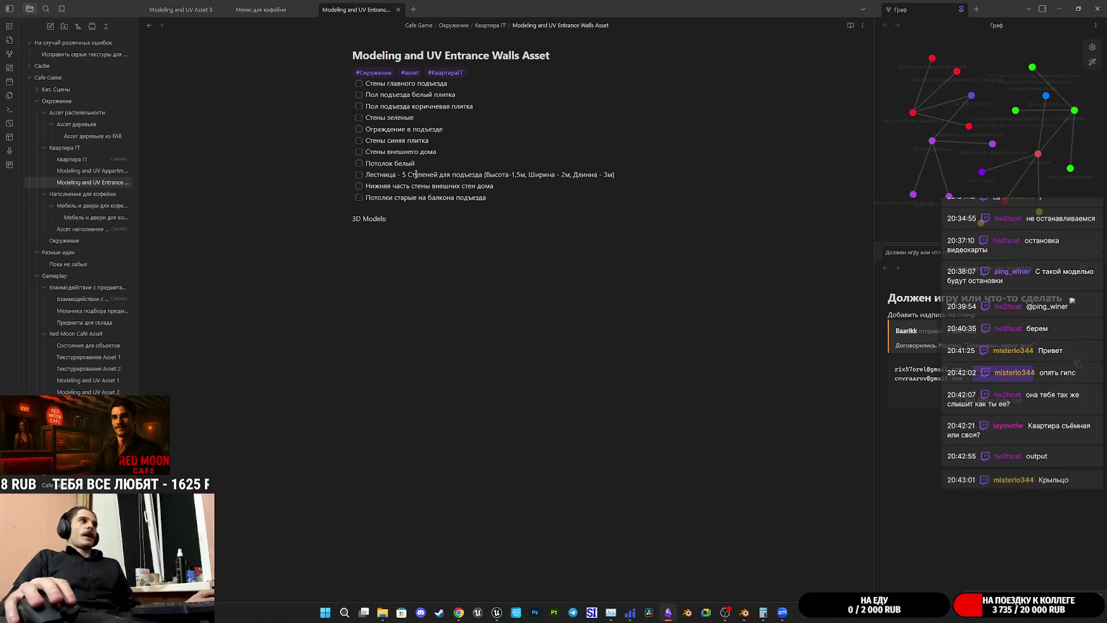
# Step: Return to Blender, check the Balcony_WW_2x3 piece's name and frame the teal walls in view
pyautogui.moveTo(782, 613)
pyautogui.click(741, 566)
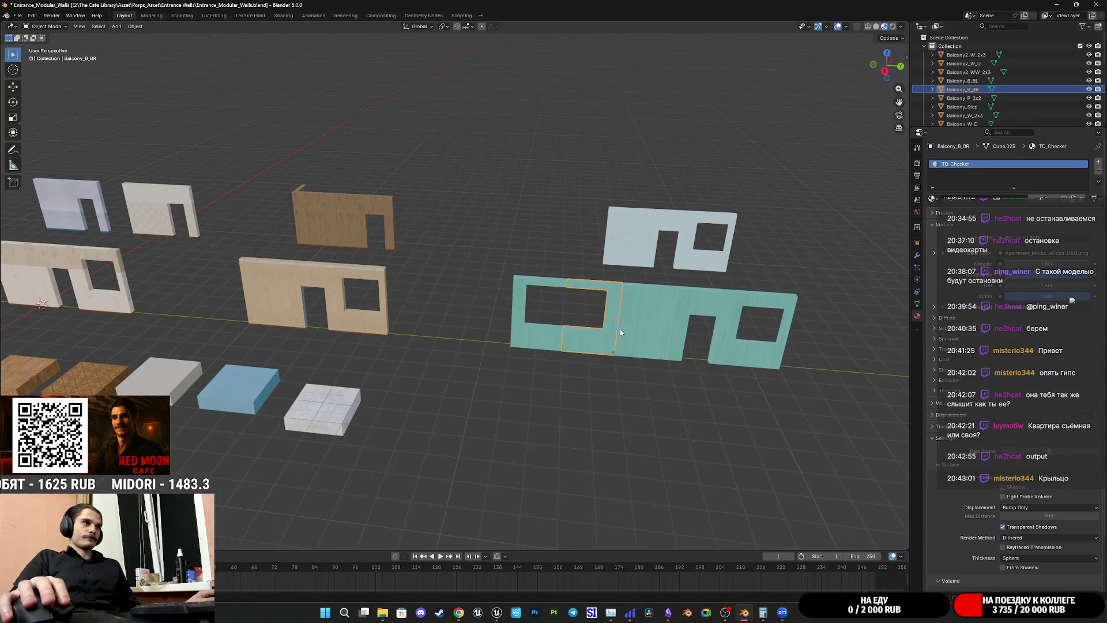
pyautogui.click(758, 347)
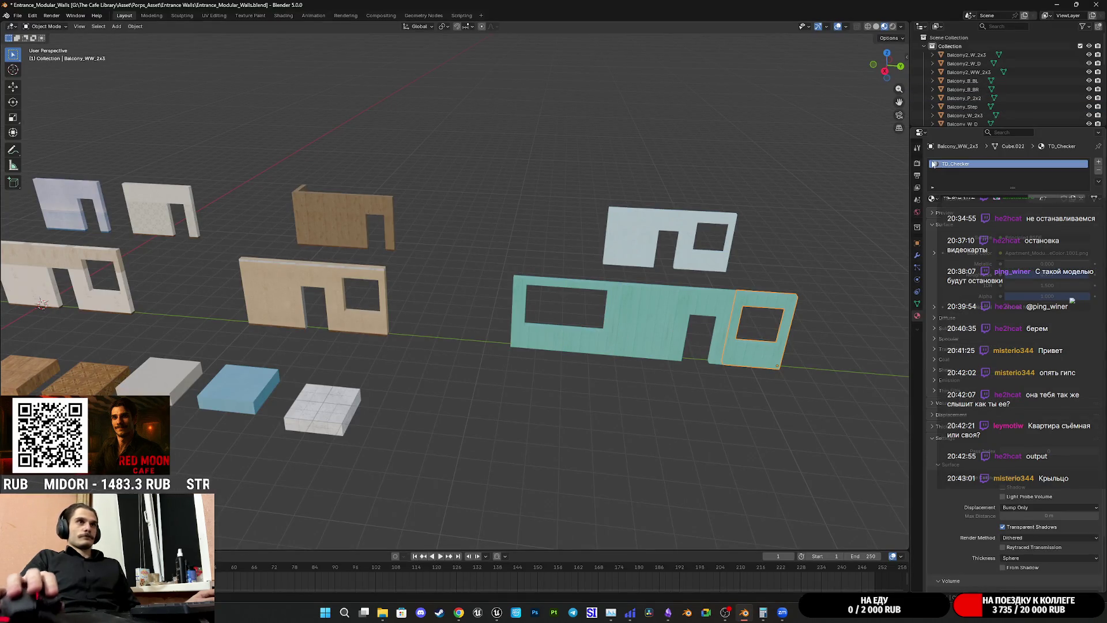
pyautogui.scroll(-3, 973, 98)
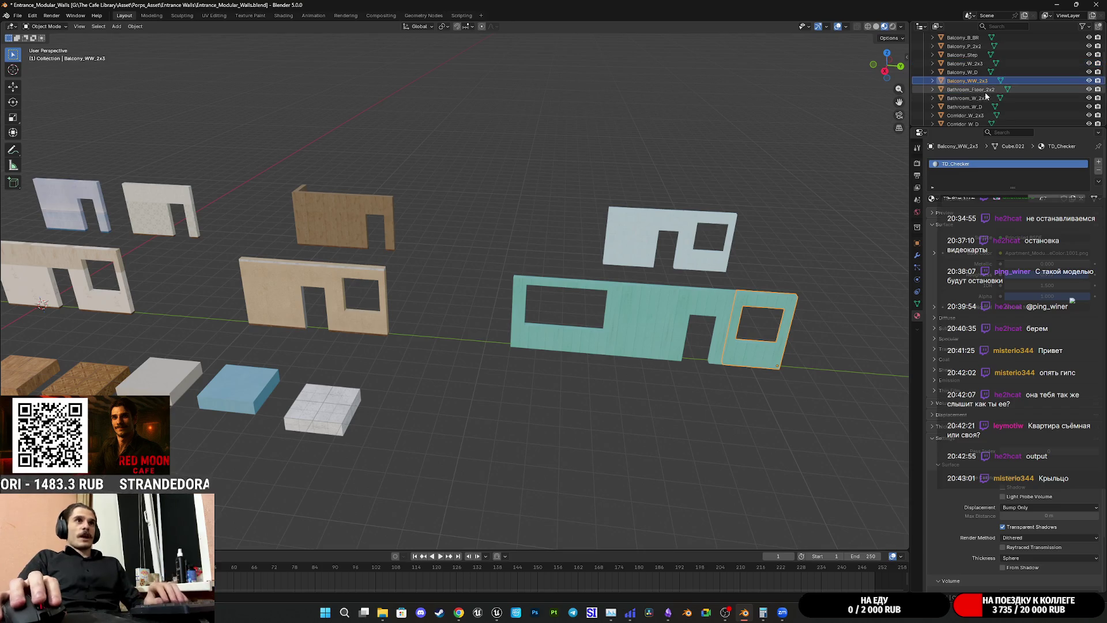
pyautogui.doubleClick(982, 79)
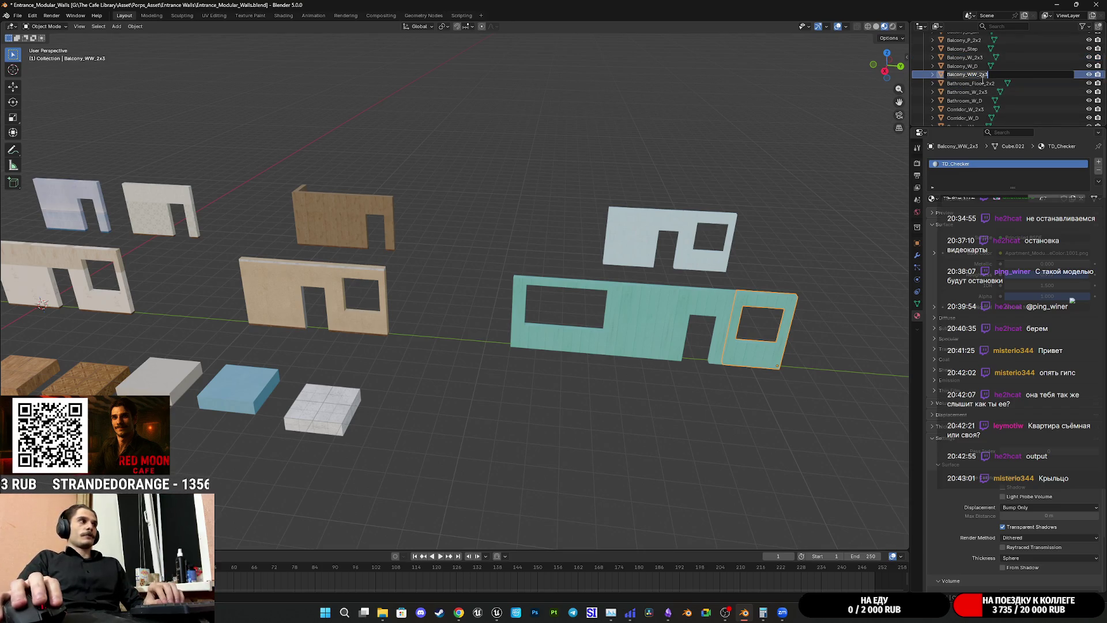
pyautogui.press('Return')
pyautogui.moveTo(416, 223); pyautogui.dragTo(431, 234, button='middle')
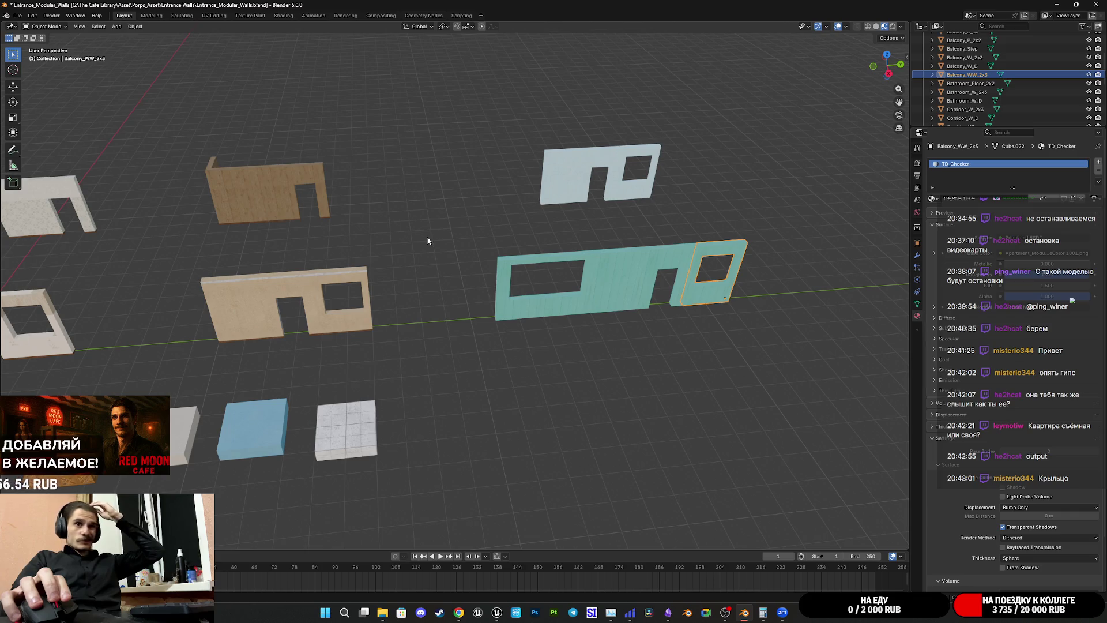
pyautogui.scroll(1, 428, 237)
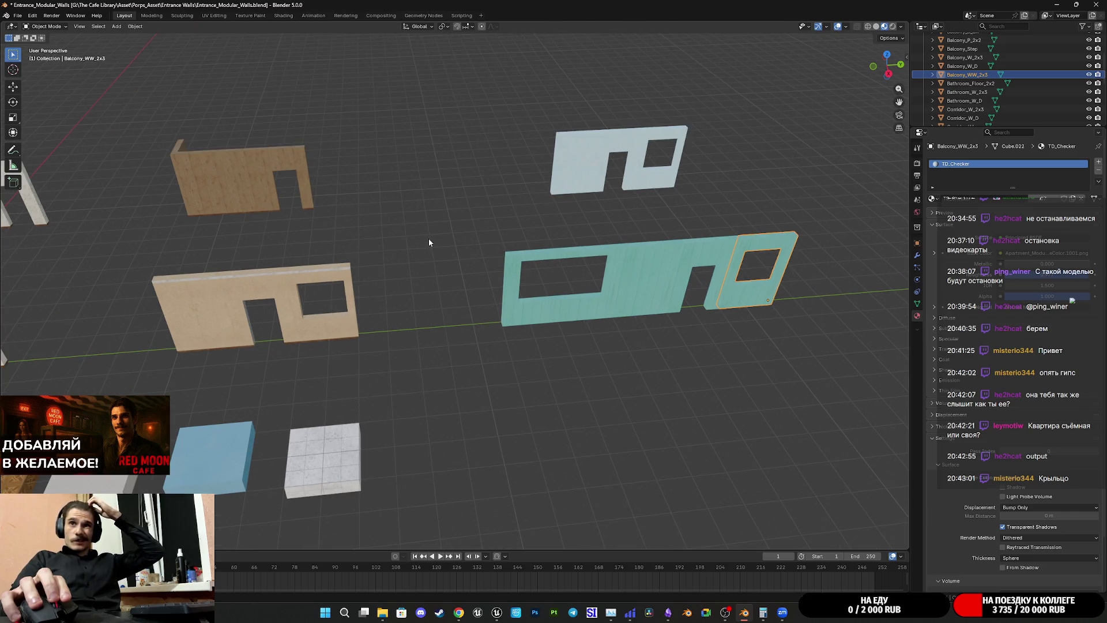
pyautogui.moveTo(423, 207)
pyautogui.keyDown('shift'); pyautogui.mouseDown(button='middle')
pyautogui.moveTo(669, 247)
pyautogui.moveTo(679, 236)
pyautogui.mouseUp(button='middle'); pyautogui.keyUp('shift')
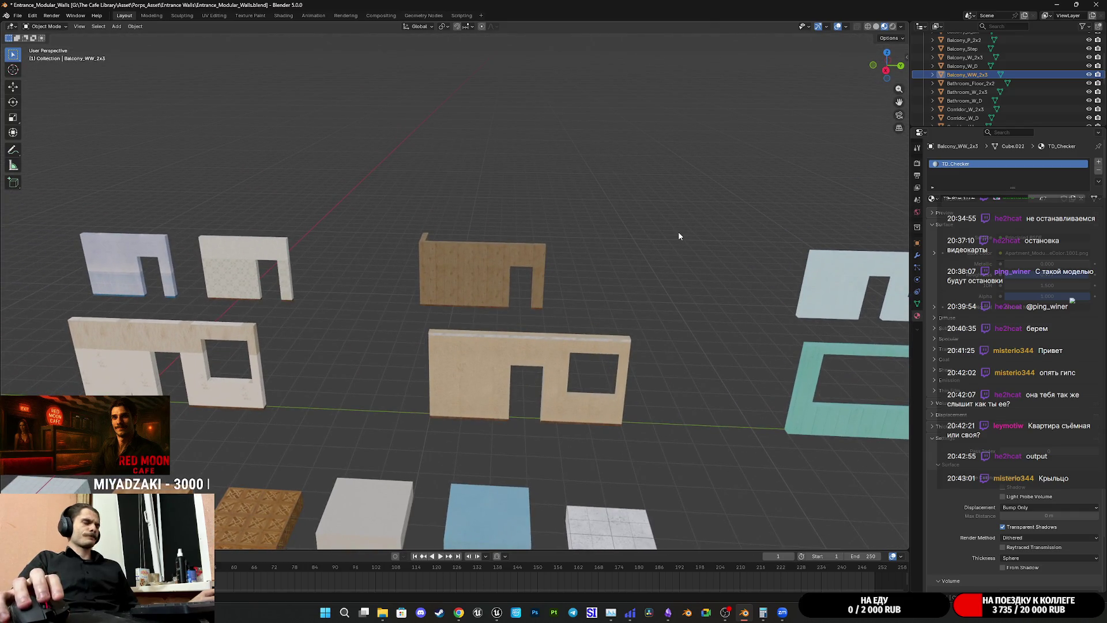
# Step: Select the teal wall's plain, middle, door and window sections, then keep only the door section selected
pyautogui.click(436, 249)
pyautogui.moveTo(440, 252)
pyautogui.mouseDown(button='middle')
pyautogui.moveTo(446, 274)
pyautogui.moveTo(583, 299)
pyautogui.moveTo(445, 324)
pyautogui.mouseUp(button='middle')
pyautogui.click(408, 378)
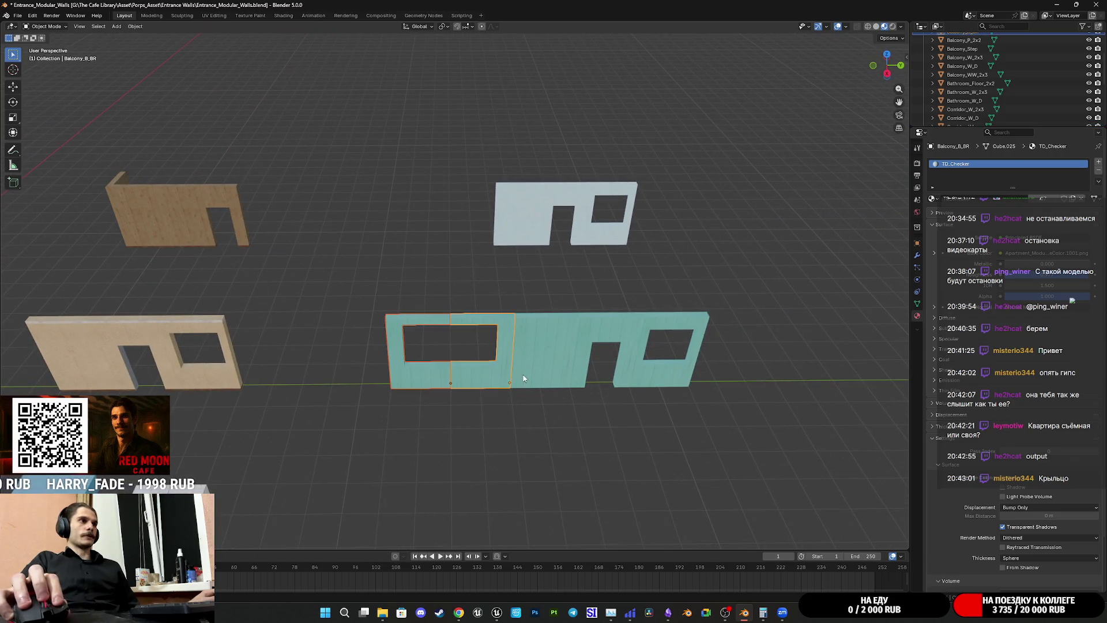
pyautogui.keyDown('shift'); pyautogui.click(554, 374); pyautogui.keyUp('shift')
pyautogui.keyDown('shift'); pyautogui.click(601, 333); pyautogui.keyUp('shift')
pyautogui.keyDown('shift'); pyautogui.click(660, 321); pyautogui.keyUp('shift')
pyautogui.moveTo(660, 321)
pyautogui.mouseDown(button='middle')
pyautogui.moveTo(570, 347)
pyautogui.moveTo(515, 329)
pyautogui.mouseUp(button='middle')
pyautogui.click(515, 329)
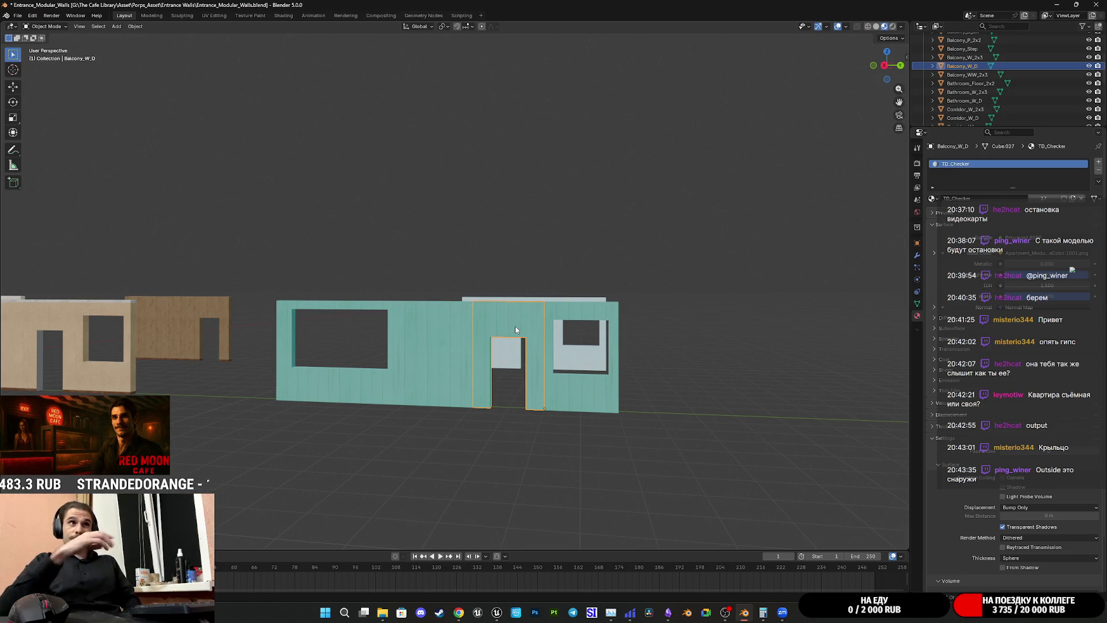
pyautogui.click(573, 308)
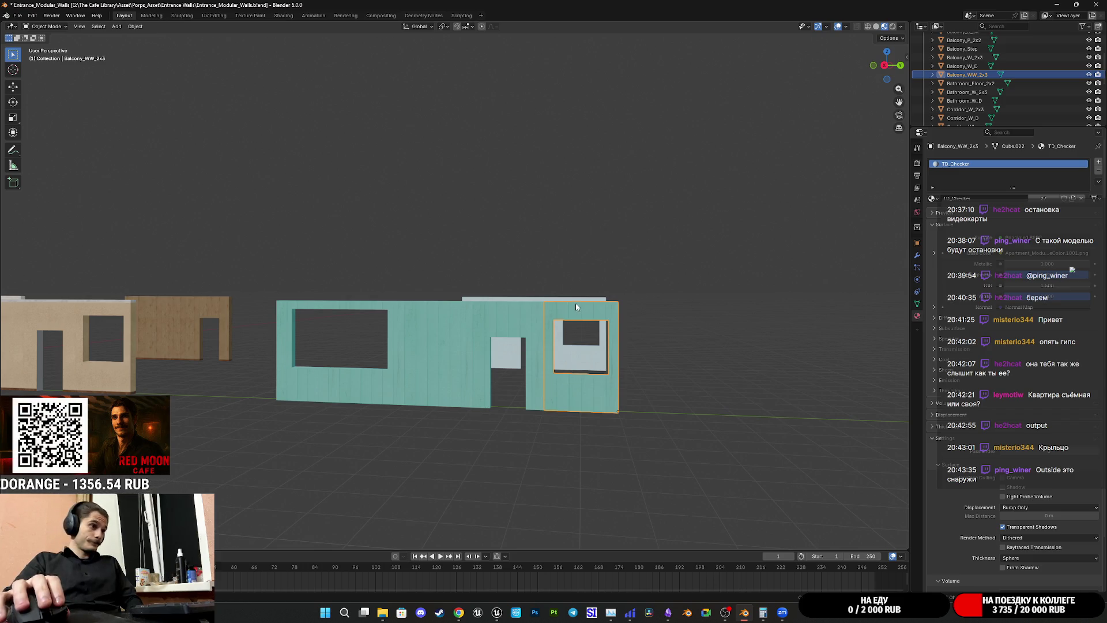
pyautogui.click(527, 314)
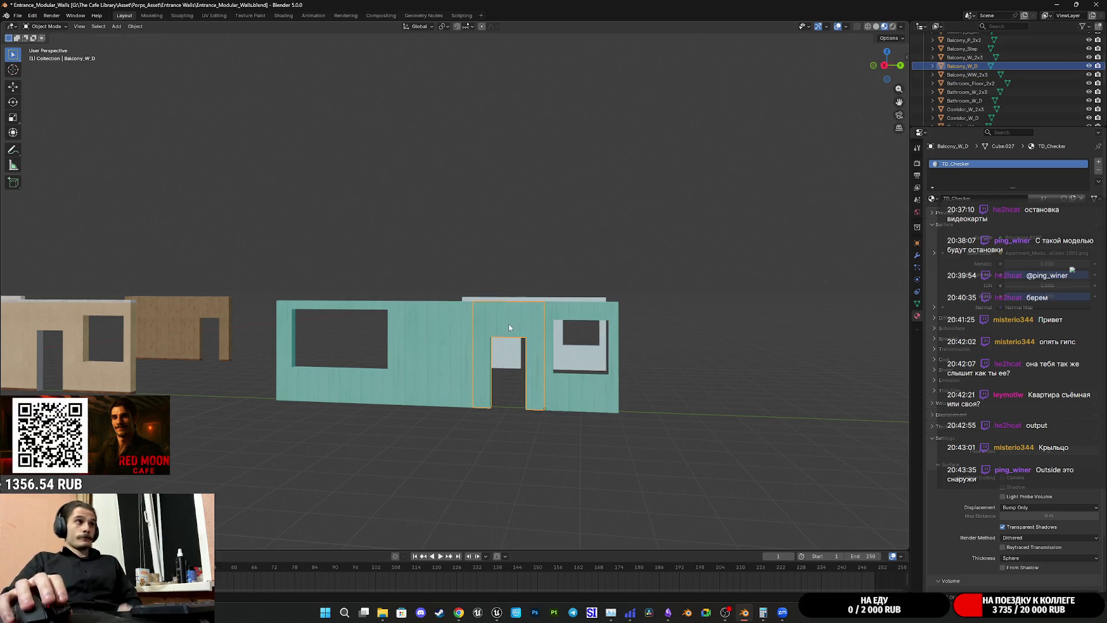
pyautogui.scroll(2, 540, 361)
pyautogui.scroll(2, 537, 346)
pyautogui.scroll(2, 529, 321)
pyautogui.press('Tab')
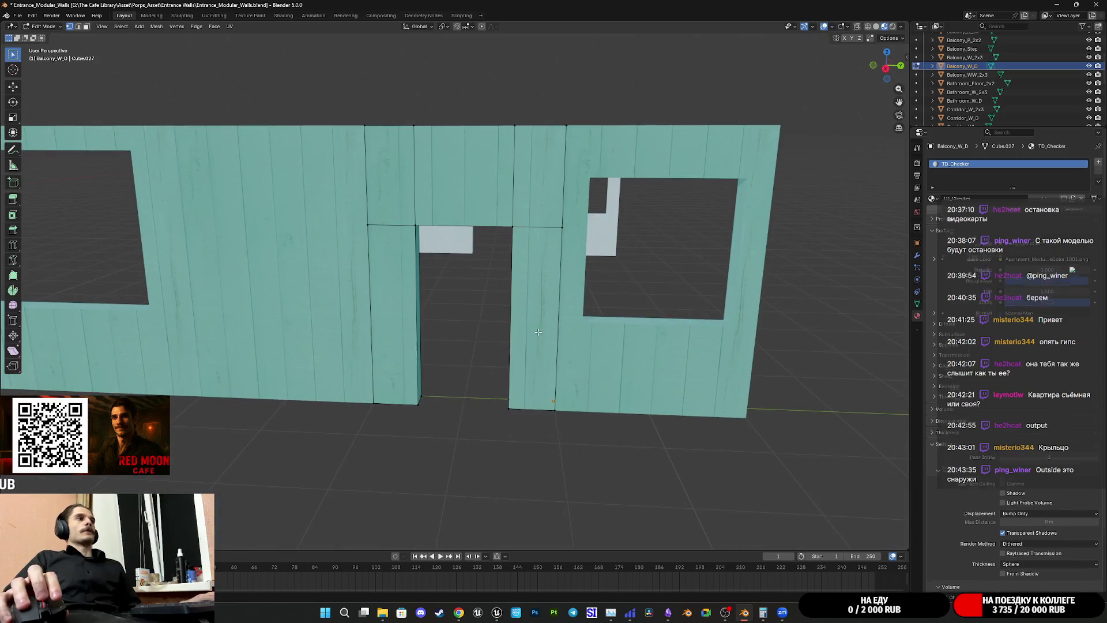
pyautogui.scroll(3, 573, 335)
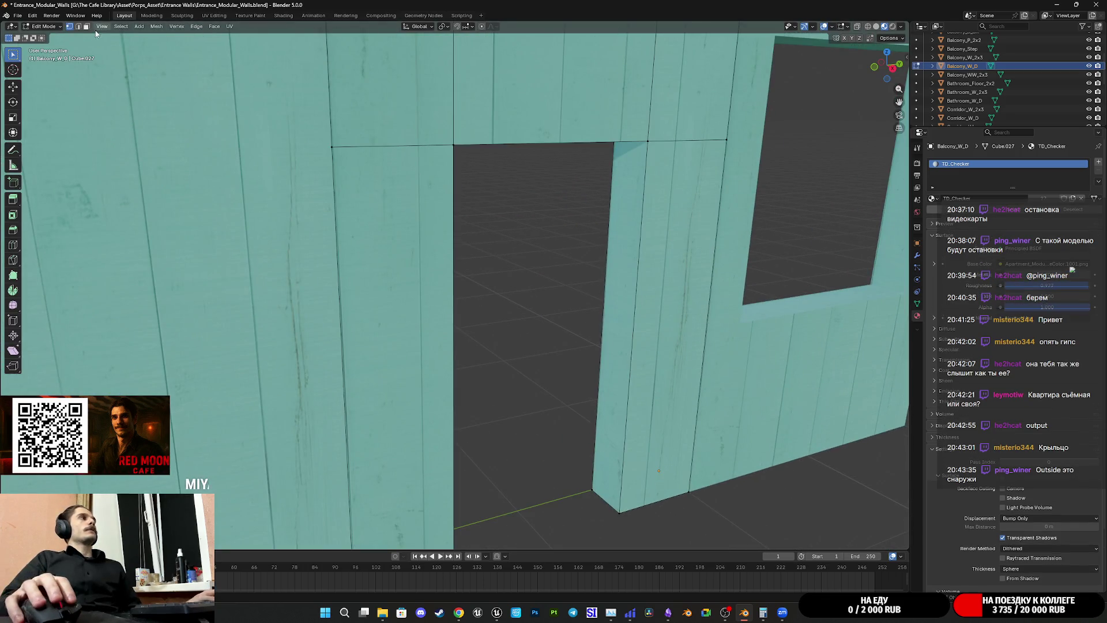
pyautogui.moveTo(536, 198); pyautogui.dragTo(577, 232, button='middle')
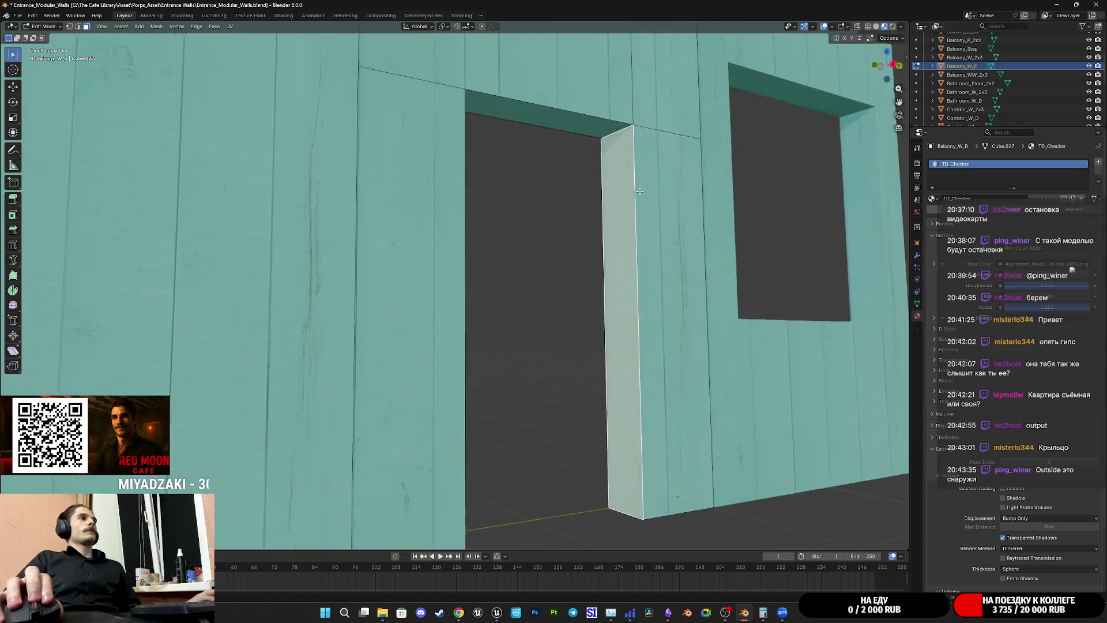
pyautogui.scroll(-3, 578, 231)
pyautogui.scroll(-3, 571, 242)
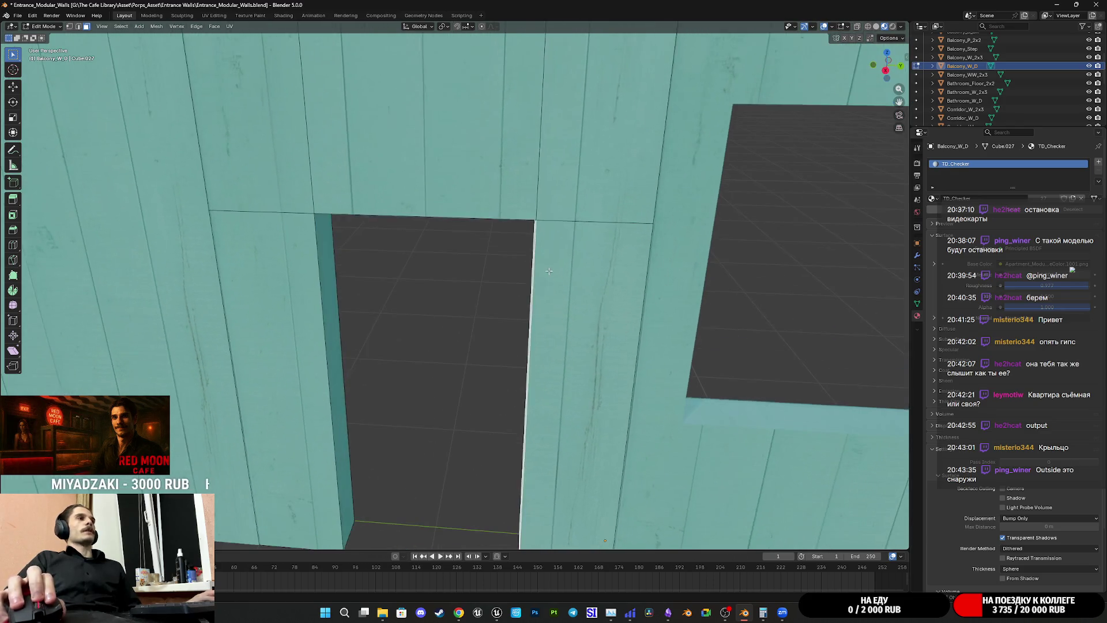
pyautogui.press('Tab')
pyautogui.moveTo(571, 242); pyautogui.dragTo(549, 272, button='middle')
pyautogui.scroll(-2, 475, 250)
pyautogui.hotkey('shift', 'd')
pyautogui.rightClick(475, 247)
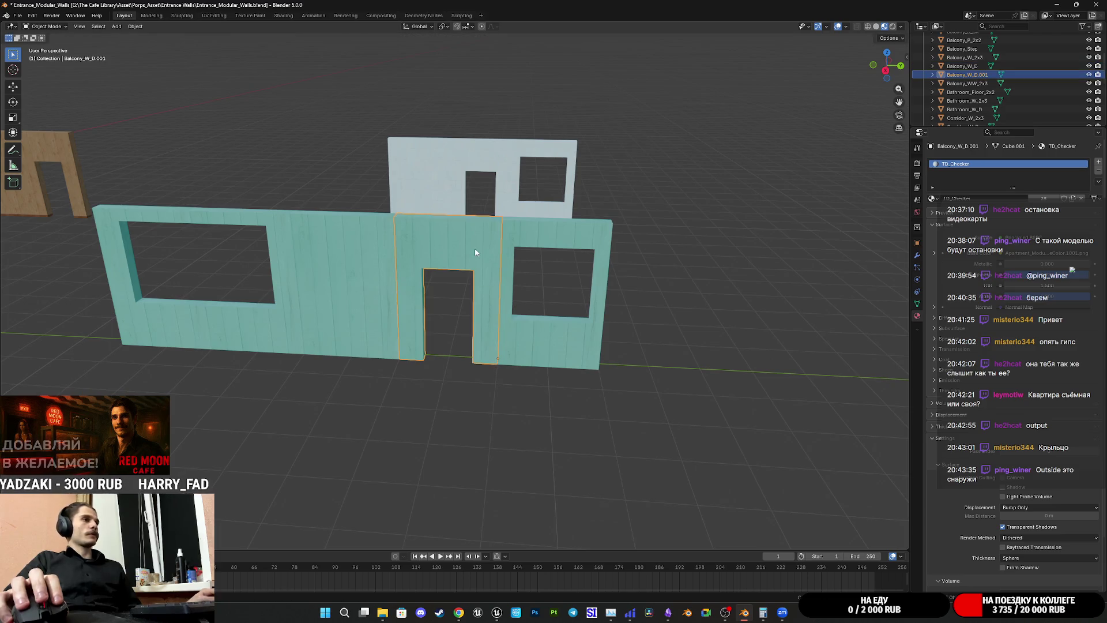
# Step: Move the duplicated door wall piece along Y beside the original and show its transform values
pyautogui.hotkey('shift', 'space')
pyautogui.press('g')
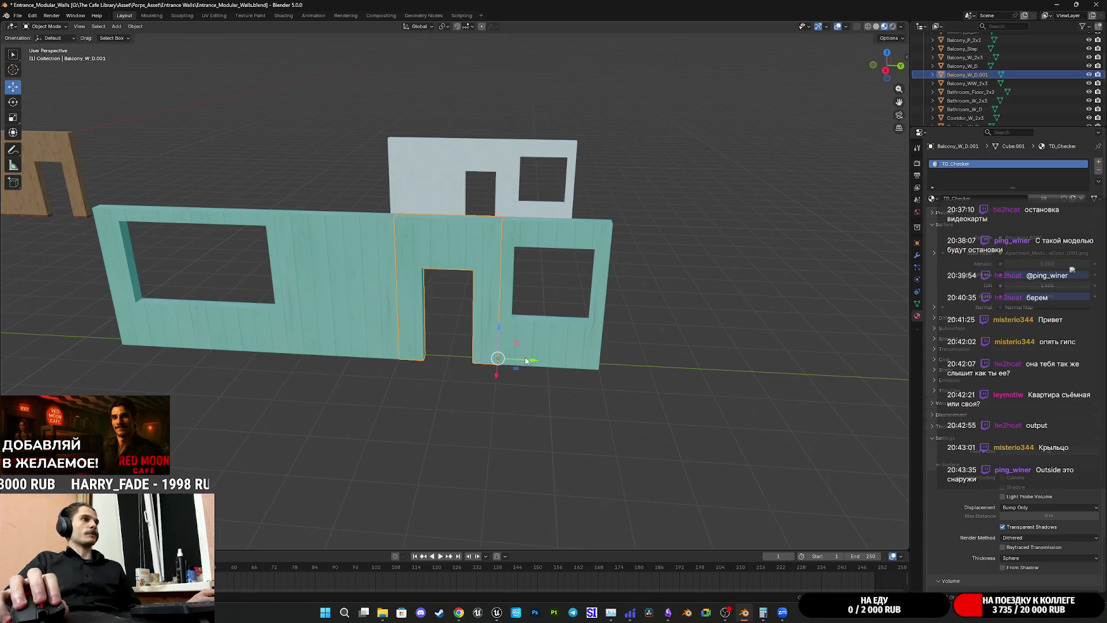
pyautogui.moveTo(525, 360); pyautogui.dragTo(745, 372)
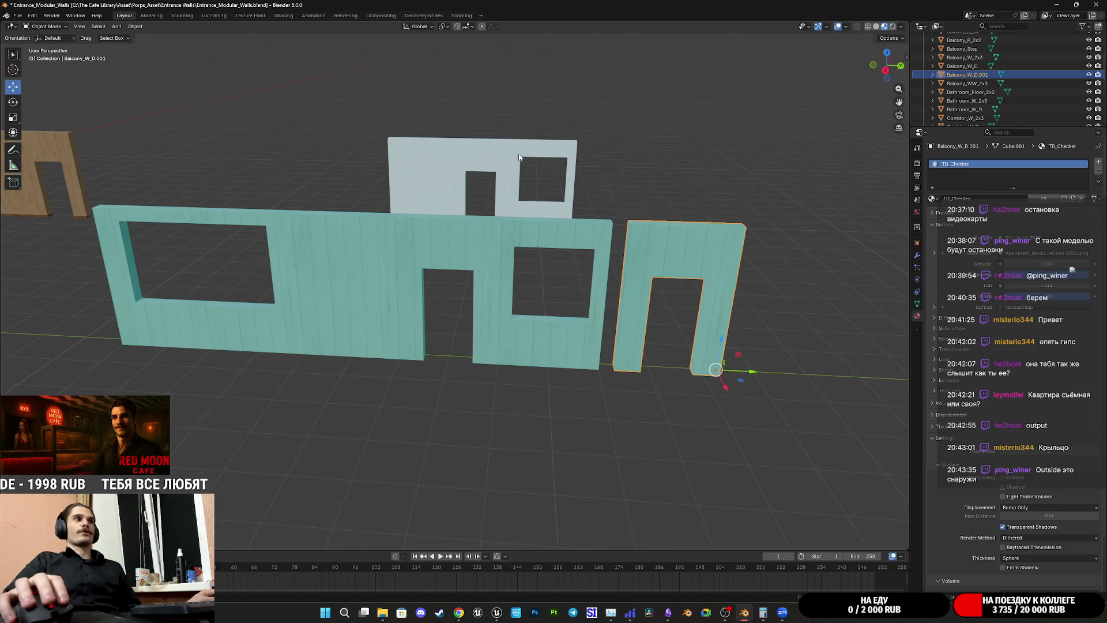
pyautogui.click(906, 54)
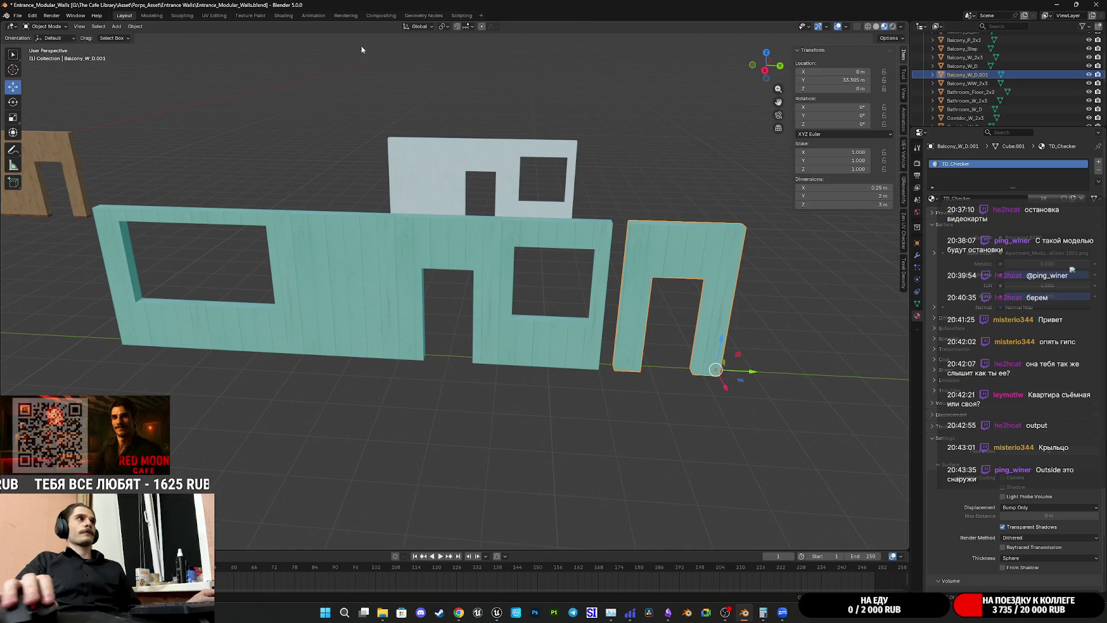
# Step: With Increment snapping on, butt the copy against the main wall's right end and enter its mesh for editing
pyautogui.click(469, 30)
pyautogui.click(459, 80)
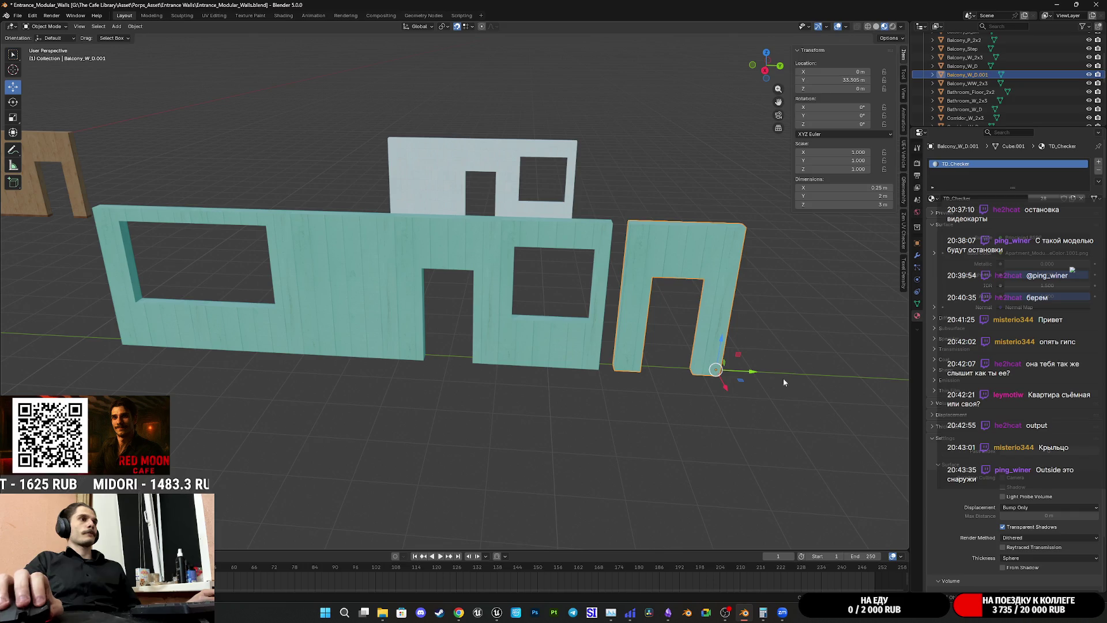
pyautogui.moveTo(751, 372); pyautogui.dragTo(681, 365)
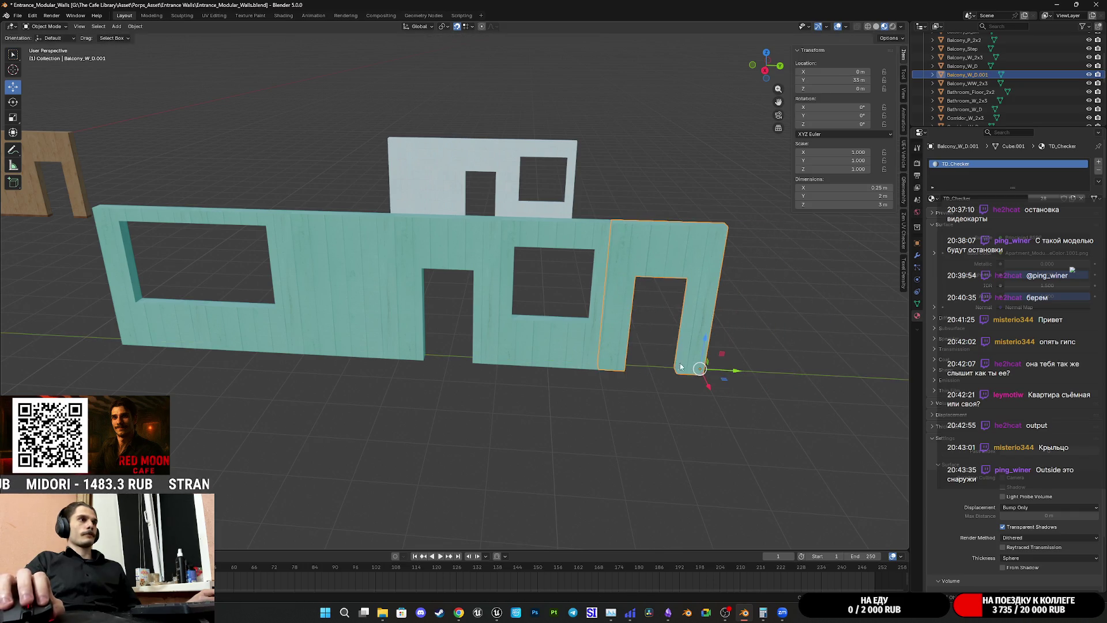
pyautogui.keyDown('shift'); pyautogui.moveTo(682, 363); pyautogui.dragTo(535, 348, button='middle'); pyautogui.keyUp('shift')
pyautogui.press('Tab')
pyautogui.scroll(3, 482, 321)
pyautogui.scroll(3, 507, 315)
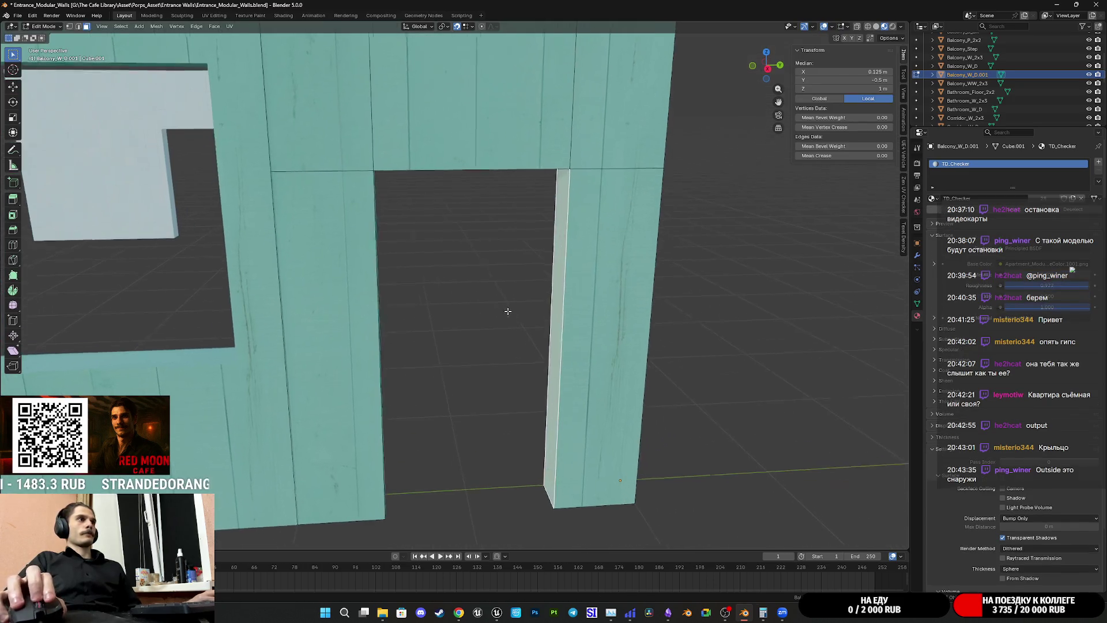
# Step: Select the doorway jamb's two vertical edges and shift them along Y in Right Orthographic view
pyautogui.click(77, 28)
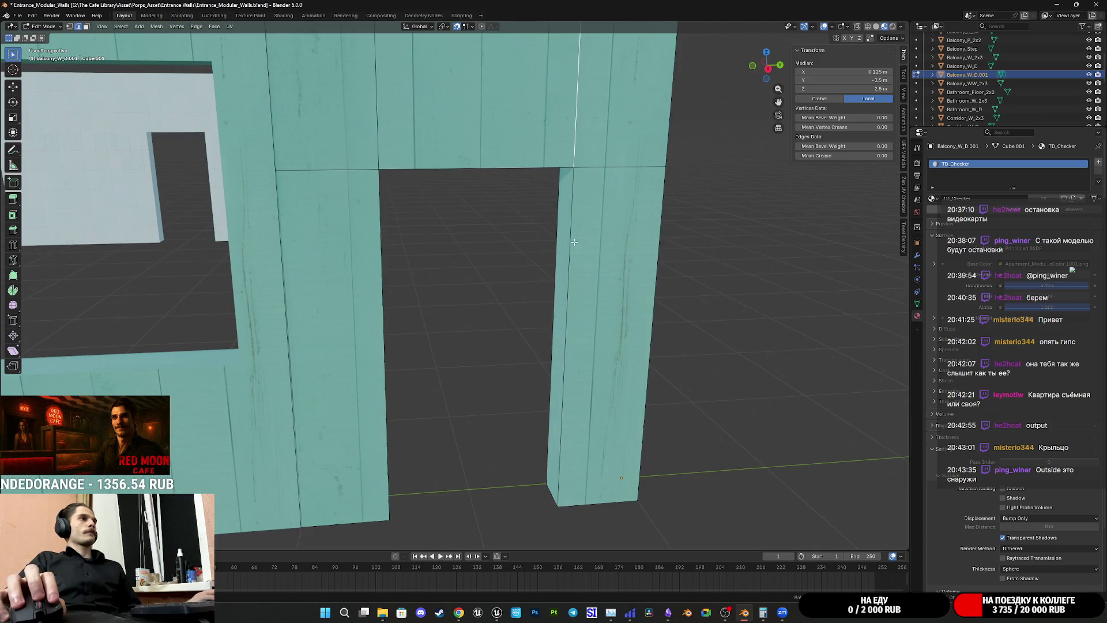
pyautogui.keyDown('shift'); pyautogui.click(570, 282); pyautogui.keyUp('shift')
pyautogui.moveTo(675, 198); pyautogui.dragTo(576, 204, button='middle')
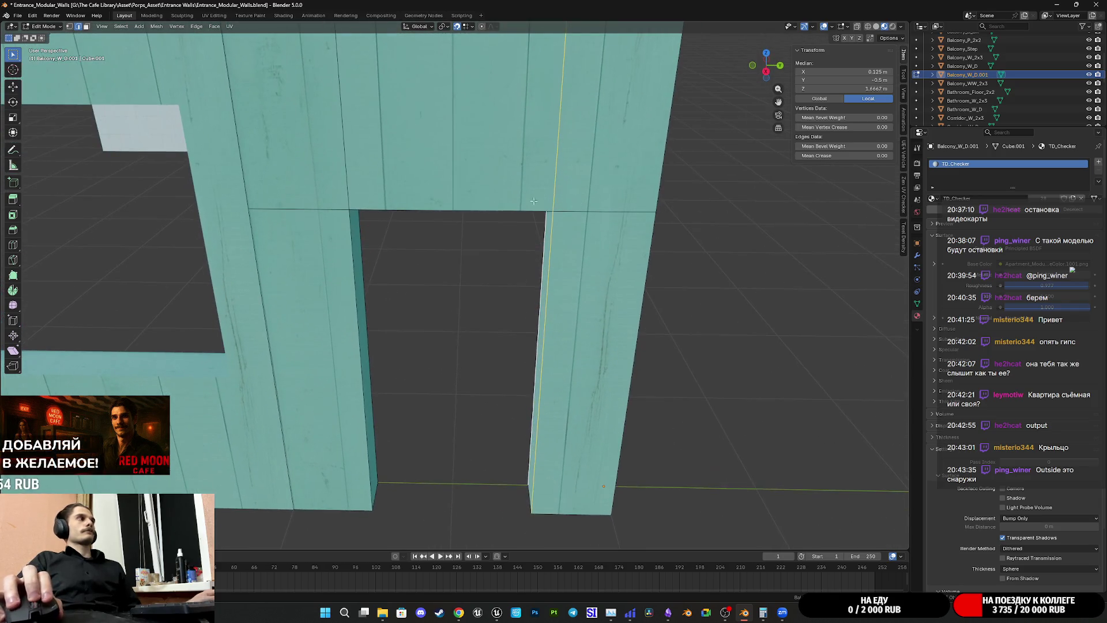
pyautogui.hotkey('shift', 'space')
pyautogui.press('g')
pyautogui.moveTo(432, 309); pyautogui.dragTo(514, 272, button='middle')
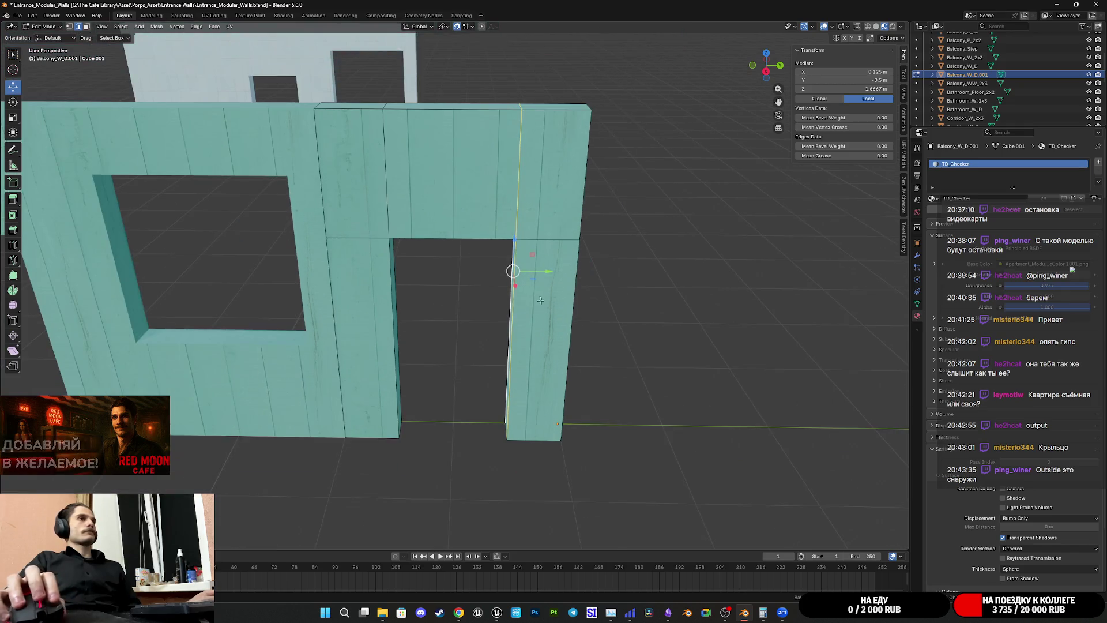
pyautogui.scroll(-2, 491, 316)
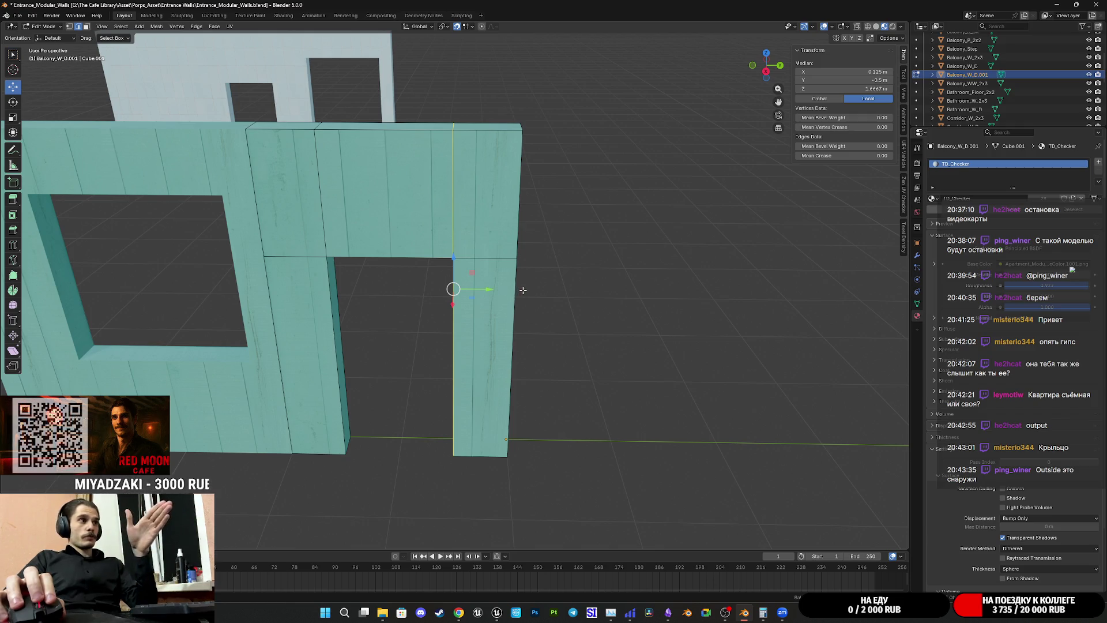
pyautogui.moveTo(830, 183); pyautogui.dragTo(931, 29, button='middle')
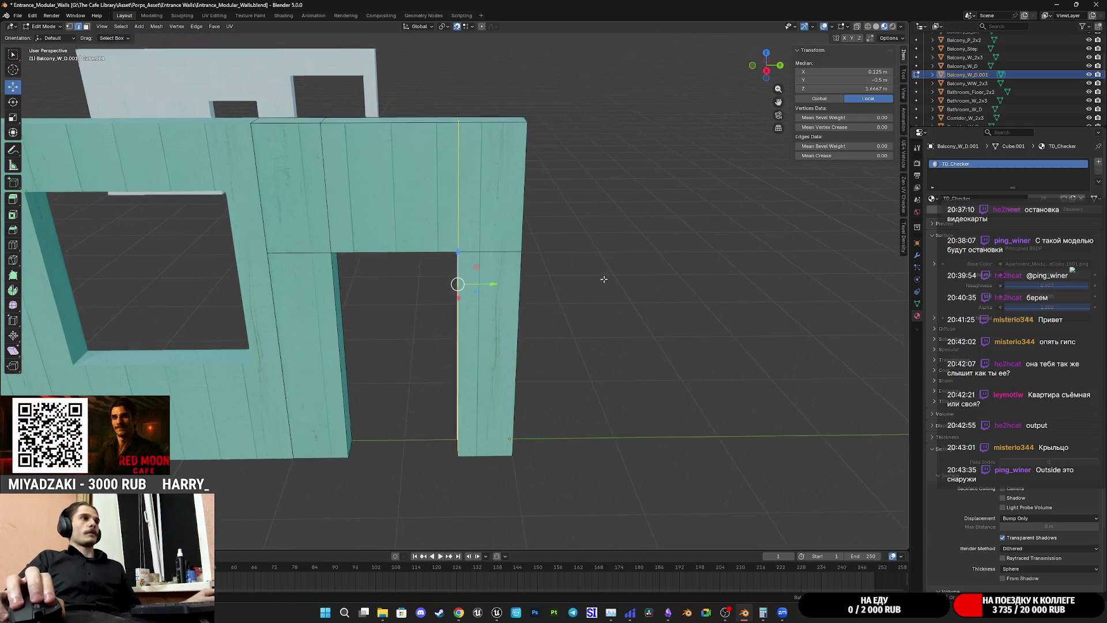
pyautogui.click(885, 39)
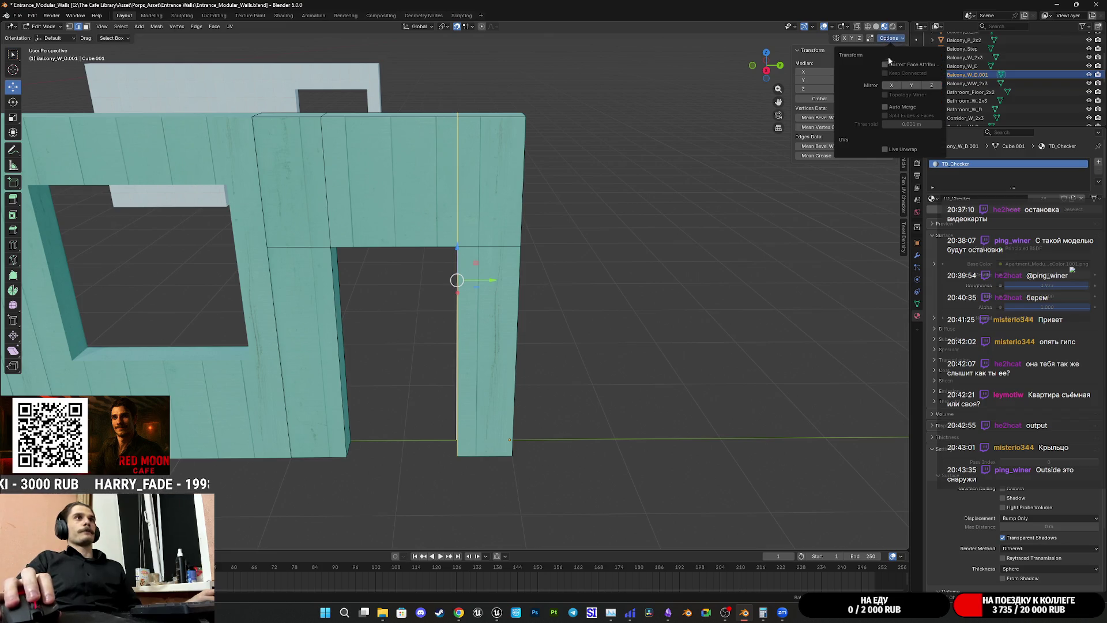
pyautogui.moveTo(650, 244); pyautogui.dragTo(606, 253, button='middle')
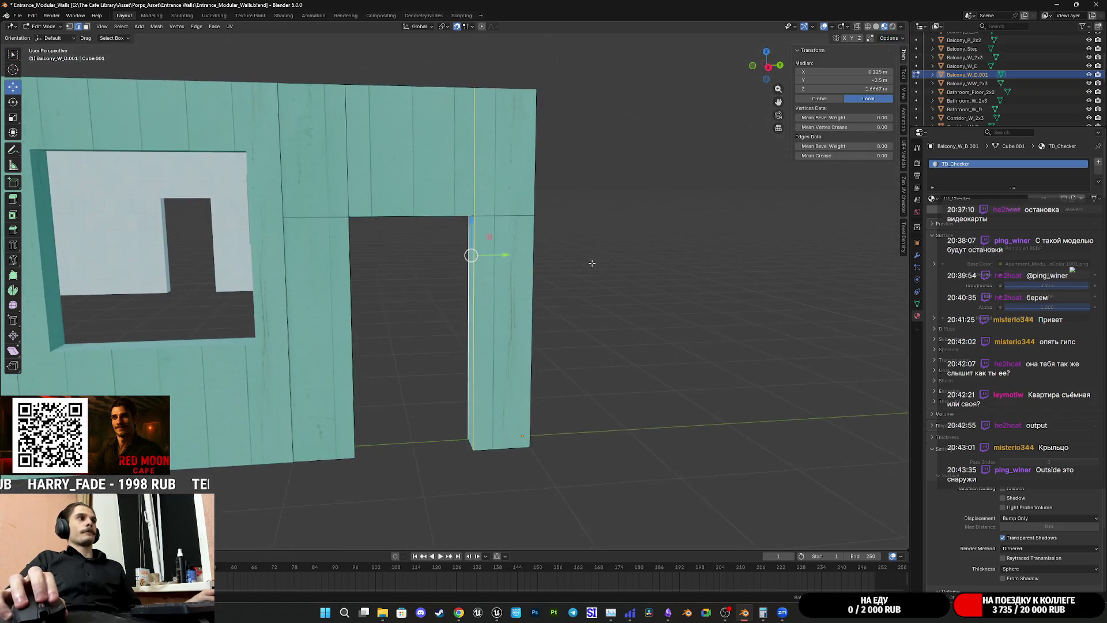
pyautogui.click(767, 66)
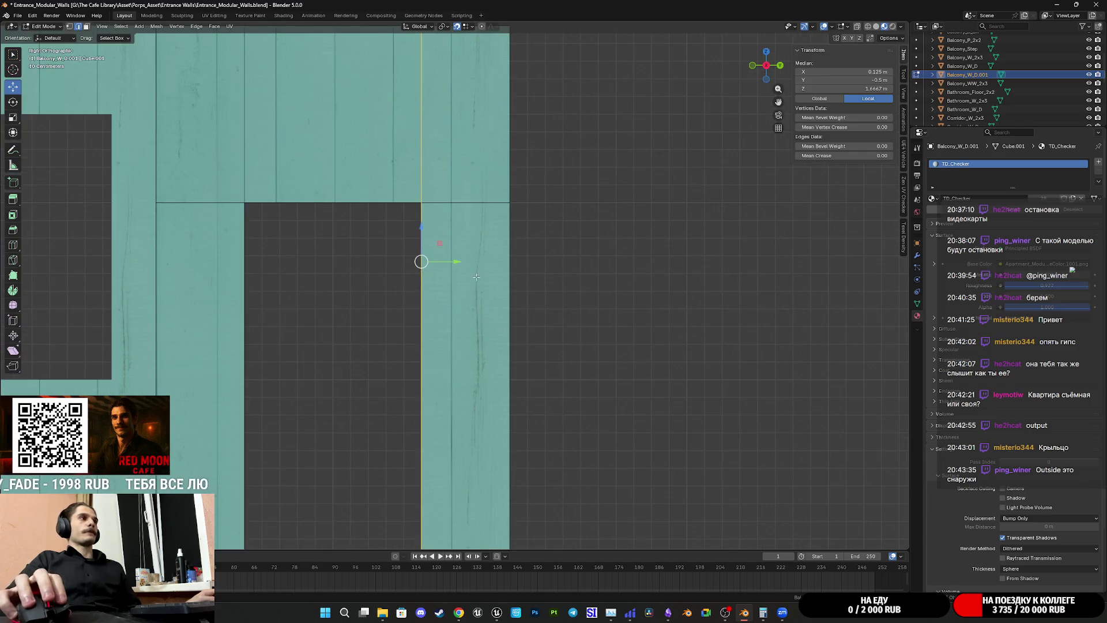
pyautogui.write('gy0.3')
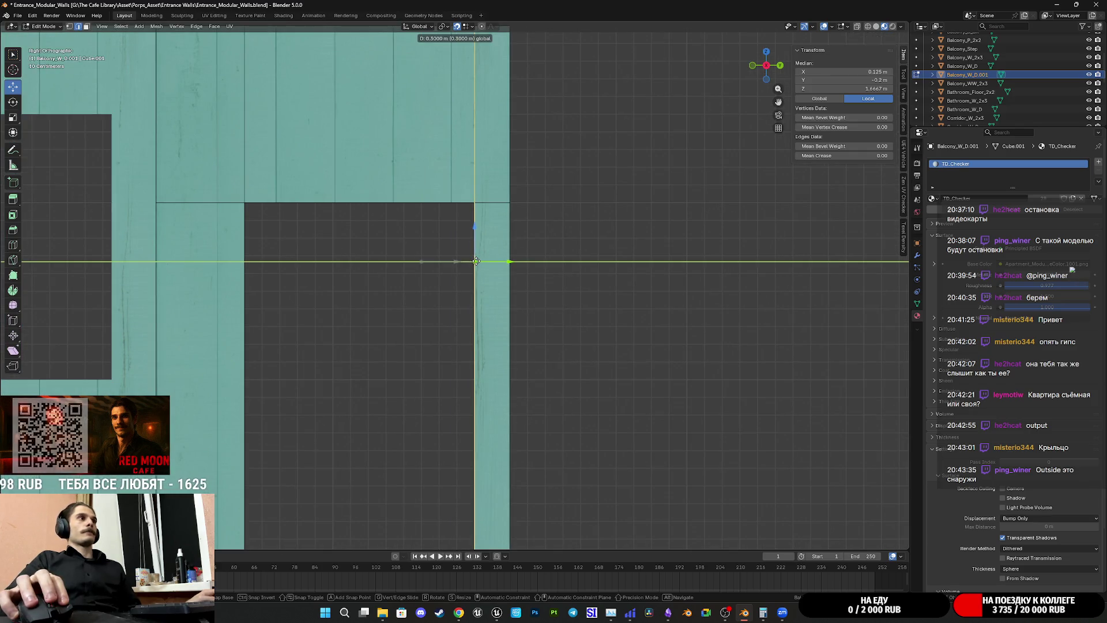
pyautogui.press('Return')
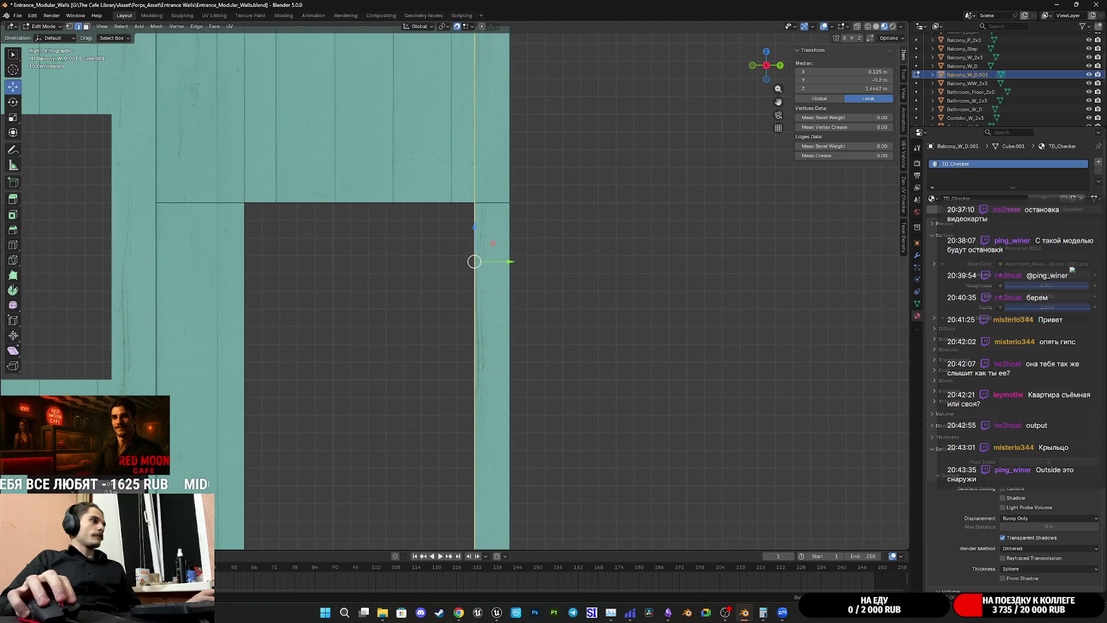
# Step: Slide the jamb edges further left to widen the doorway and check it in perspective
pyautogui.moveTo(474, 261); pyautogui.dragTo(465, 262)
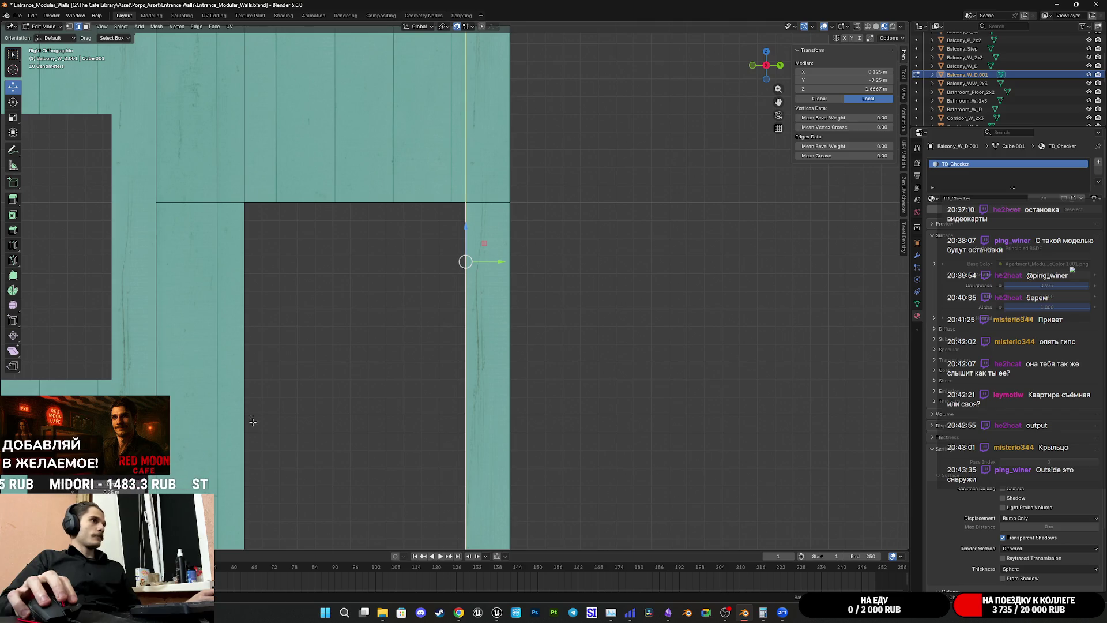
pyautogui.scroll(-3, 366, 356)
pyautogui.keyDown('shift'); pyautogui.moveTo(365, 356); pyautogui.dragTo(516, 381, button='middle'); pyautogui.keyUp('shift')
pyautogui.moveTo(479, 225)
pyautogui.mouseDown(button='middle')
pyautogui.moveTo(467, 286)
pyautogui.moveTo(447, 316)
pyautogui.mouseUp(button='middle')
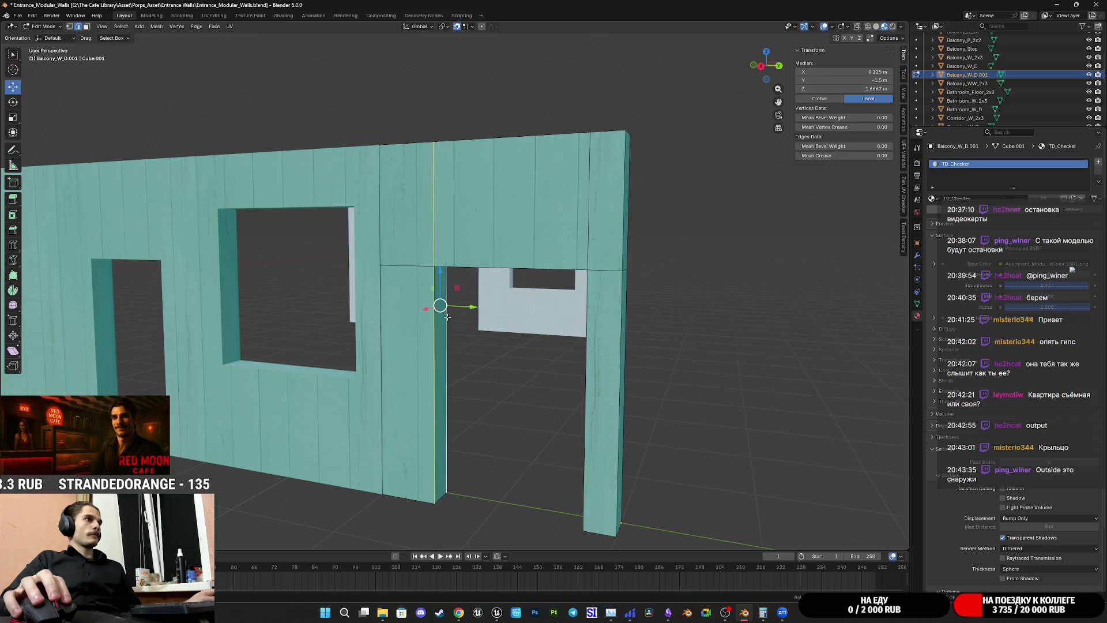
pyautogui.keyDown('alt'); pyautogui.moveTo(538, 314); pyautogui.dragTo(517, 374, button='middle'); pyautogui.keyUp('alt')
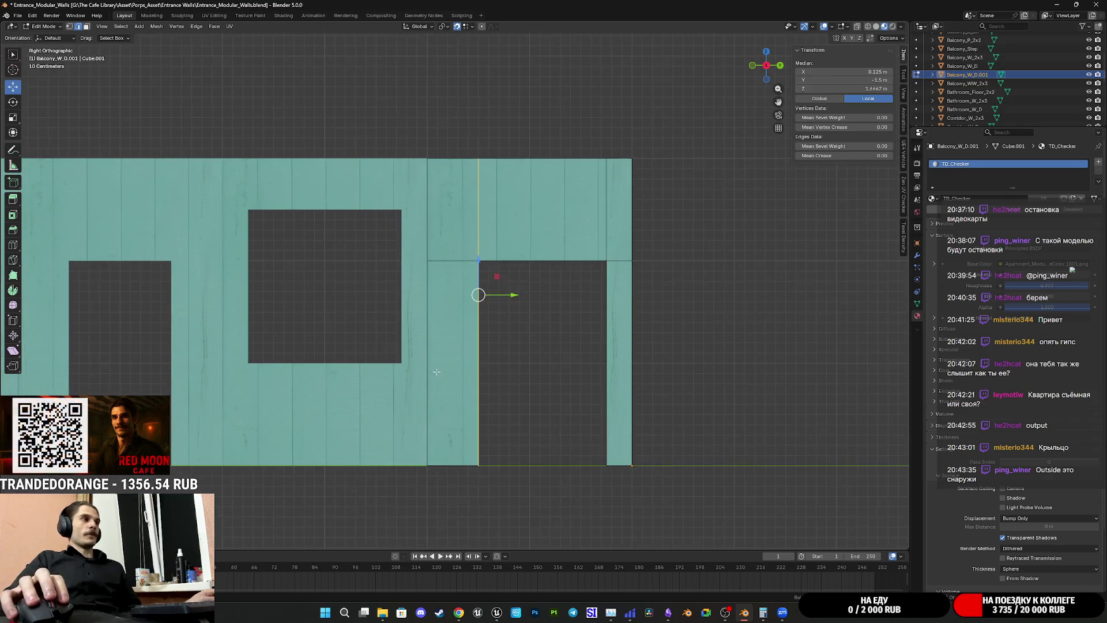
pyautogui.scroll(2, 517, 374)
pyautogui.scroll(3, 517, 374)
pyautogui.moveTo(605, 257); pyautogui.dragTo(516, 277)
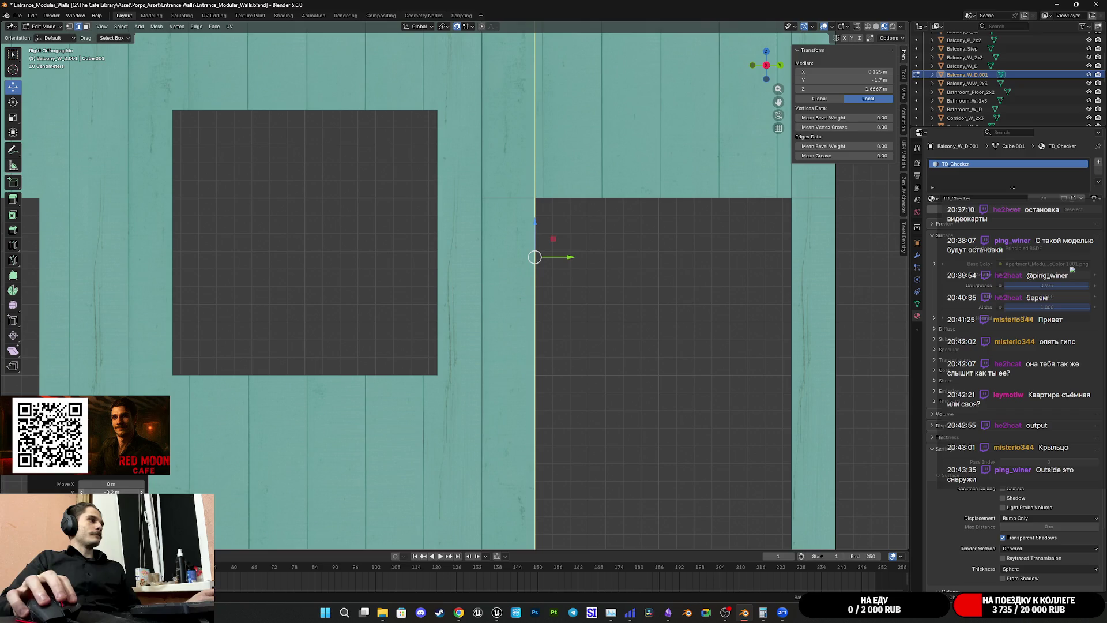
pyautogui.moveTo(111, 491); pyautogui.dragTo(130, 492)
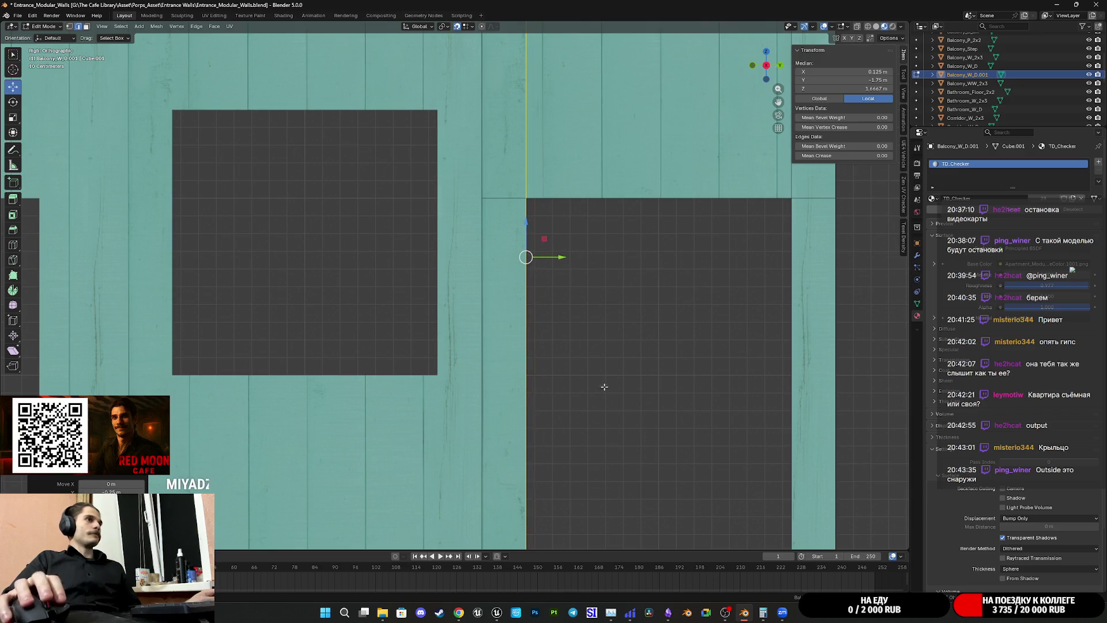
pyautogui.moveTo(603, 387); pyautogui.dragTo(592, 401, button='middle')
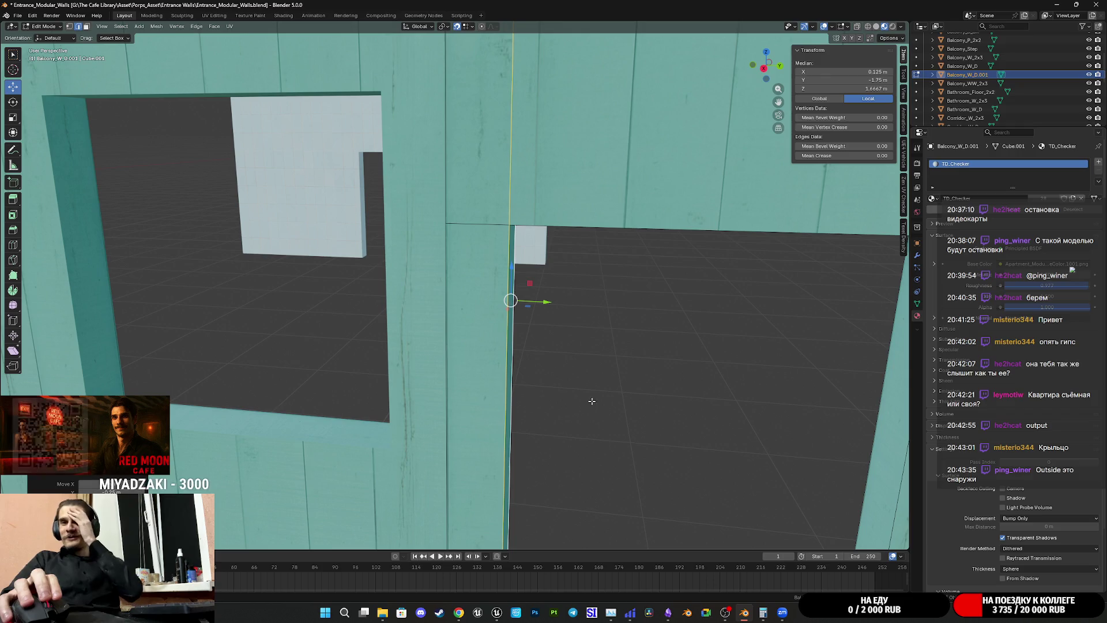
pyautogui.scroll(-5, 579, 386)
pyautogui.moveTo(580, 386)
pyautogui.mouseDown(button='middle')
pyautogui.moveTo(530, 391)
pyautogui.moveTo(518, 375)
pyautogui.mouseUp(button='middle')
# Step: Leave Edit Mode, deselect the wall and save the file
pyautogui.press('Tab')
pyautogui.click(487, 367)
pyautogui.hotkey('ctrl', 's')
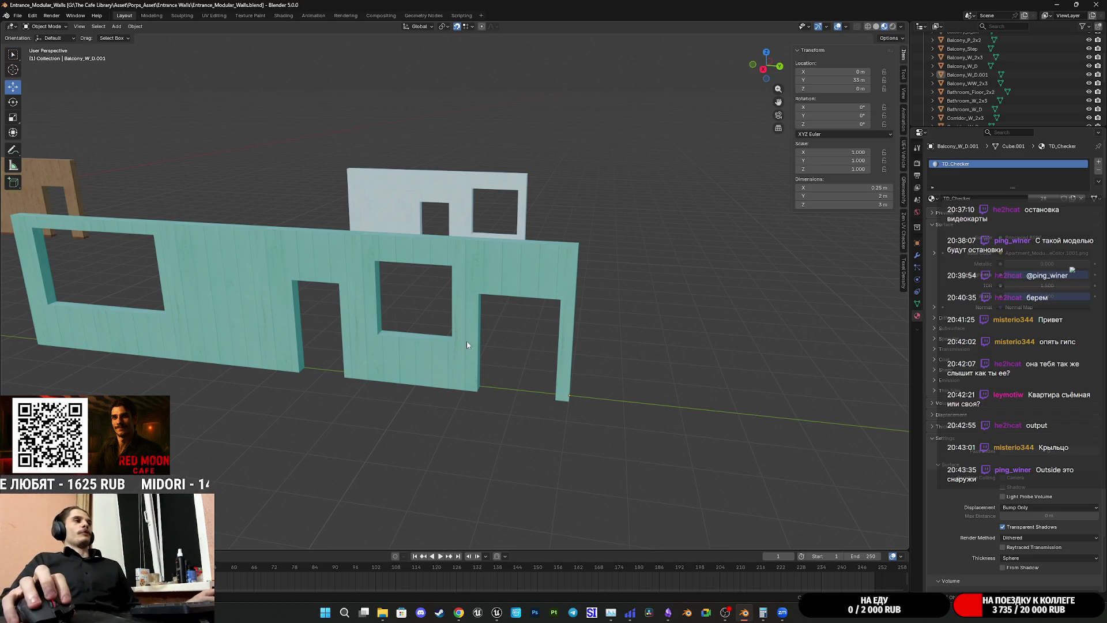
# Step: Save the wall file, orbit to a near-frontal view and select the plain Balcony_W_2x3 piece
pyautogui.hotkey('ctrl', 's')
pyautogui.scroll(5, 475, 337)
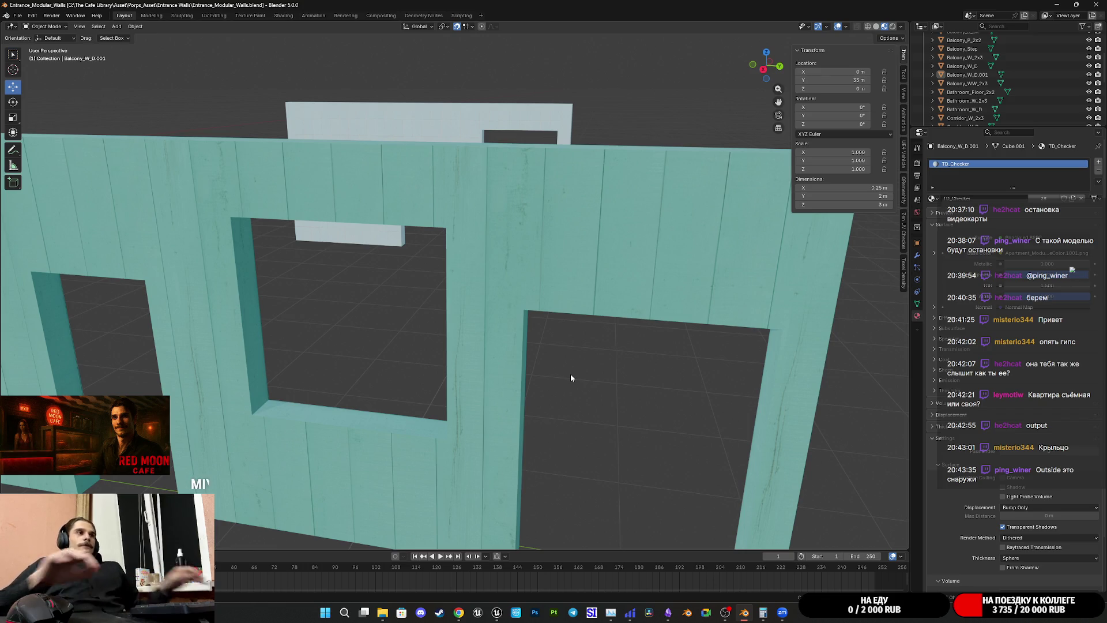
pyautogui.scroll(-5, 593, 323)
pyautogui.moveTo(564, 303)
pyautogui.mouseDown(button='middle')
pyautogui.moveTo(688, 308)
pyautogui.moveTo(388, 326)
pyautogui.moveTo(595, 363)
pyautogui.mouseUp(button='middle')
pyautogui.click(425, 327)
pyautogui.scroll(2, 599, 363)
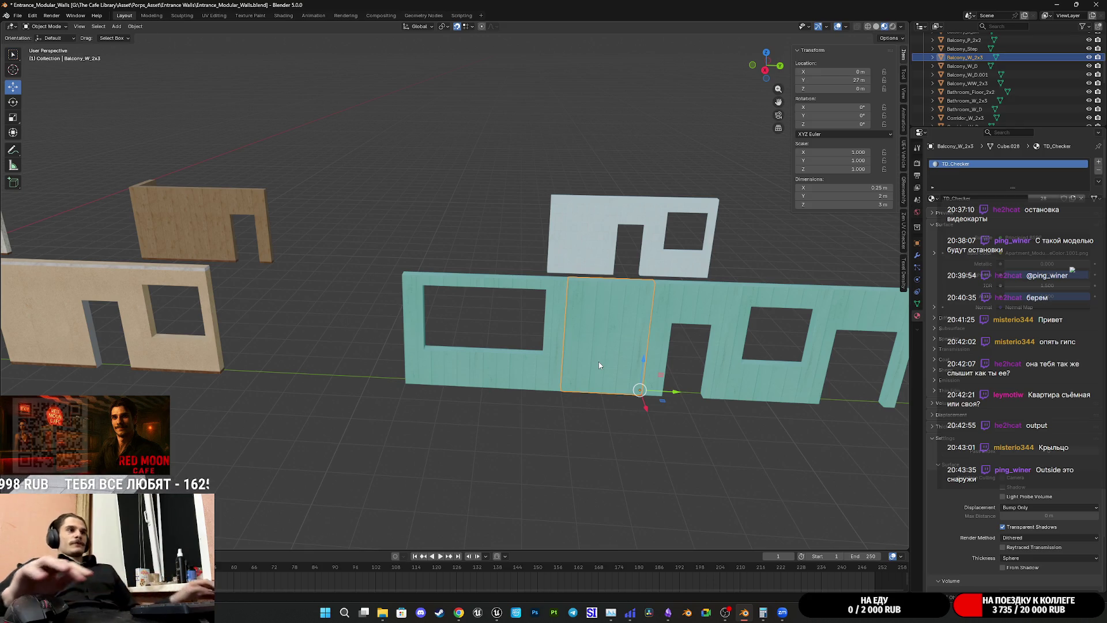
# Step: Select the door and window wall pieces in turn while saving the wall file
pyautogui.click(665, 366)
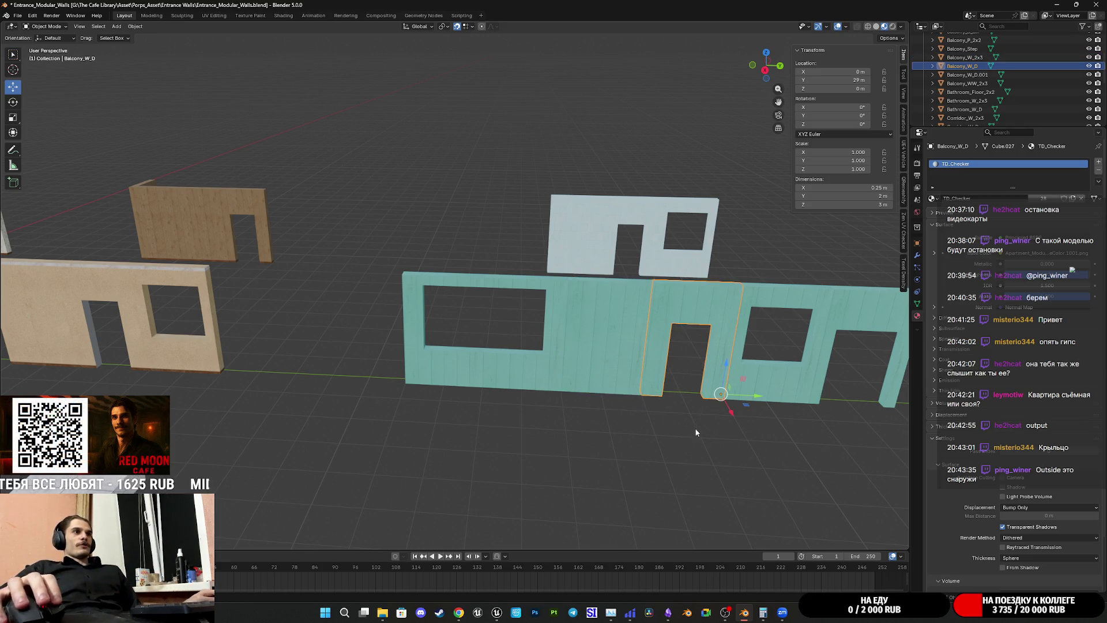
pyautogui.hotkey('ctrl', 's')
pyautogui.moveTo(704, 413)
pyautogui.mouseDown(button='middle')
pyautogui.moveTo(648, 389)
pyautogui.moveTo(544, 387)
pyautogui.moveTo(576, 381)
pyautogui.mouseUp(button='middle')
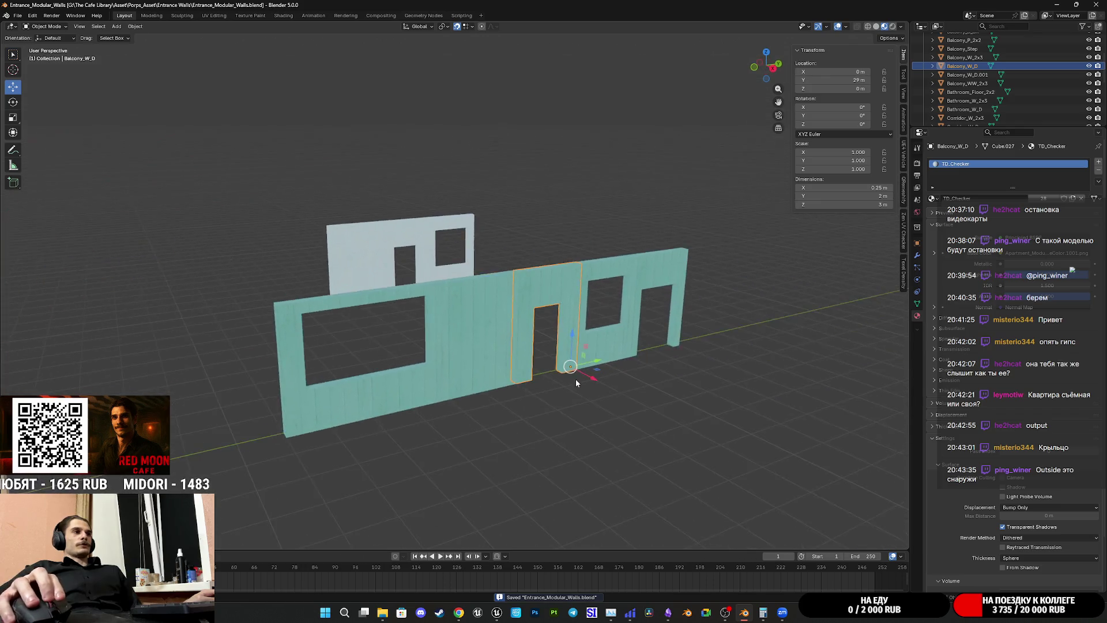
pyautogui.scroll(1, 544, 385)
pyautogui.scroll(2, 544, 385)
pyautogui.scroll(2, 545, 383)
pyautogui.scroll(1, 546, 381)
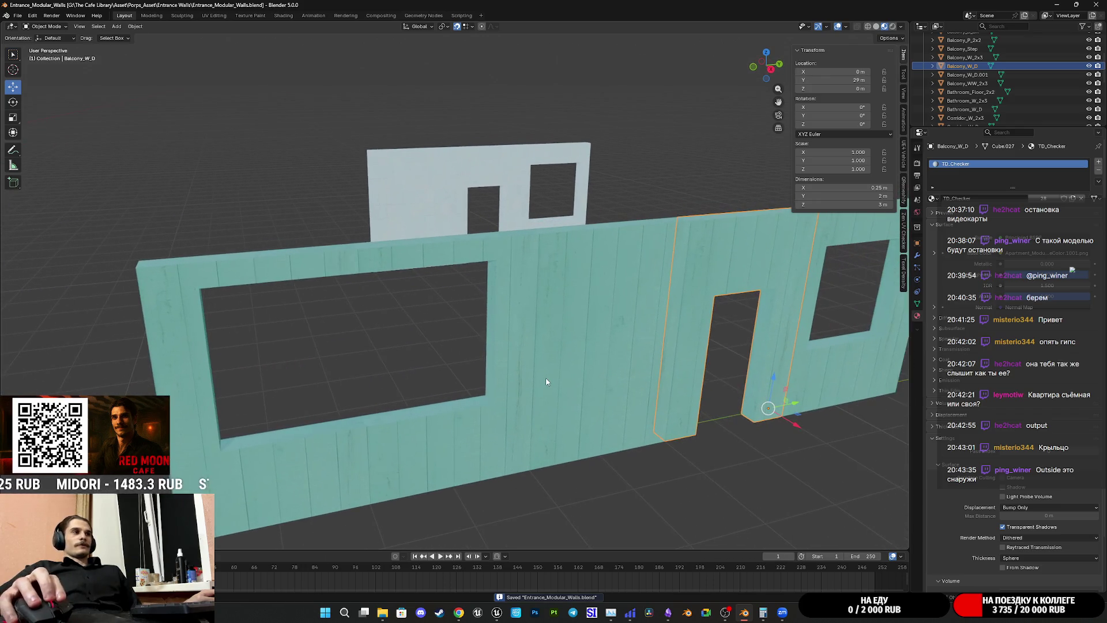
pyautogui.moveTo(556, 376)
pyautogui.mouseDown(button='middle')
pyautogui.moveTo(473, 375)
pyautogui.moveTo(520, 395)
pyautogui.moveTo(611, 399)
pyautogui.moveTo(647, 365)
pyautogui.moveTo(537, 380)
pyautogui.moveTo(569, 299)
pyautogui.moveTo(558, 331)
pyautogui.mouseUp(button='middle')
pyautogui.click(522, 402)
pyautogui.hotkey('ctrl', 's')
# Step: Rename the Balcony_W_D.001 door piece to Outside_W_BD
pyautogui.click(569, 301)
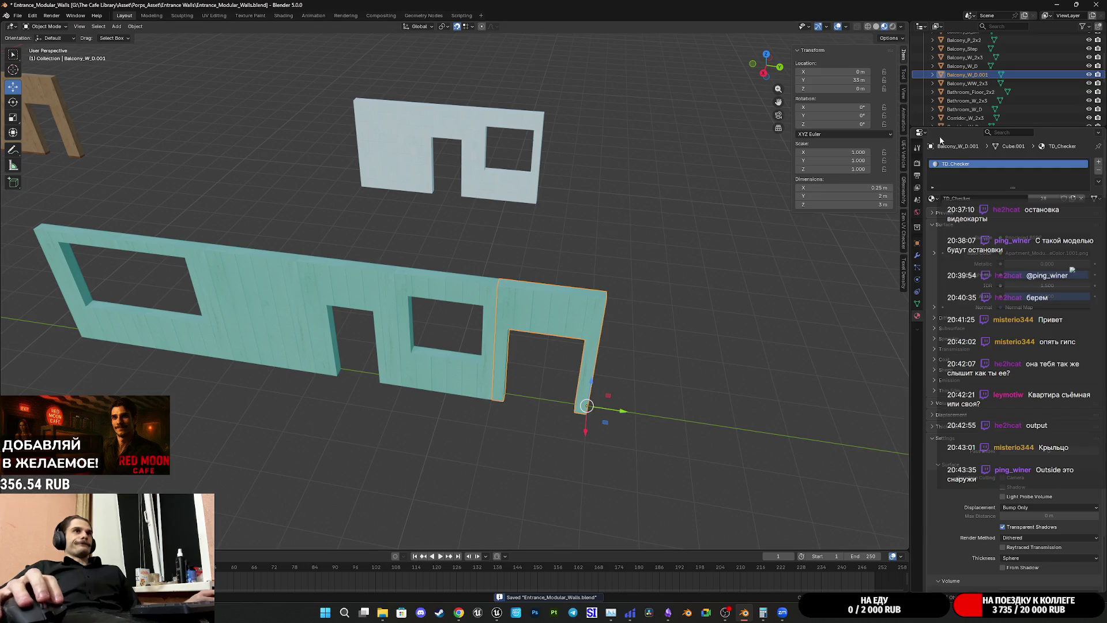
pyautogui.doubleClick(995, 76)
pyautogui.press('BackSpace')
pyautogui.press('BackSpace')
pyautogui.press('BackSpace')
pyautogui.press('BackSpace')
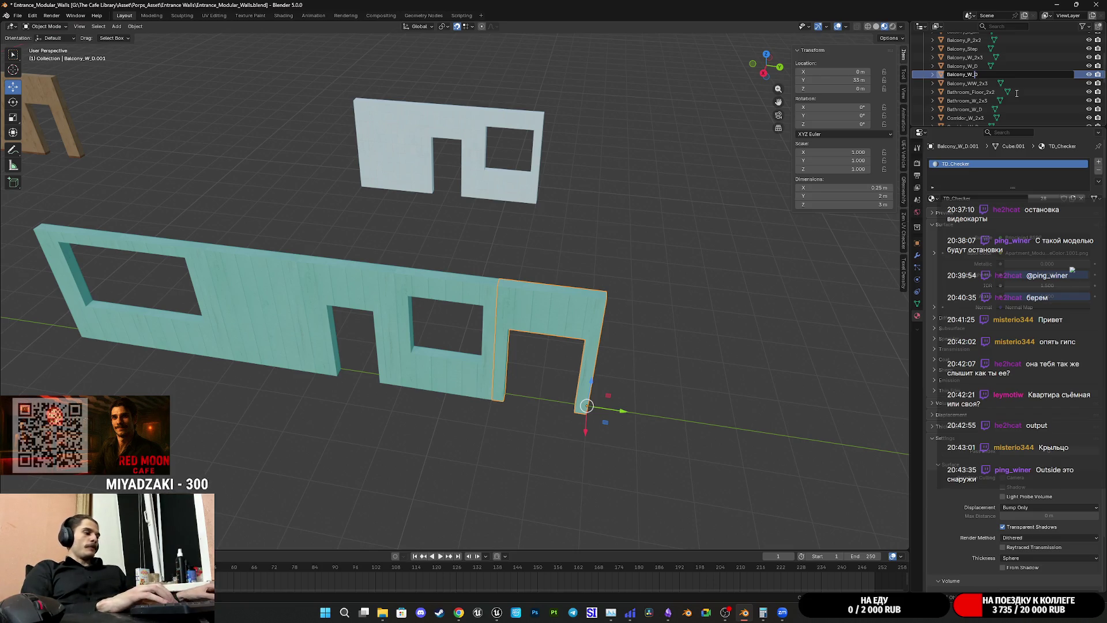
pyautogui.write('_')
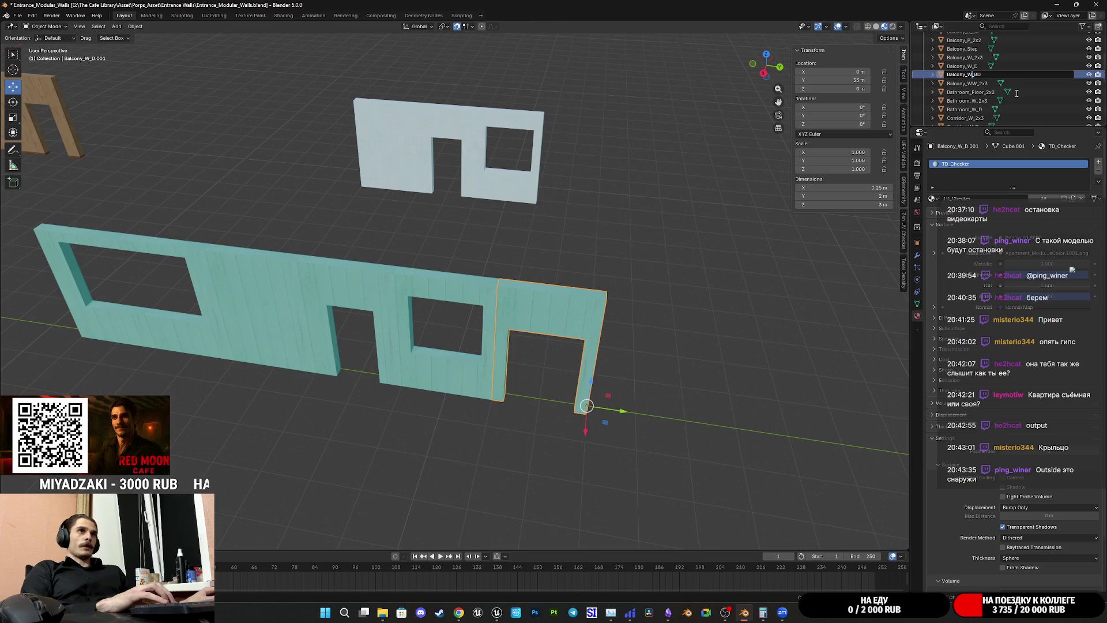
pyautogui.press('BackSpace')
pyautogui.write('Outside')
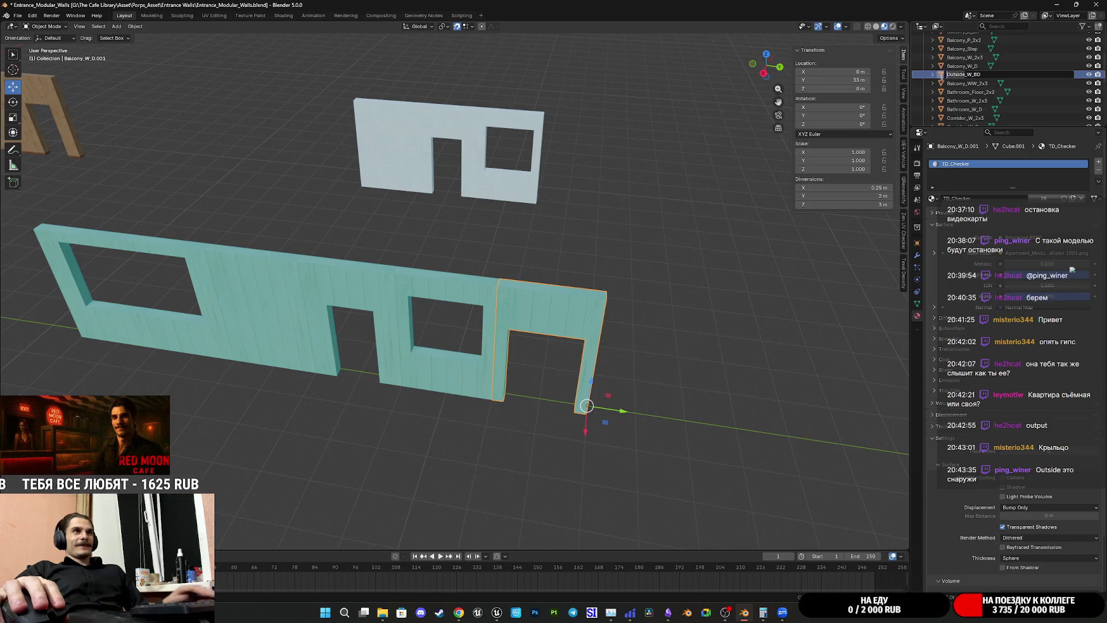
pyautogui.press('Return')
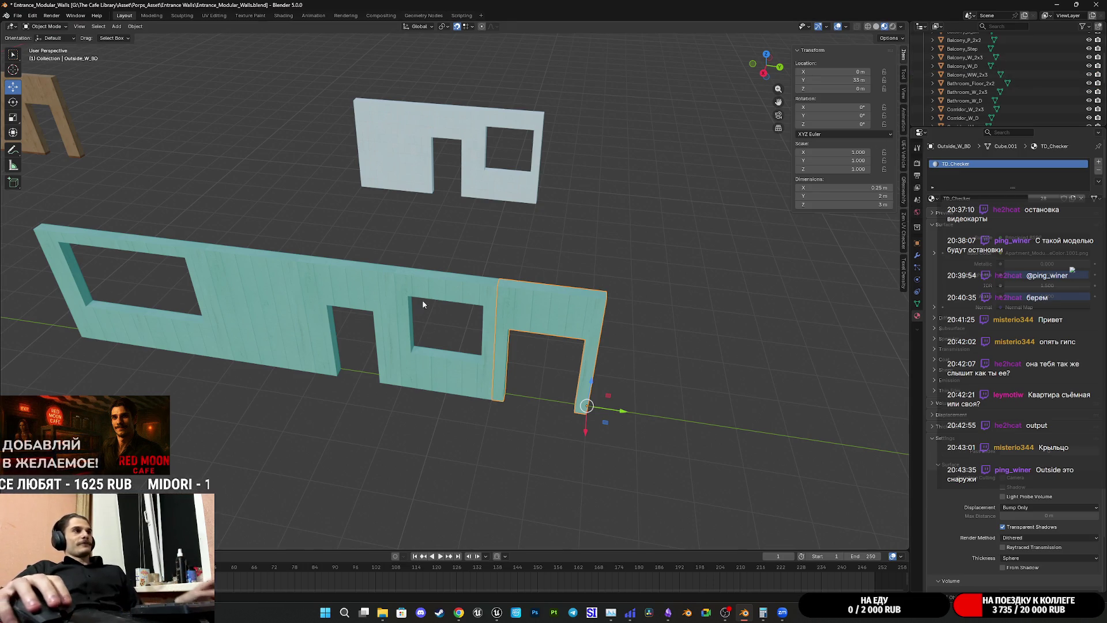
# Step: Rename the window and door pieces to Outside_WW_2x3 and Outside_W_D, then switch to the Twitch dashboard
pyautogui.click(450, 285)
pyautogui.doubleClick(970, 75)
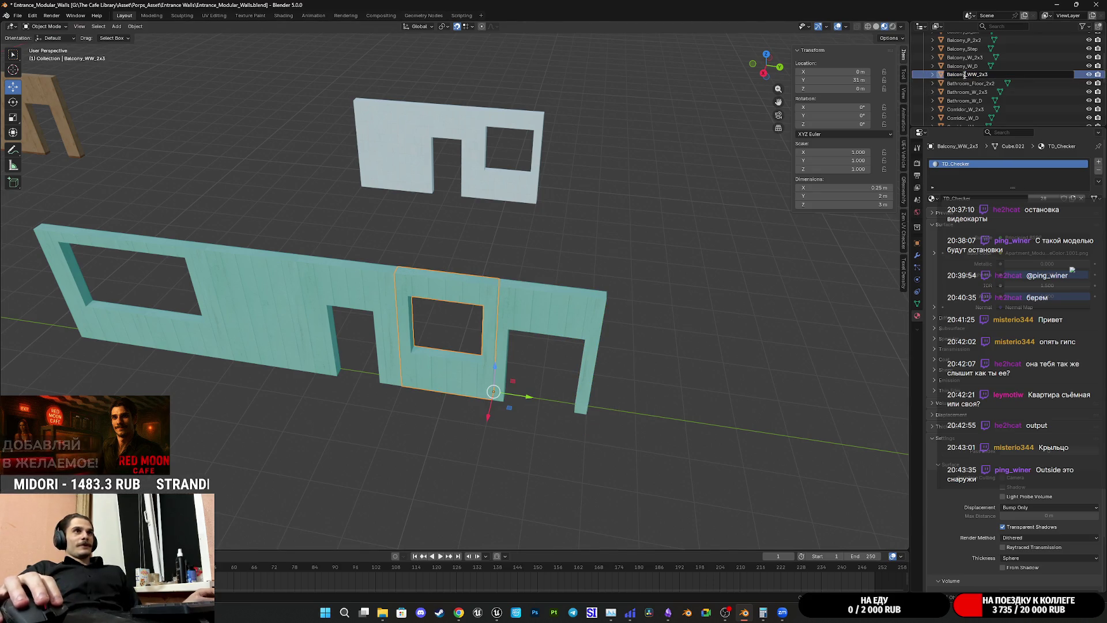
pyautogui.write('Outside')
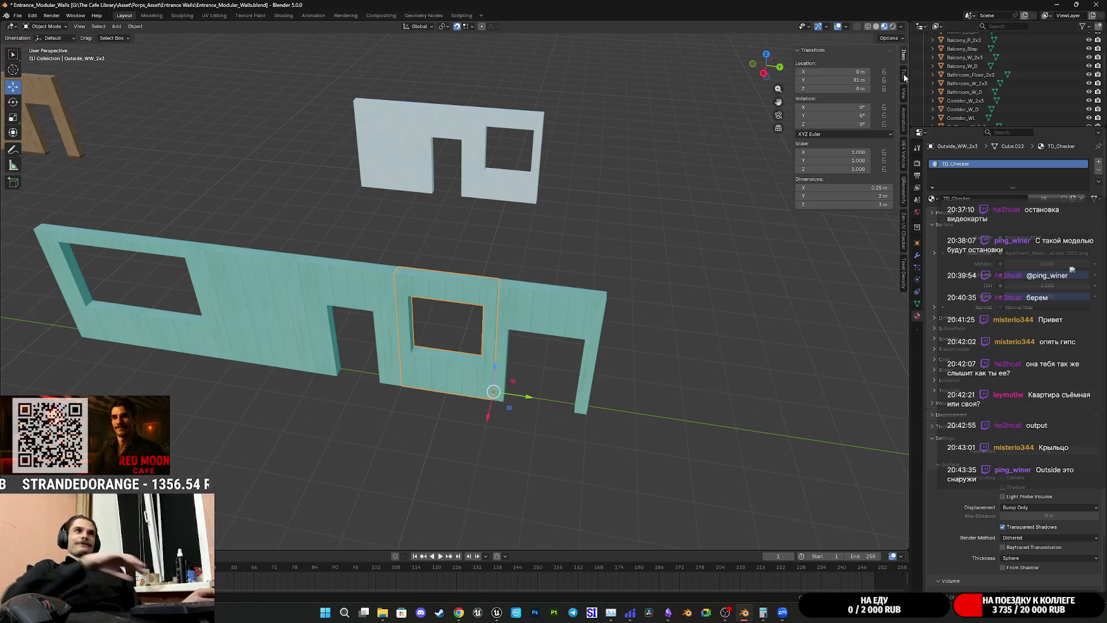
pyautogui.click(379, 276)
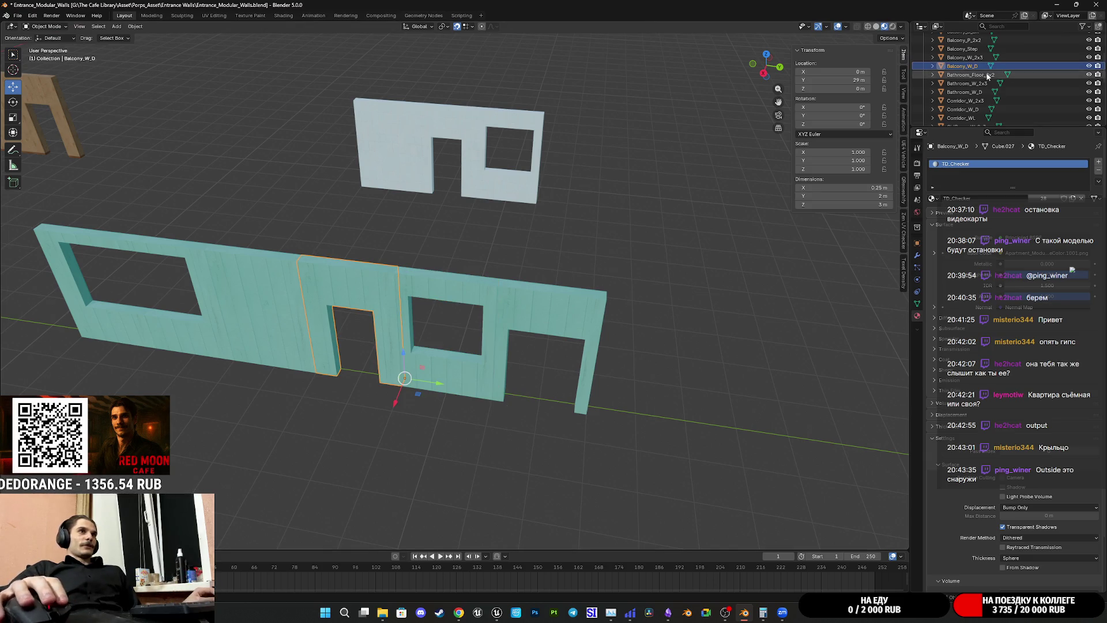
pyautogui.doubleClick(969, 69)
pyautogui.write('Outside')
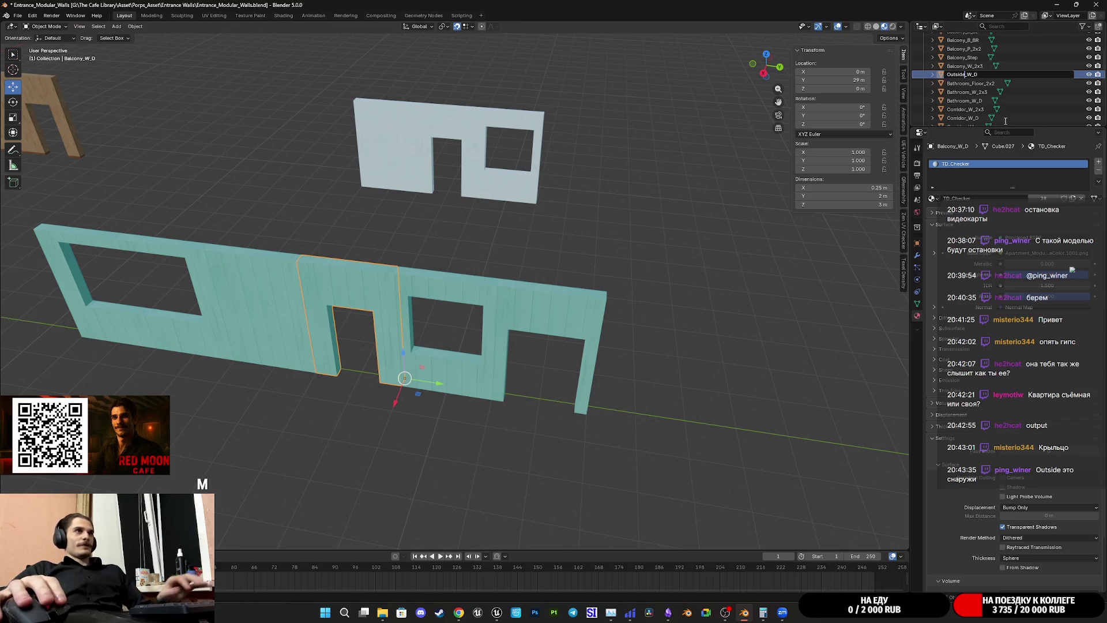
pyautogui.press('Return')
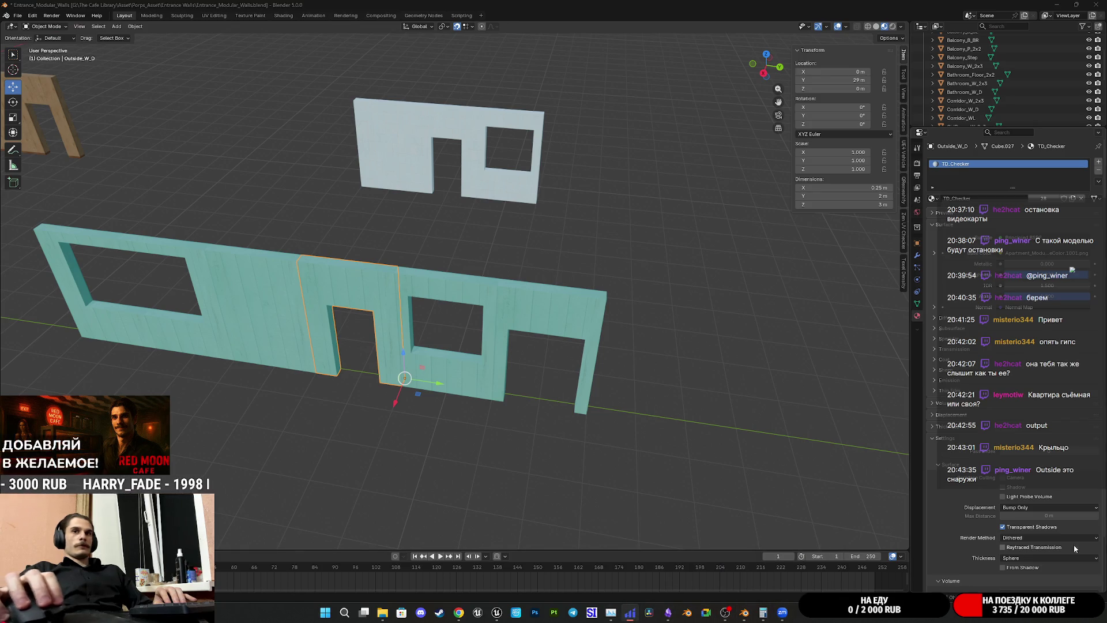
pyautogui.click(459, 612)
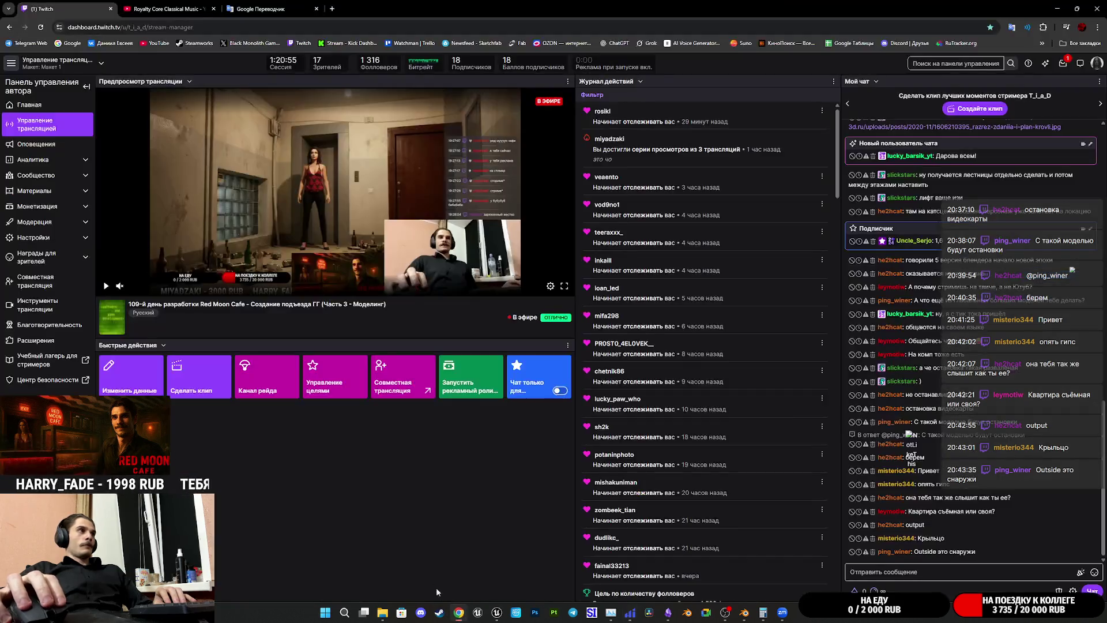
# Step: Switch Chrome to the YouTube tab playing Mozart's Eine Kleine Nachtmusik
pyautogui.click(164, 8)
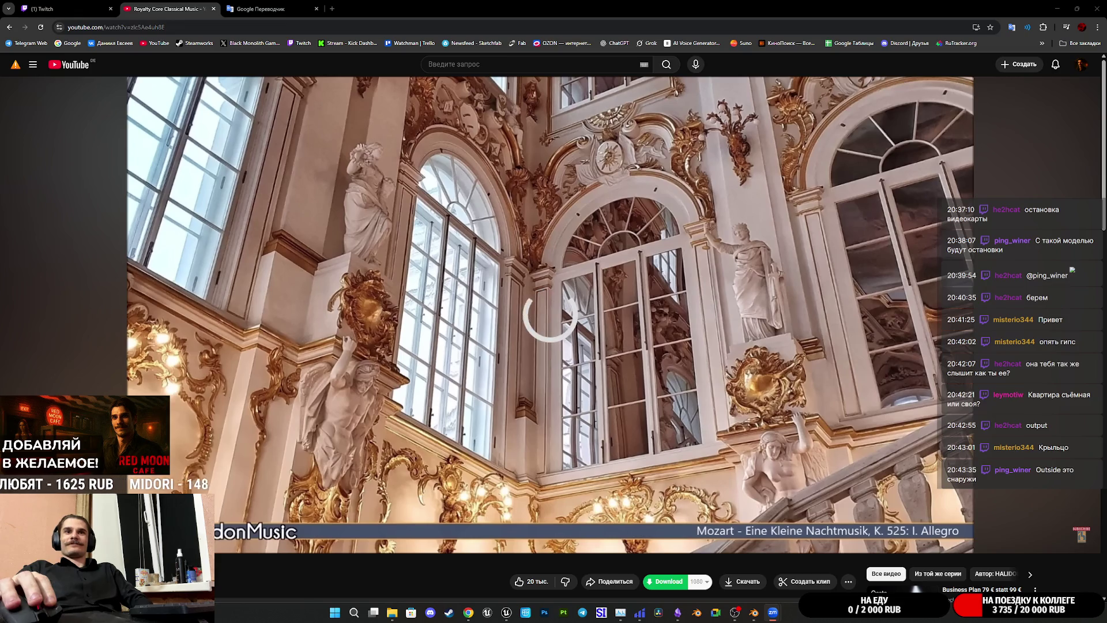
# Step: Reload the YouTube video, skip ahead to Mozart's Divertimento K. 251 and return to the Twitch tab
pyautogui.moveTo(313, 511); pyautogui.dragTo(314, 513)
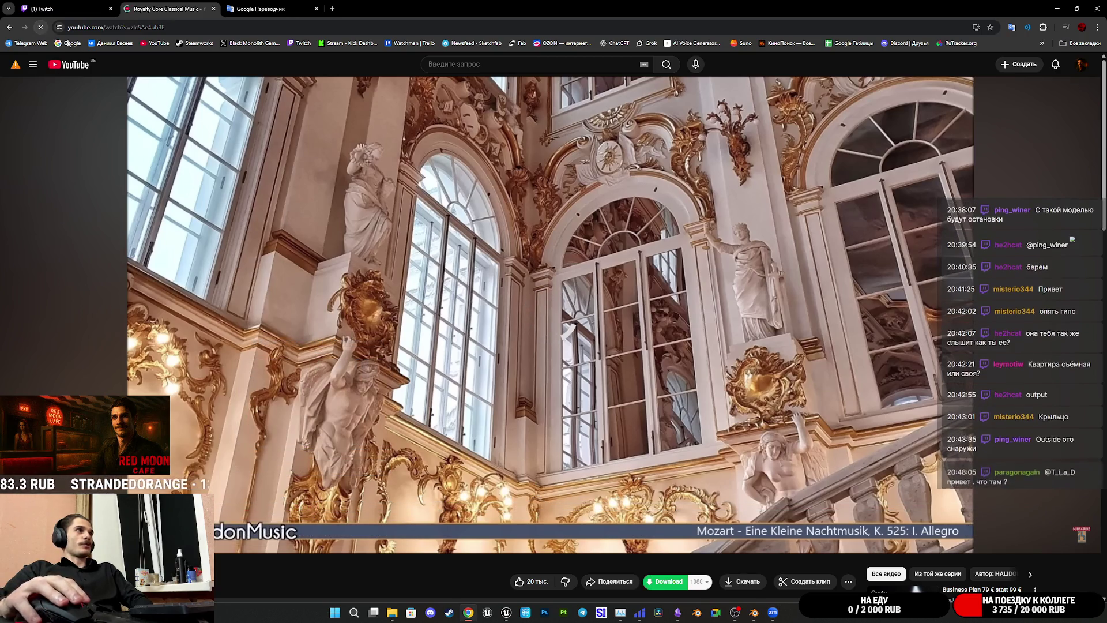
pyautogui.press('F5')
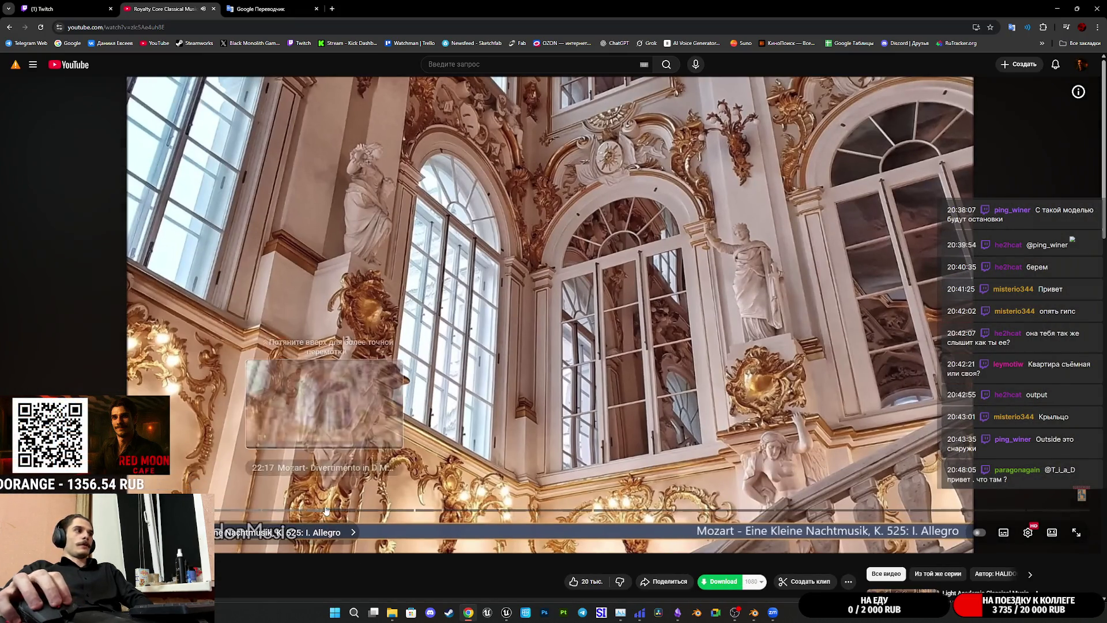
pyautogui.moveTo(321, 512)
pyautogui.mouseDown()
pyautogui.moveTo(368, 515)
pyautogui.moveTo(360, 511)
pyautogui.mouseUp()
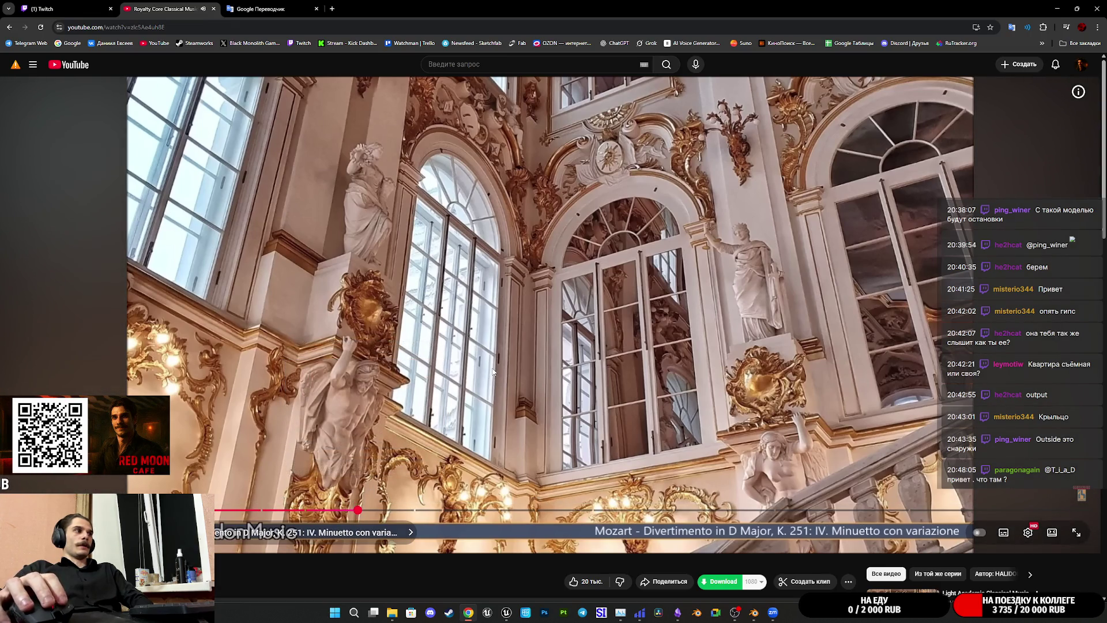
pyautogui.hotkey('ctrl', 'shift', 'Tab')
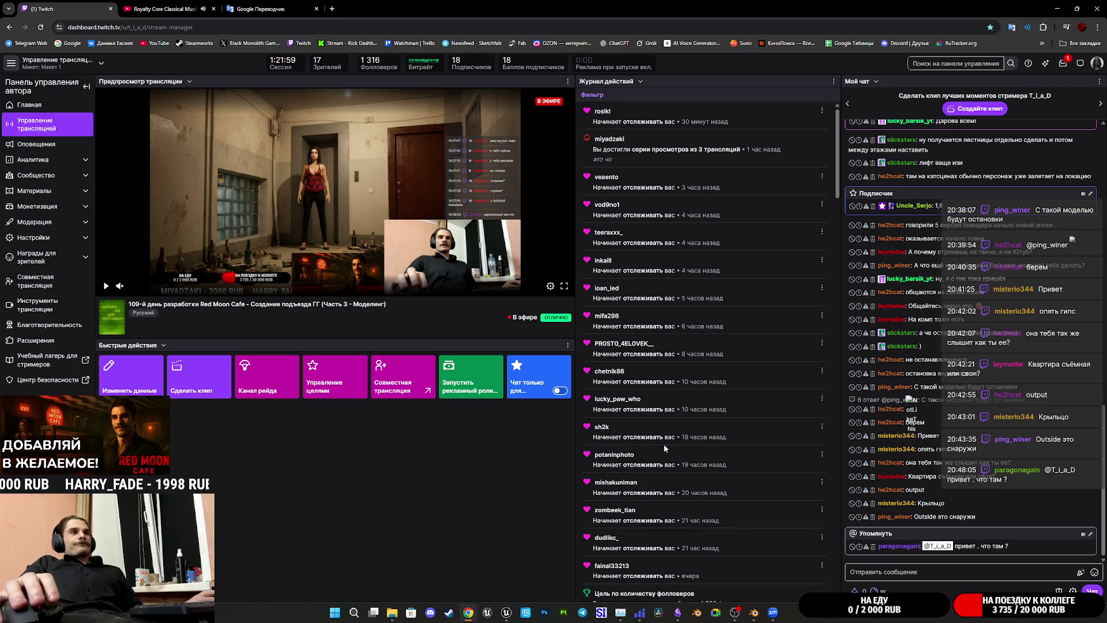
pyautogui.moveTo(677, 613)
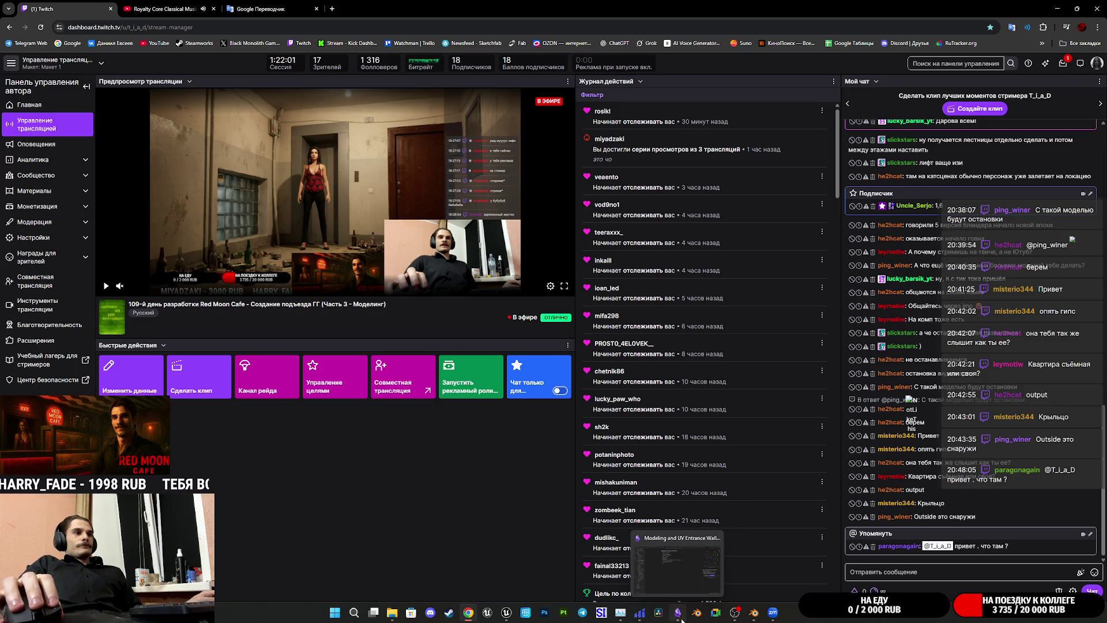
# Step: Bring up the Obsidian Modeling and UV Entrance Walls Asset note with its new '3D Models:' line
pyautogui.click(681, 620)
pyautogui.write('3D Models')
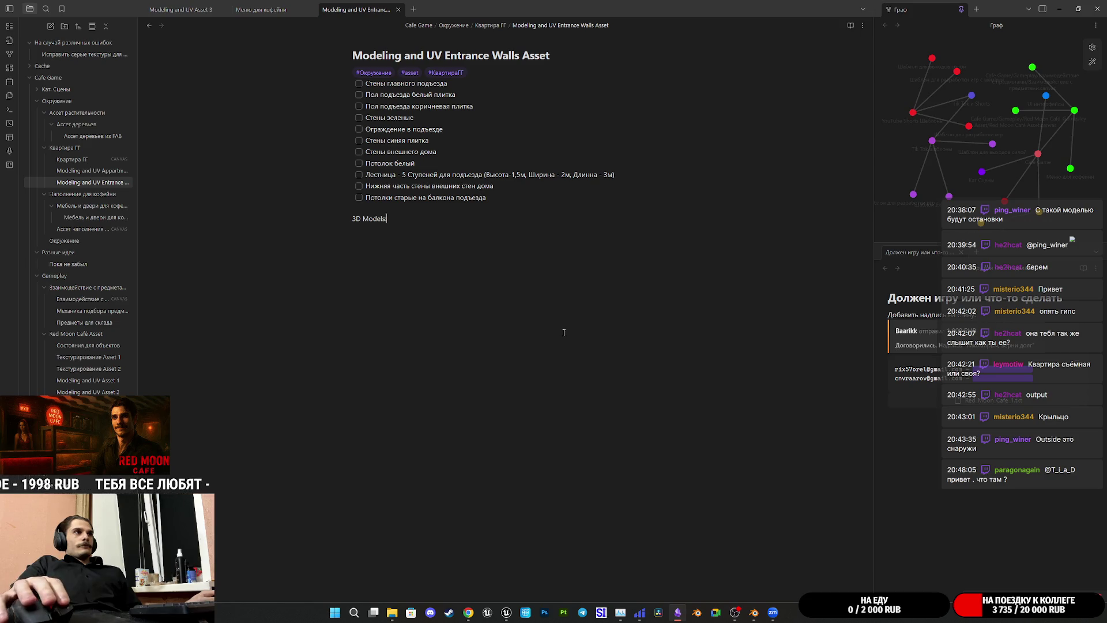
pyautogui.write(':')
pyautogui.click(888, 413)
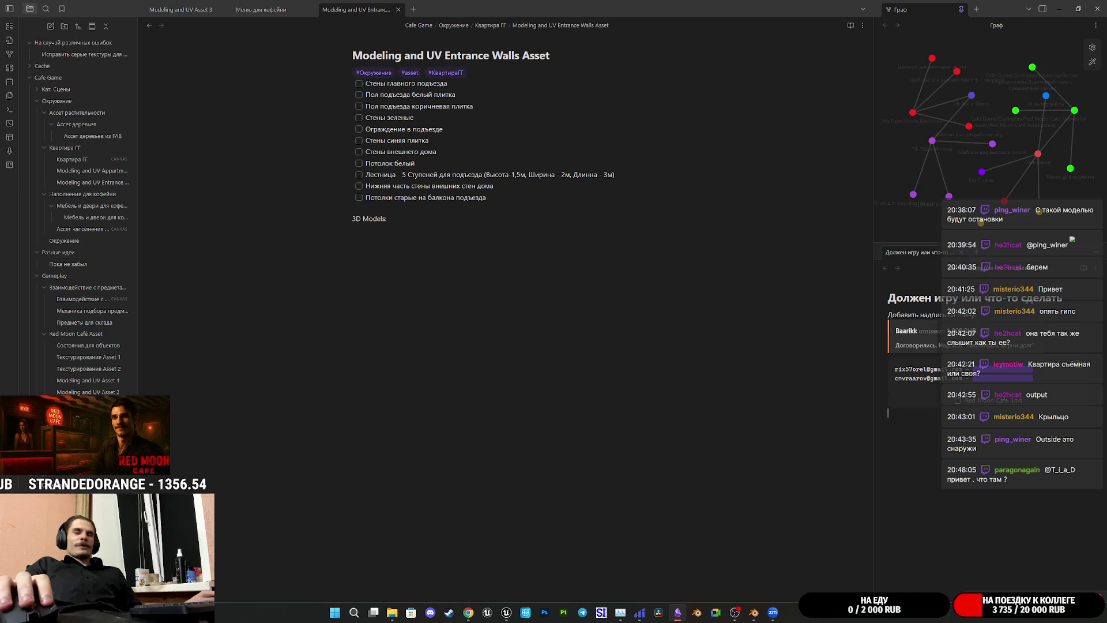
# Step: Fly the Unreal viewport camera down the apartment corridor past the placed walls, then return to Blender
pyautogui.click(507, 613)
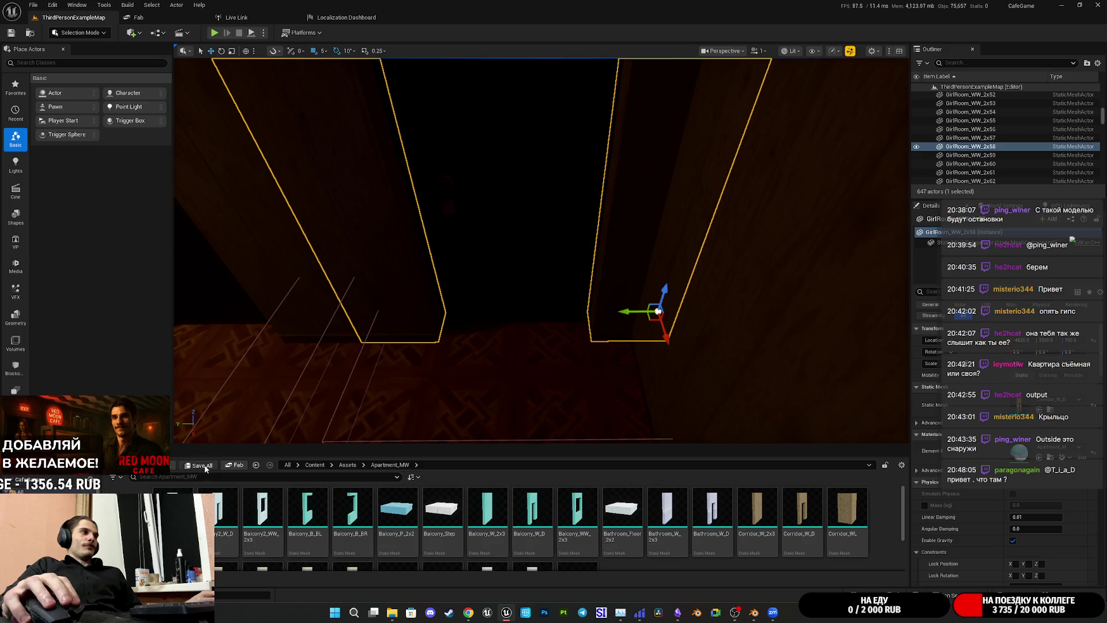
pyautogui.moveTo(543, 381)
pyautogui.mouseDown(button='right')
pyautogui.moveTo(553, 373)
pyautogui.moveTo(543, 259)
pyautogui.moveTo(520, 260)
pyautogui.mouseUp(button='right')
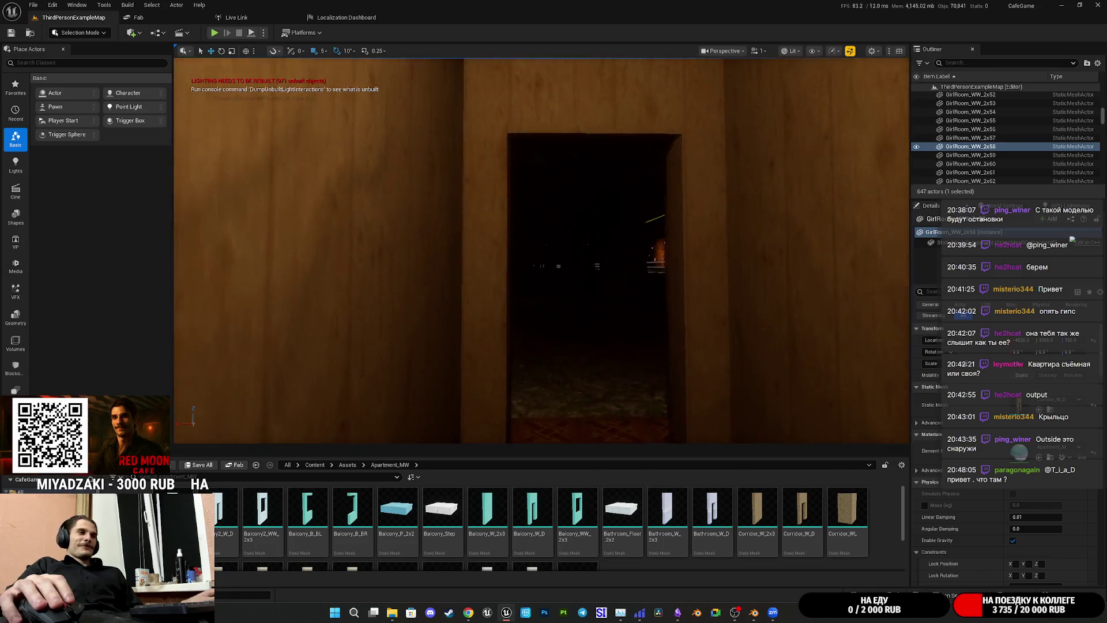
pyautogui.moveTo(519, 260)
pyautogui.mouseDown(button='right')
pyautogui.moveTo(597, 66)
pyautogui.moveTo(617, 118)
pyautogui.mouseUp(button='right')
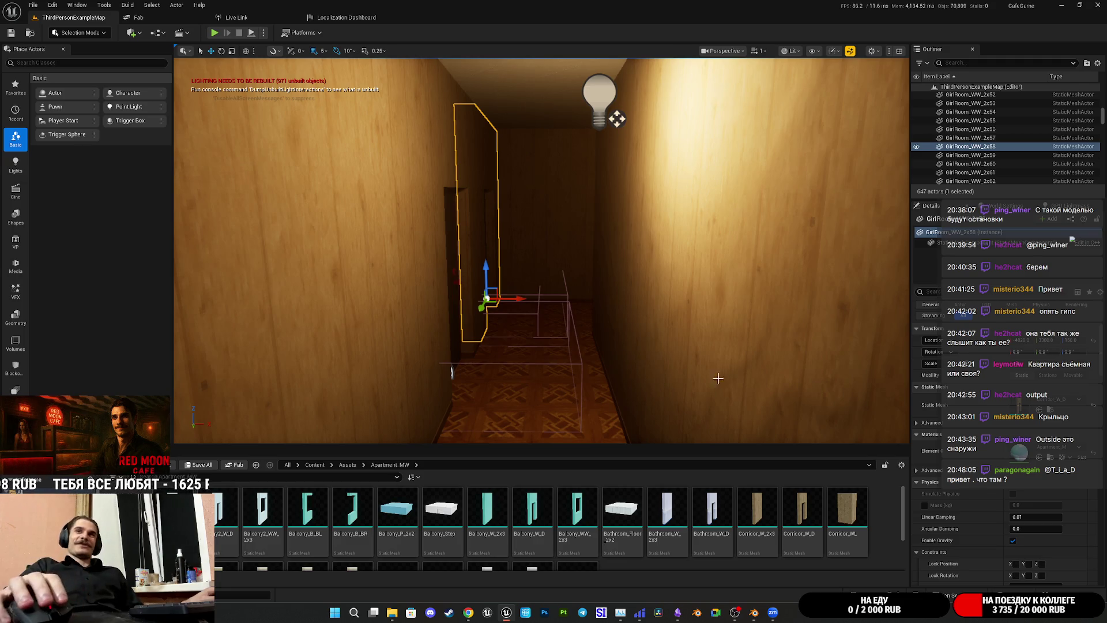
pyautogui.moveTo(772, 613)
pyautogui.click(755, 614)
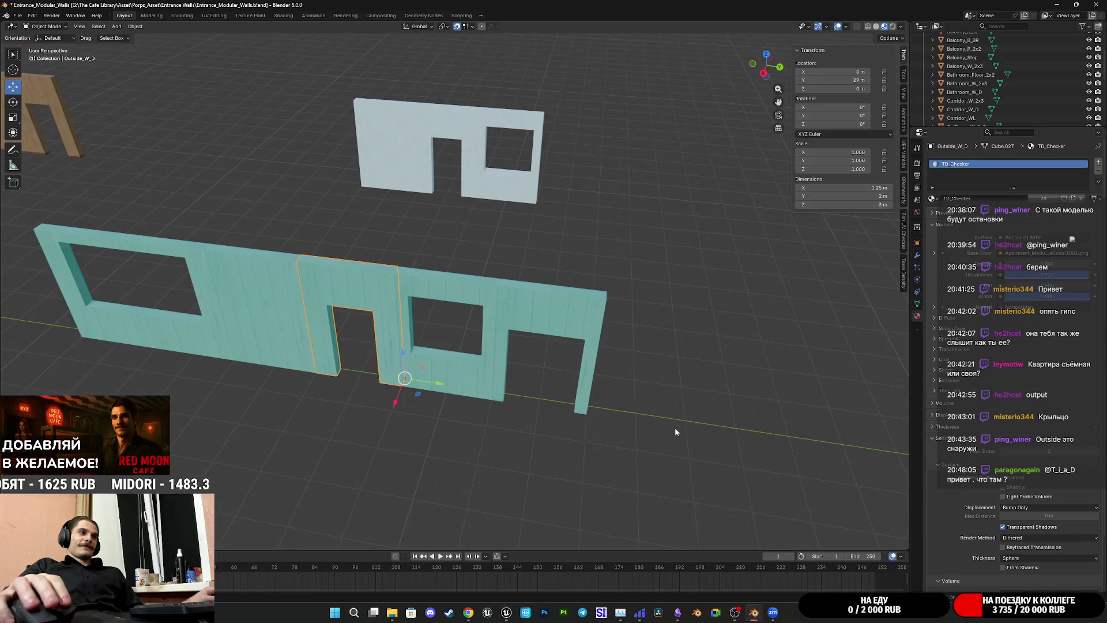
# Step: Rename the plain Balcony_W_2x3 wall piece to Outside_W_2x3
pyautogui.click(371, 299)
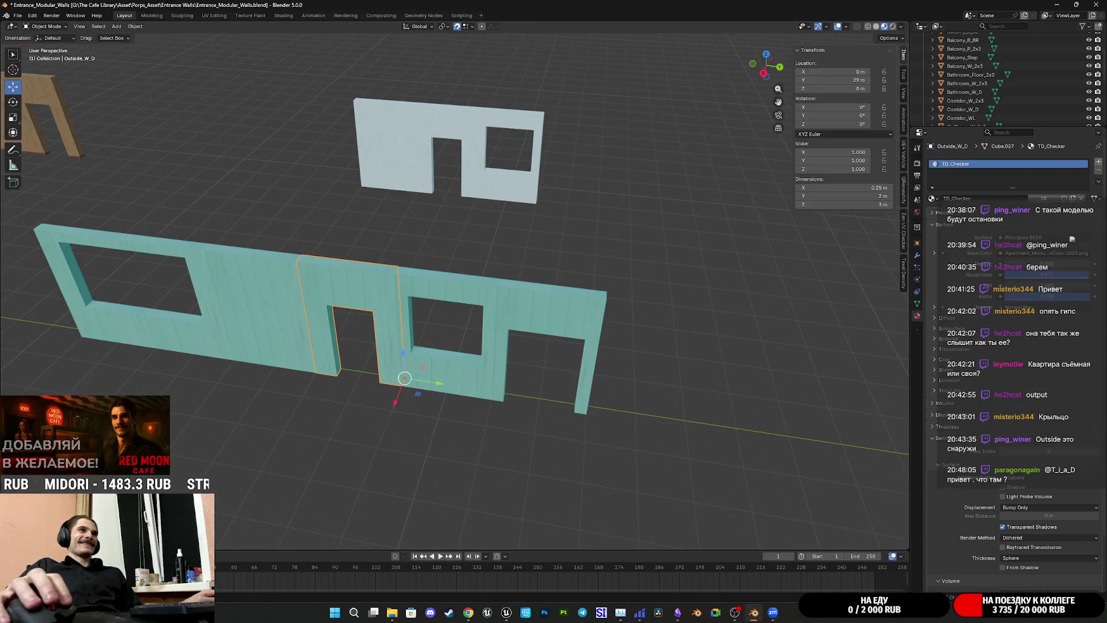
pyautogui.click(264, 282)
pyautogui.scroll(1, 1005, 77)
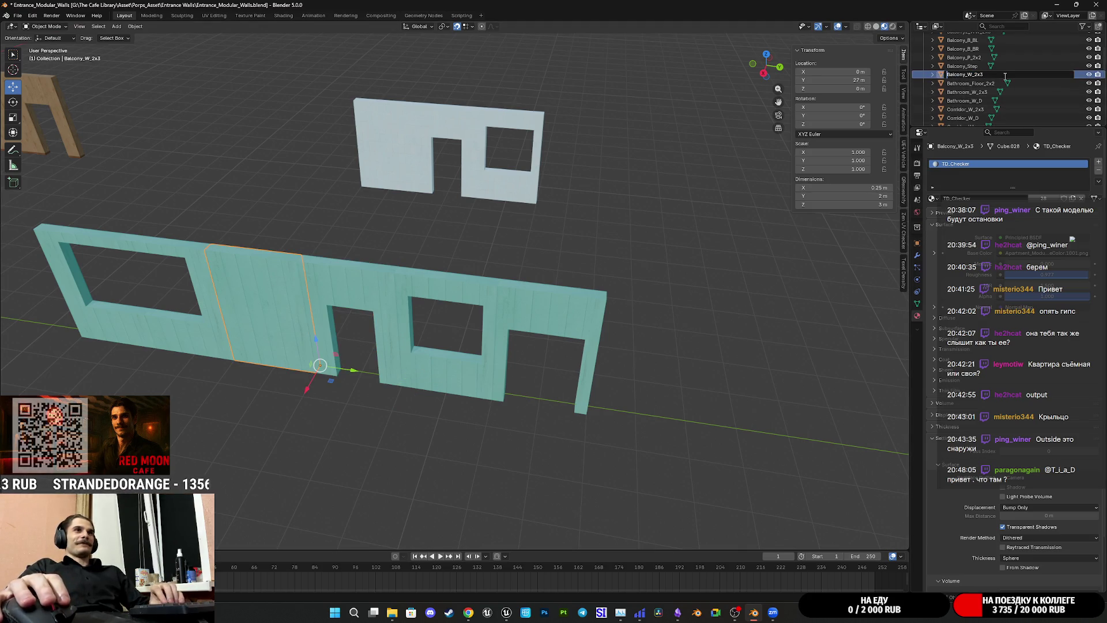
pyautogui.doubleClick(969, 74)
pyautogui.press('BackSpace')
pyautogui.press('BackSpace')
pyautogui.press('BackSpace')
pyautogui.press('BackSpace')
pyautogui.press('BackSpace')
pyautogui.press('BackSpace')
pyautogui.write('Outside')
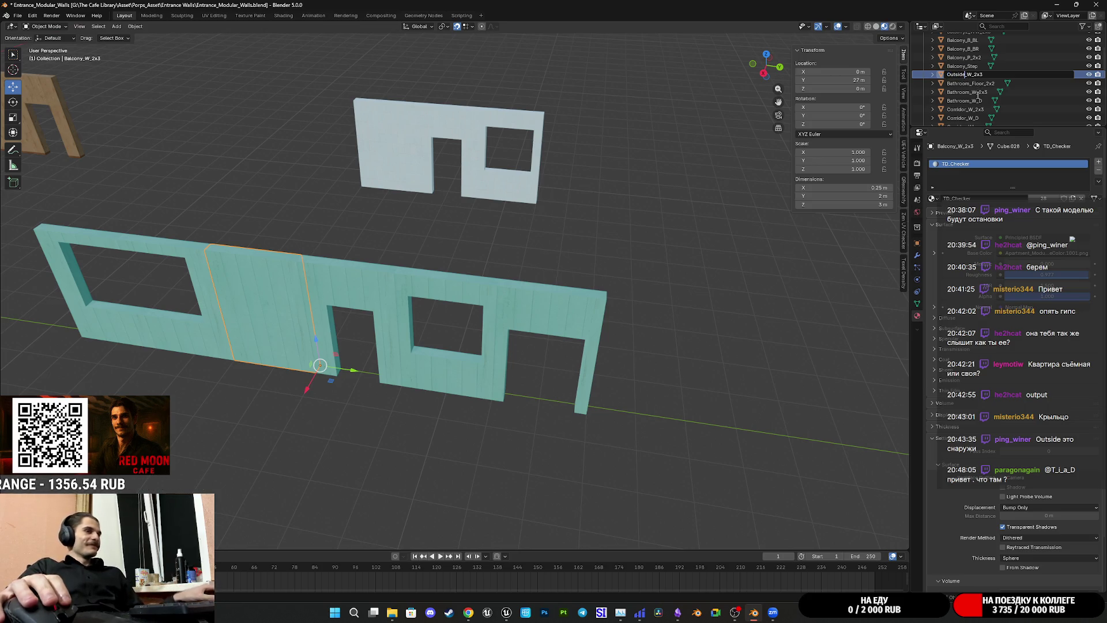
pyautogui.press('Return')
# Step: Rename the two left wall pieces to Outside_B_BR and Outside_B_BL
pyautogui.click(198, 259)
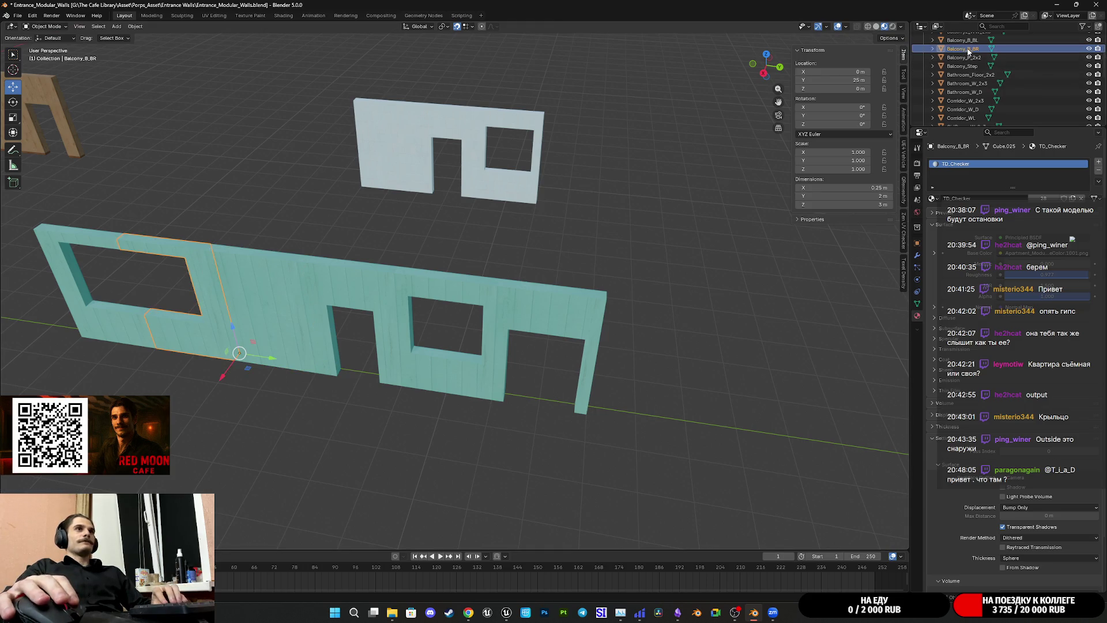
pyautogui.scroll(2, 970, 49)
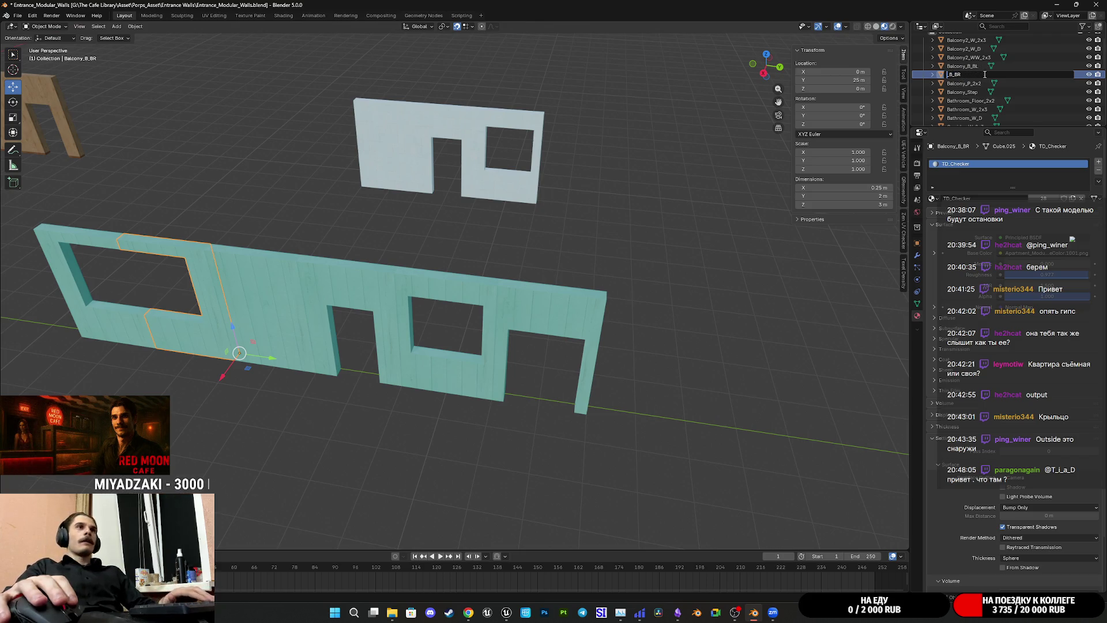
pyautogui.click(1013, 75)
pyautogui.write('Outside')
pyautogui.press('Return')
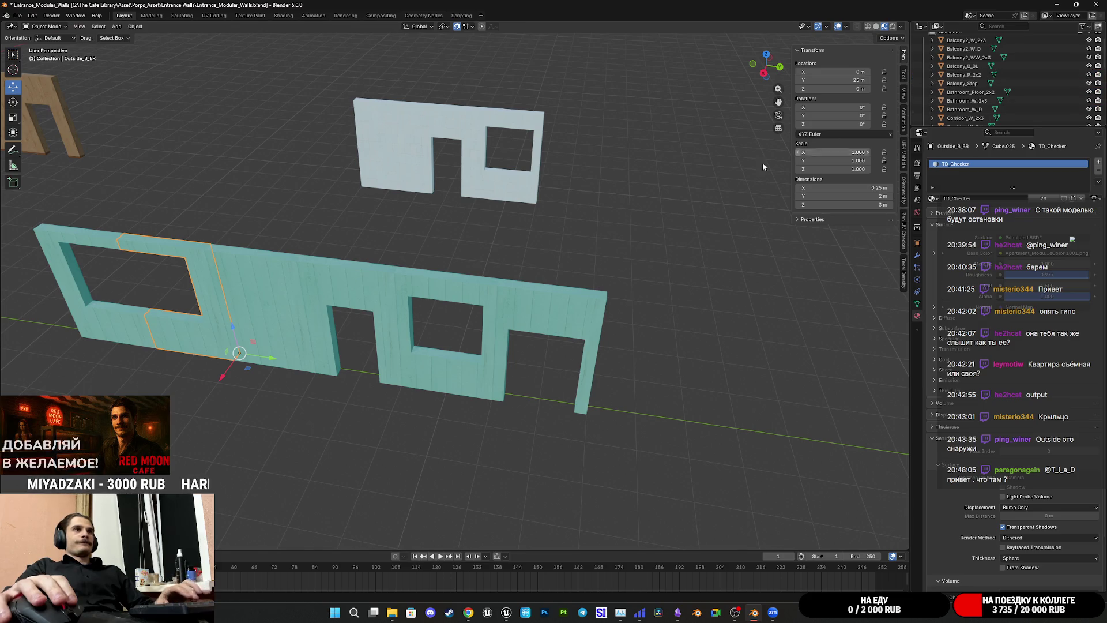
pyautogui.click(121, 253)
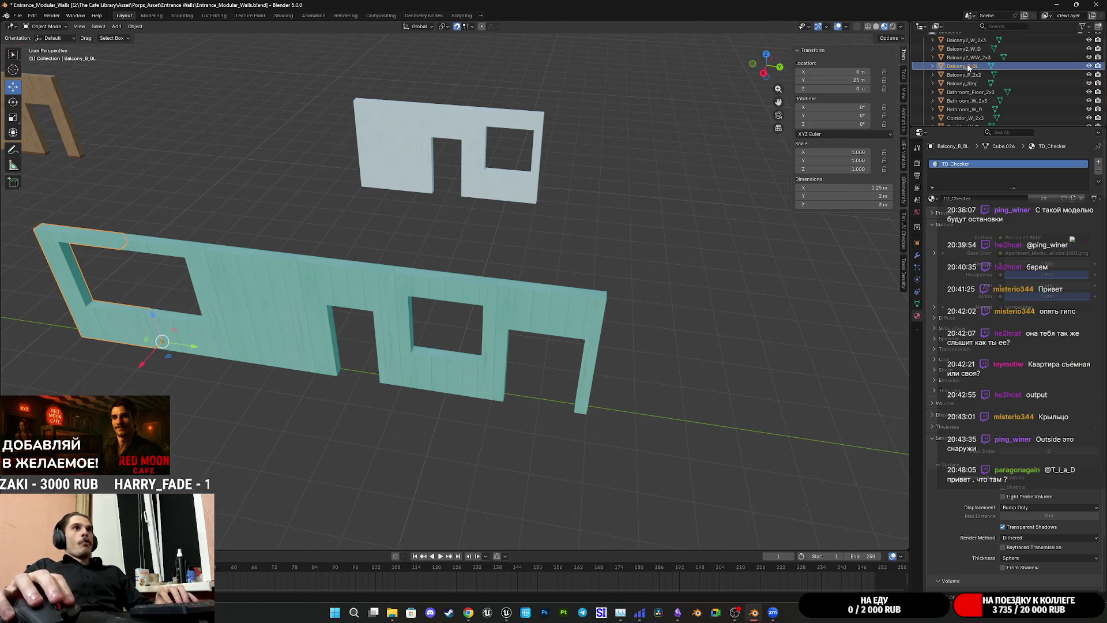
pyautogui.press('F2')
pyautogui.press('Left')
pyautogui.press('Left')
pyautogui.press('Left')
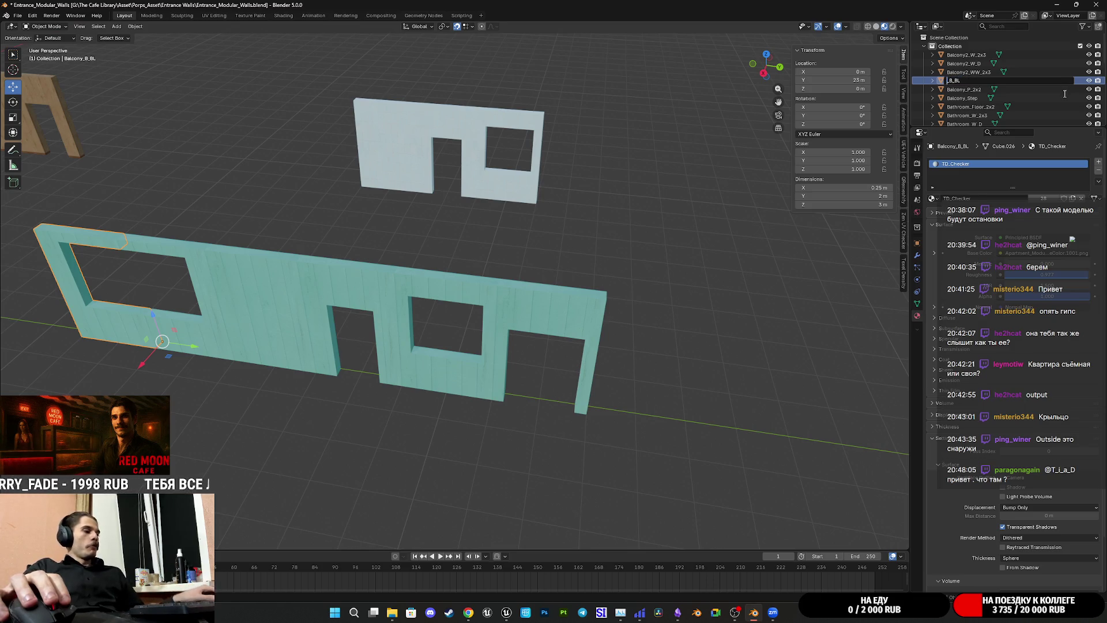
pyautogui.write('Outside')
pyautogui.press('Return')
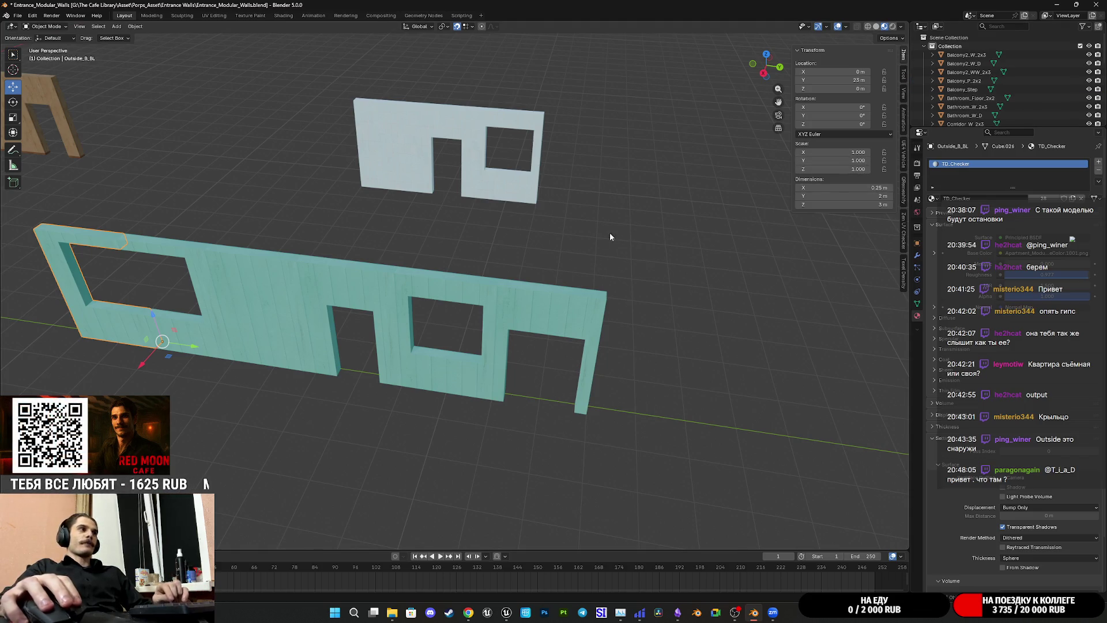
pyautogui.scroll(-4, 605, 233)
# Step: Save the Entrance_Modular_Walls file and look over the light-blue wall's window piece
pyautogui.keyDown('shift'); pyautogui.moveTo(517, 233); pyautogui.dragTo(660, 252, button='middle'); pyautogui.keyUp('shift')
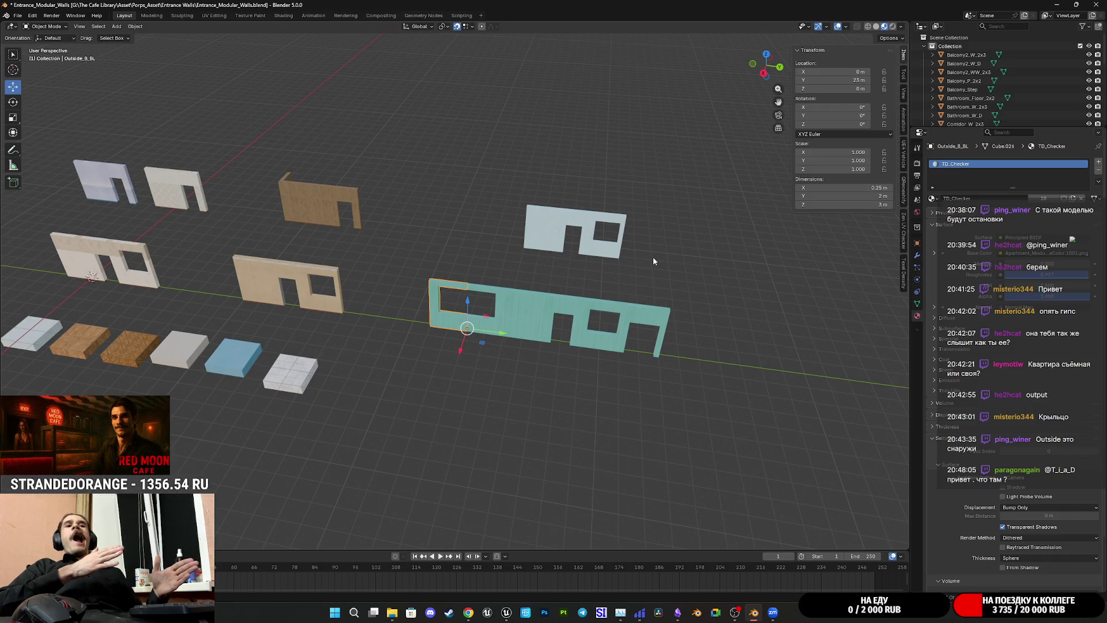
pyautogui.moveTo(508, 229)
pyautogui.keyDown('shift'); pyautogui.mouseDown(button='middle')
pyautogui.moveTo(534, 268)
pyautogui.moveTo(641, 248)
pyautogui.mouseUp(button='middle'); pyautogui.keyUp('shift')
pyautogui.hotkey('ctrl', 's')
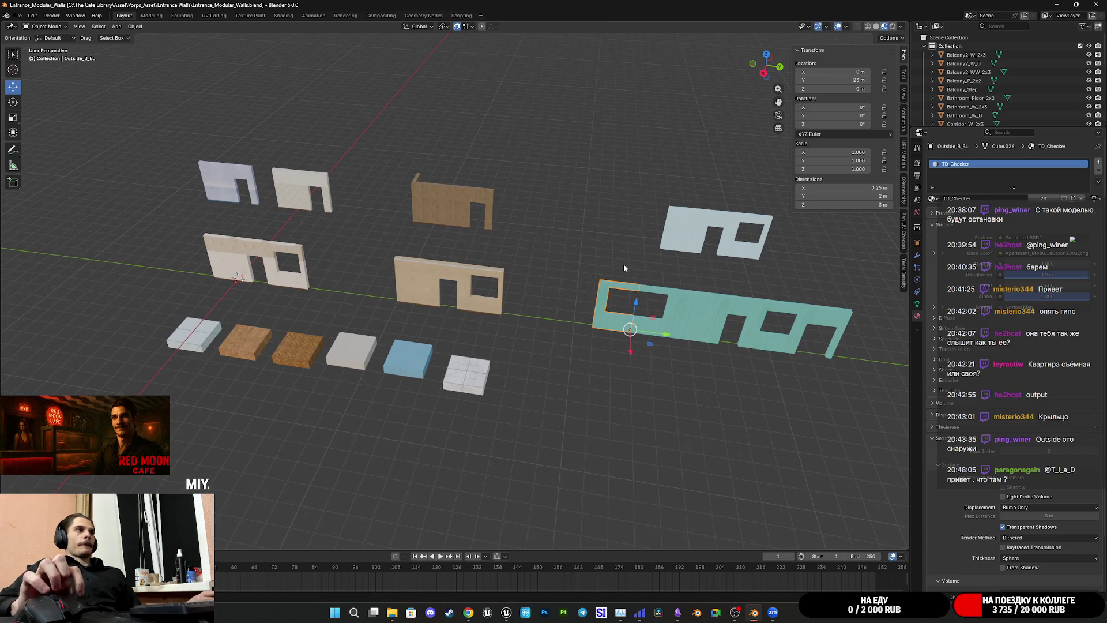
pyautogui.click(747, 223)
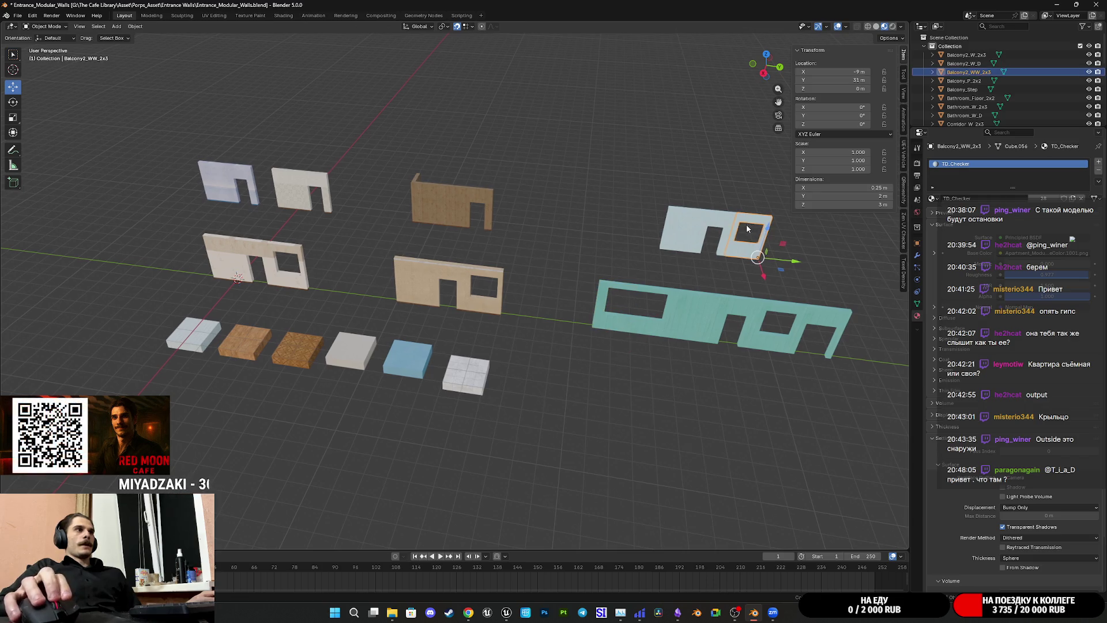
pyautogui.keyDown('shift'); pyautogui.moveTo(747, 224); pyautogui.dragTo(723, 225, button='middle'); pyautogui.keyUp('shift')
pyautogui.moveTo(582, 217); pyautogui.dragTo(571, 325, button='middle')
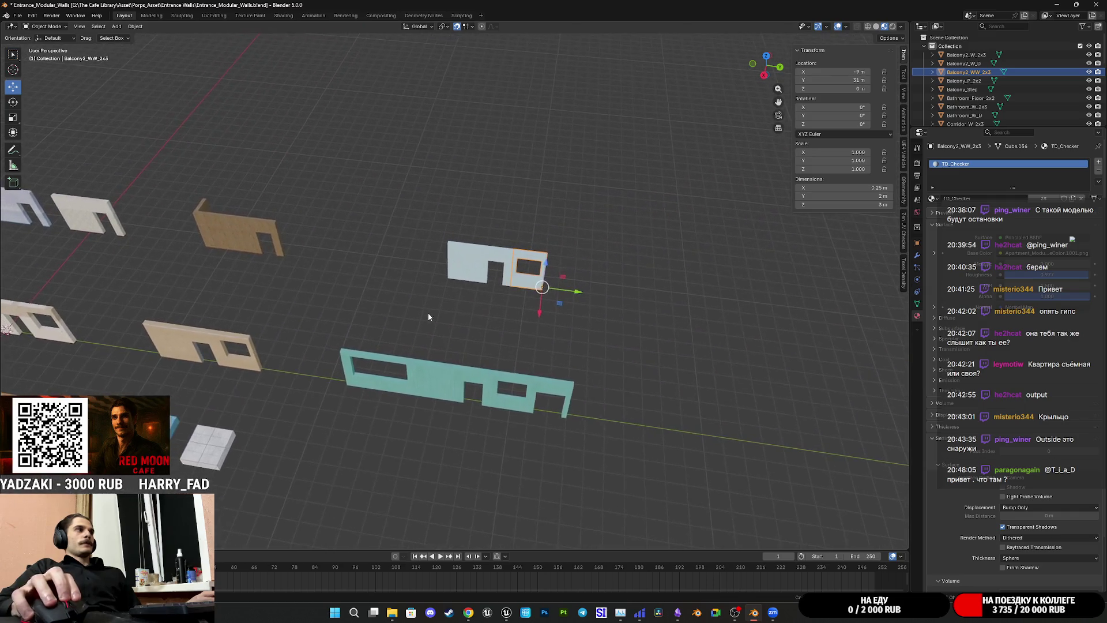
pyautogui.moveTo(535, 300); pyautogui.dragTo(479, 304, button='middle')
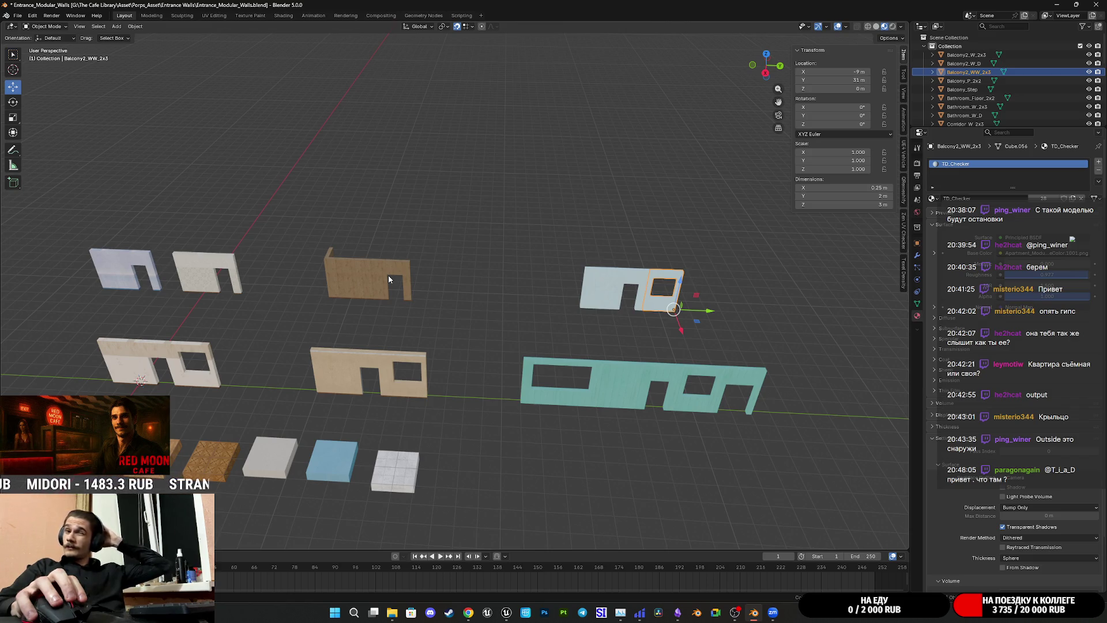
pyautogui.scroll(1, 389, 276)
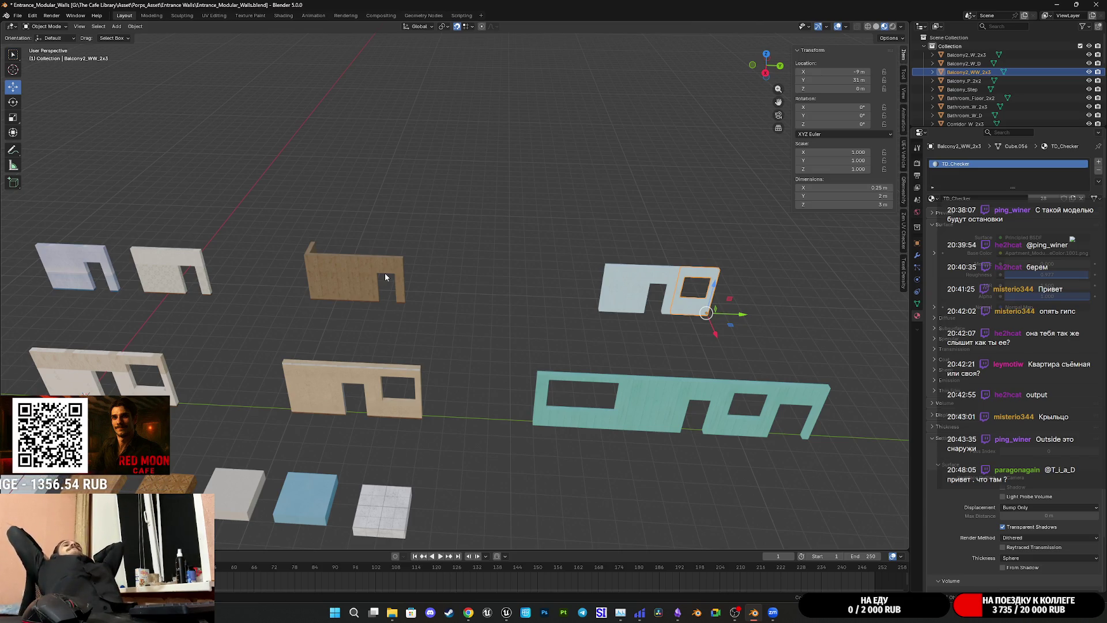
pyautogui.moveTo(507, 612)
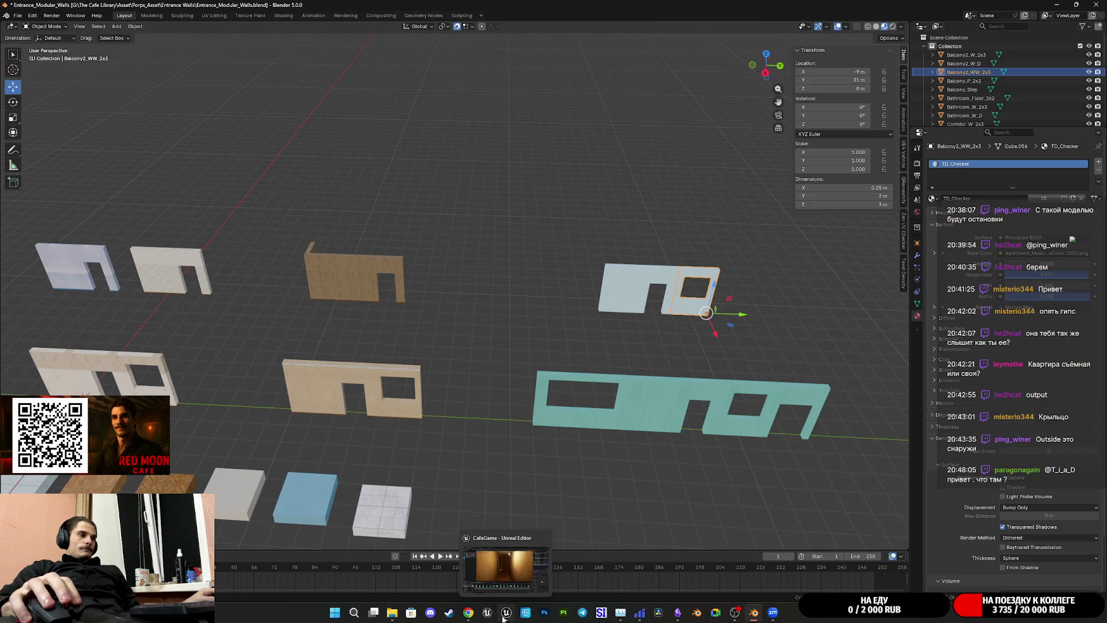
pyautogui.click(504, 617)
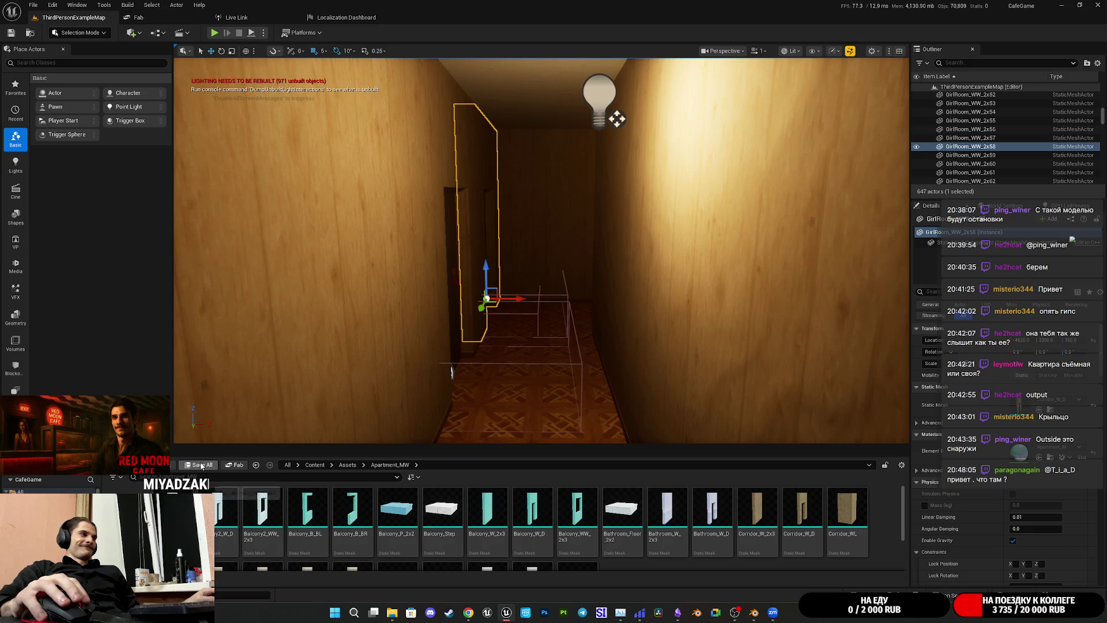
# Step: Glance at the Twitch stream dashboard, then return to the Blender wall file
pyautogui.click(467, 614)
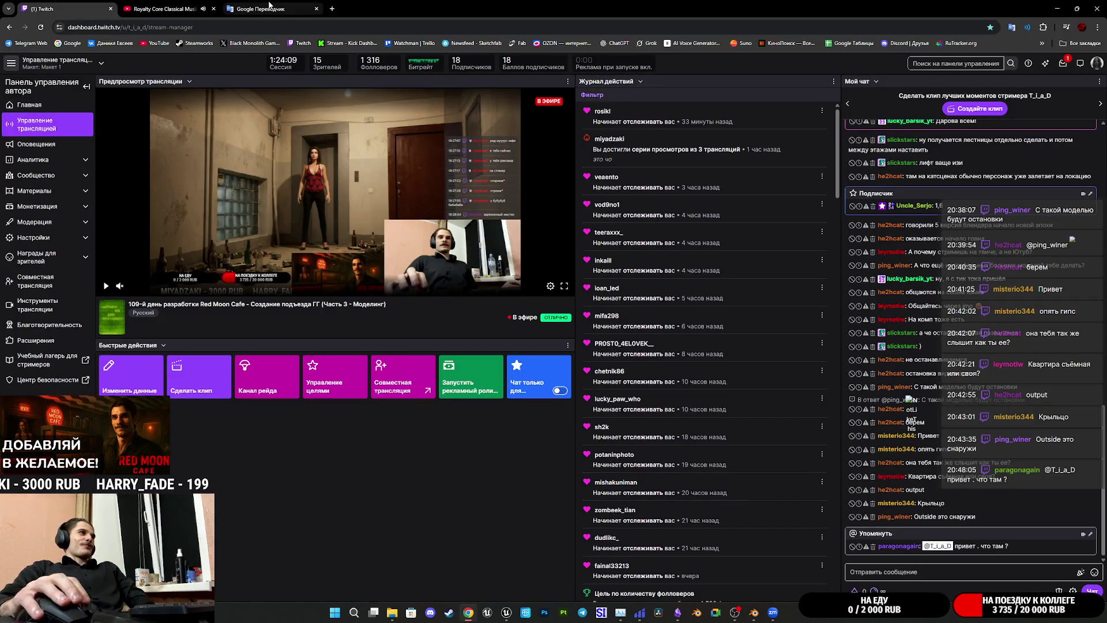
pyautogui.moveTo(753, 612)
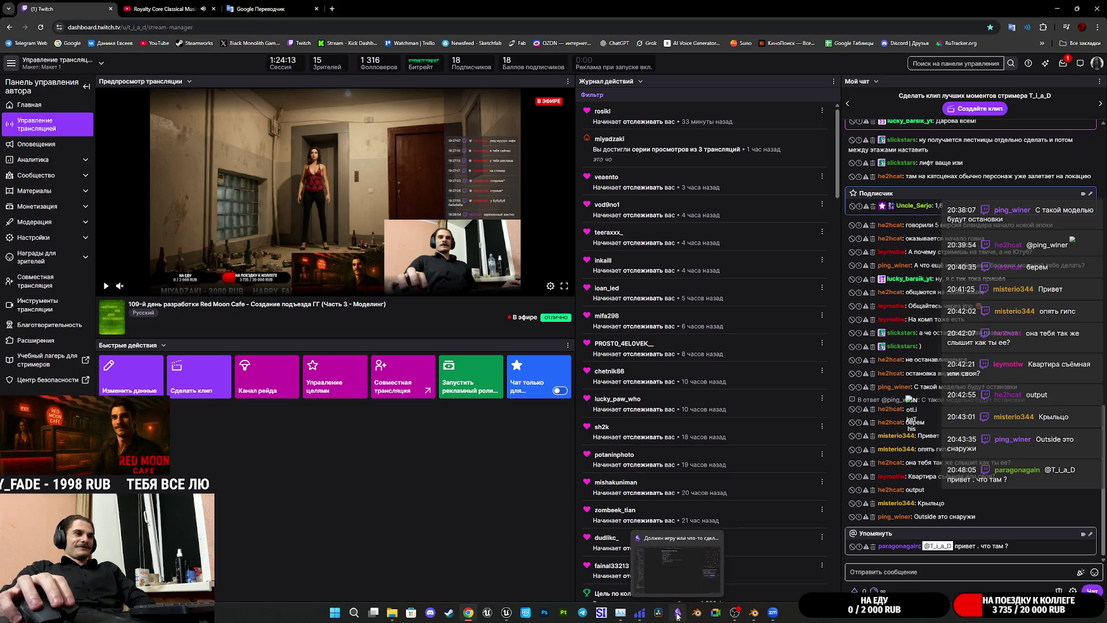
pyautogui.click(755, 614)
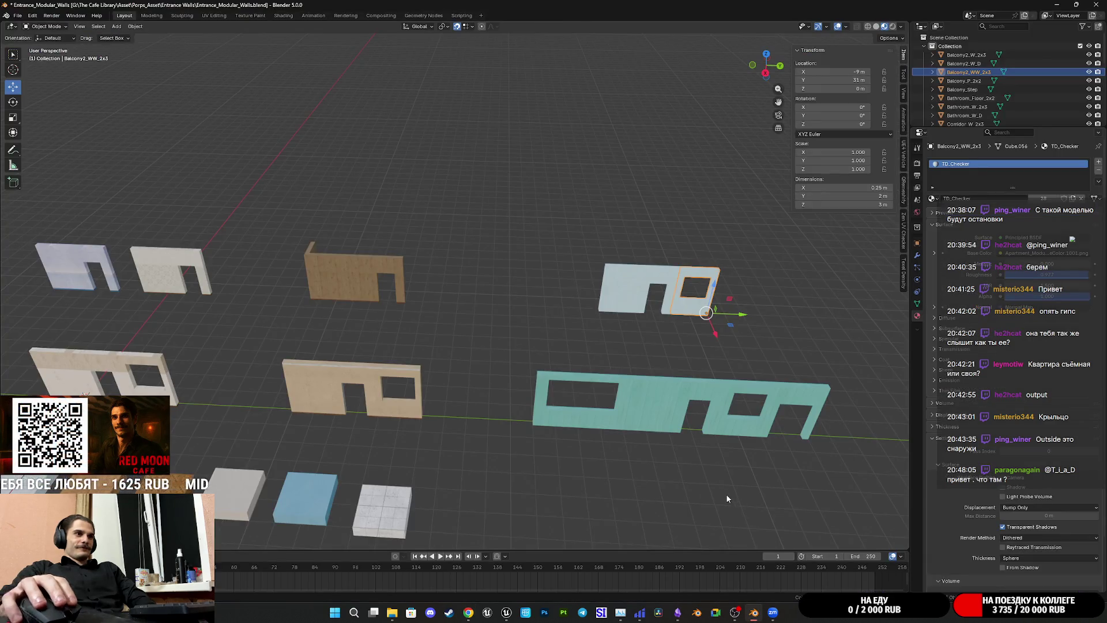
# Step: Save the Entrance_Modular_Walls file with the selection cleared
pyautogui.click(726, 497)
pyautogui.hotkey('ctrl', 's')
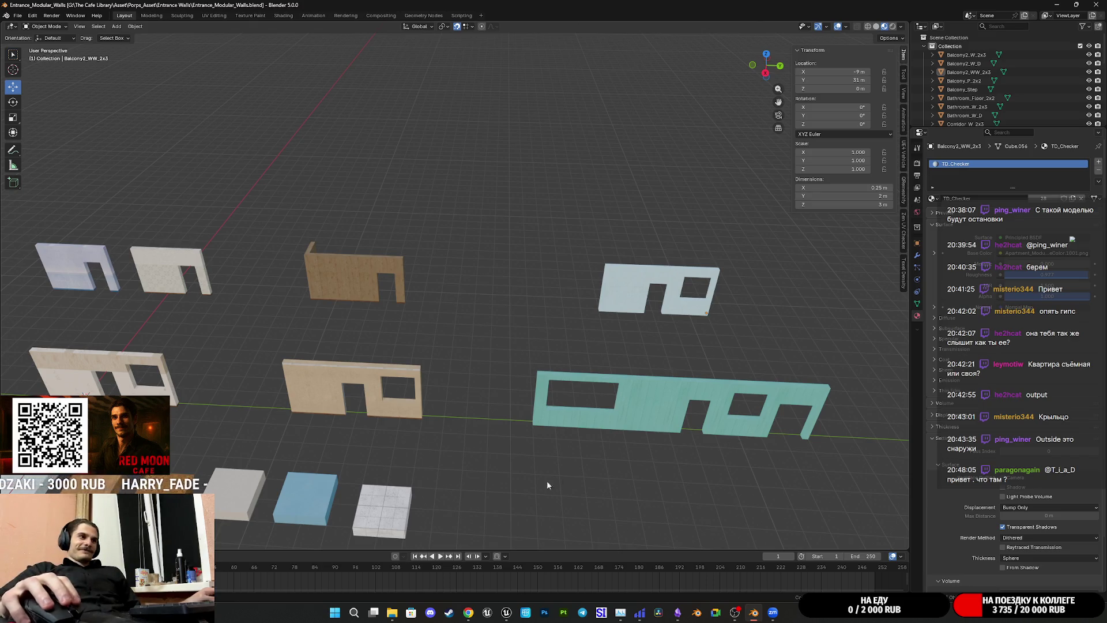
pyautogui.moveTo(467, 613)
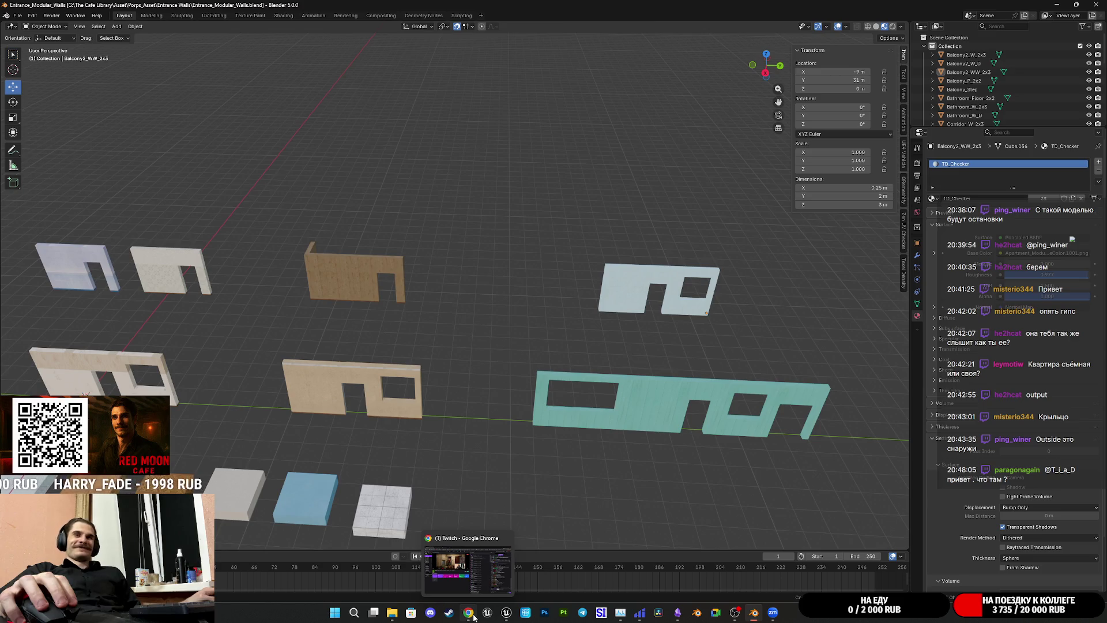
# Step: Bring the Twitch dashboard forward, then the Telegram Desktop reference photos folder
pyautogui.click(477, 553)
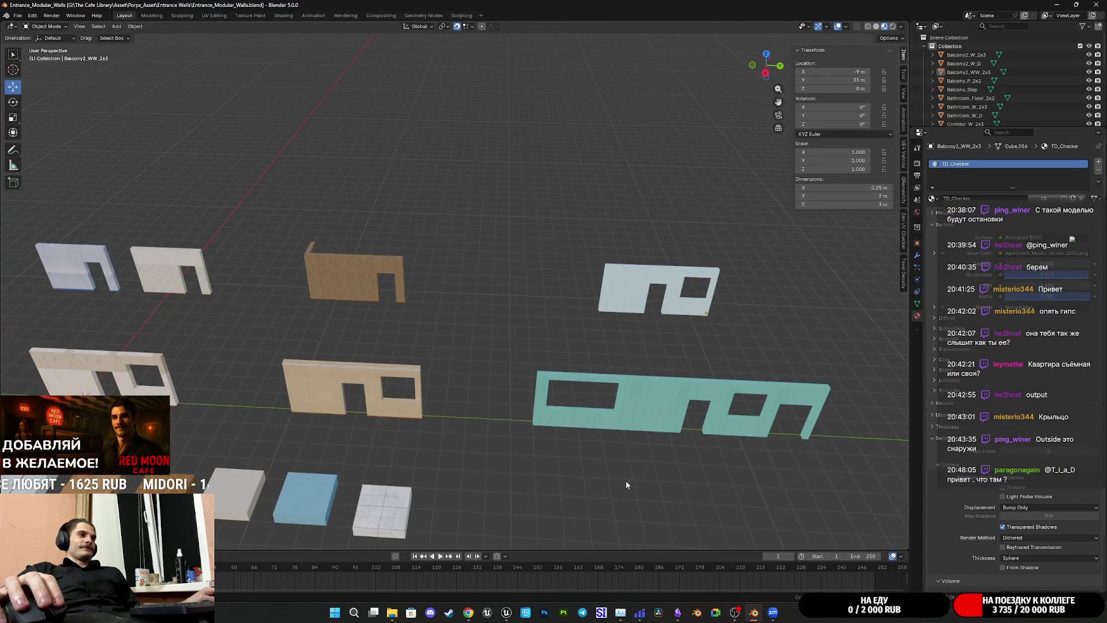
pyautogui.click(468, 612)
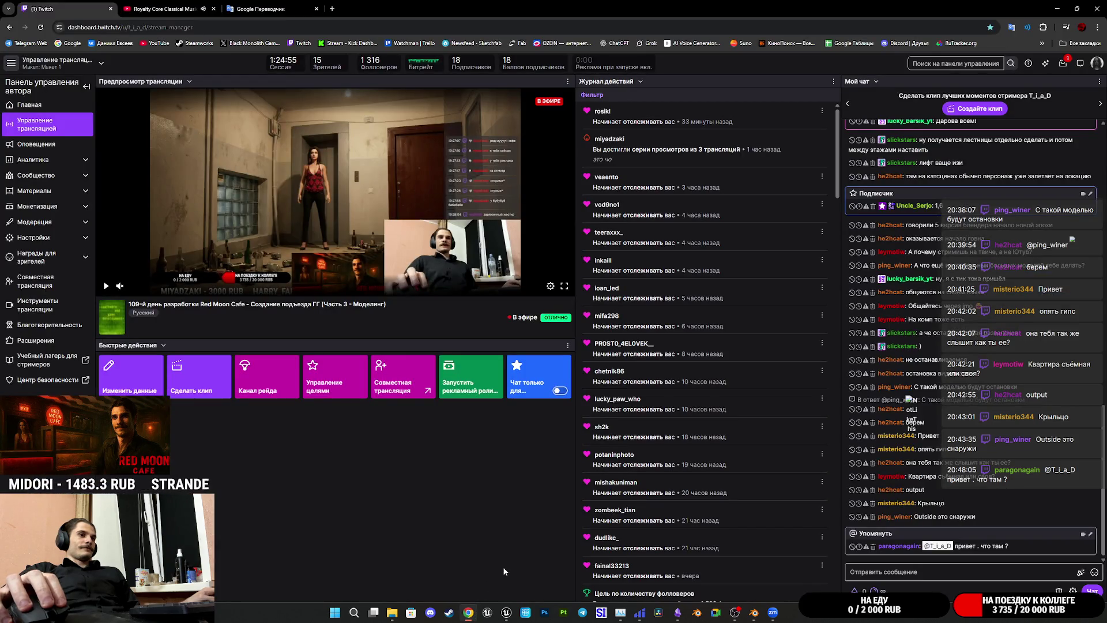
pyautogui.click(392, 612)
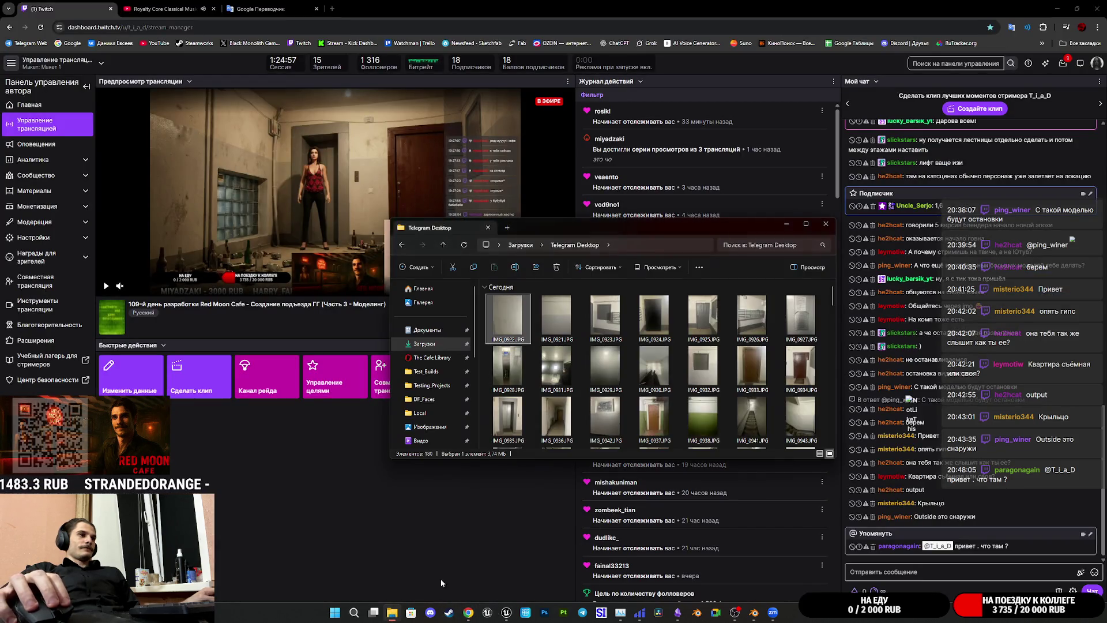
pyautogui.scroll(-3, 610, 415)
pyautogui.scroll(-2, 612, 416)
pyautogui.scroll(1, 614, 416)
pyautogui.scroll(1, 613, 417)
pyautogui.scroll(-2, 615, 416)
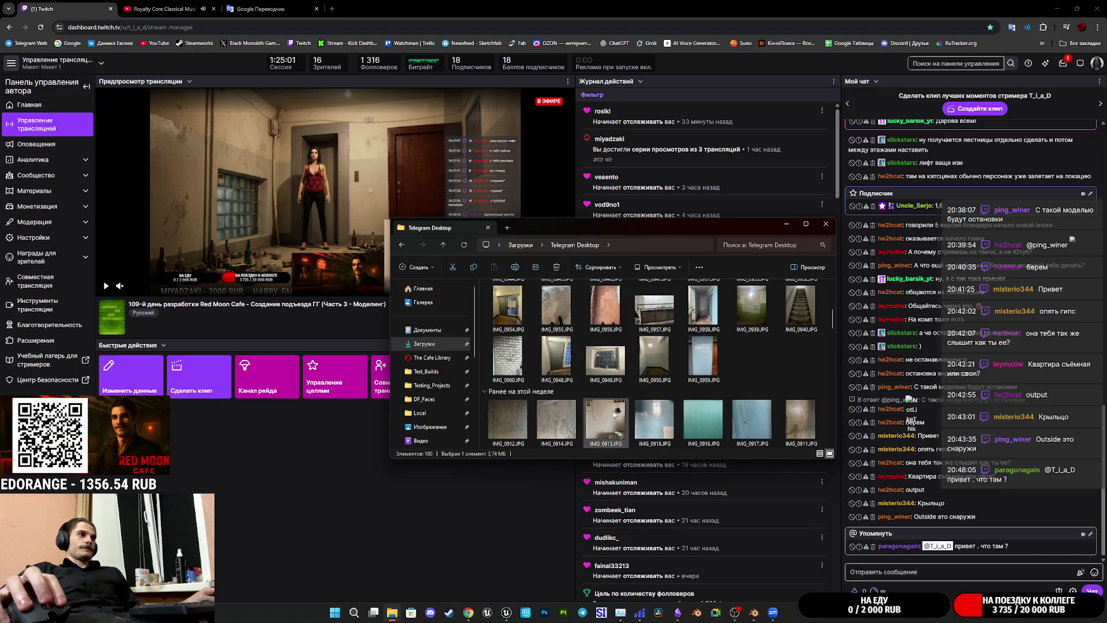
pyautogui.scroll(1, 627, 397)
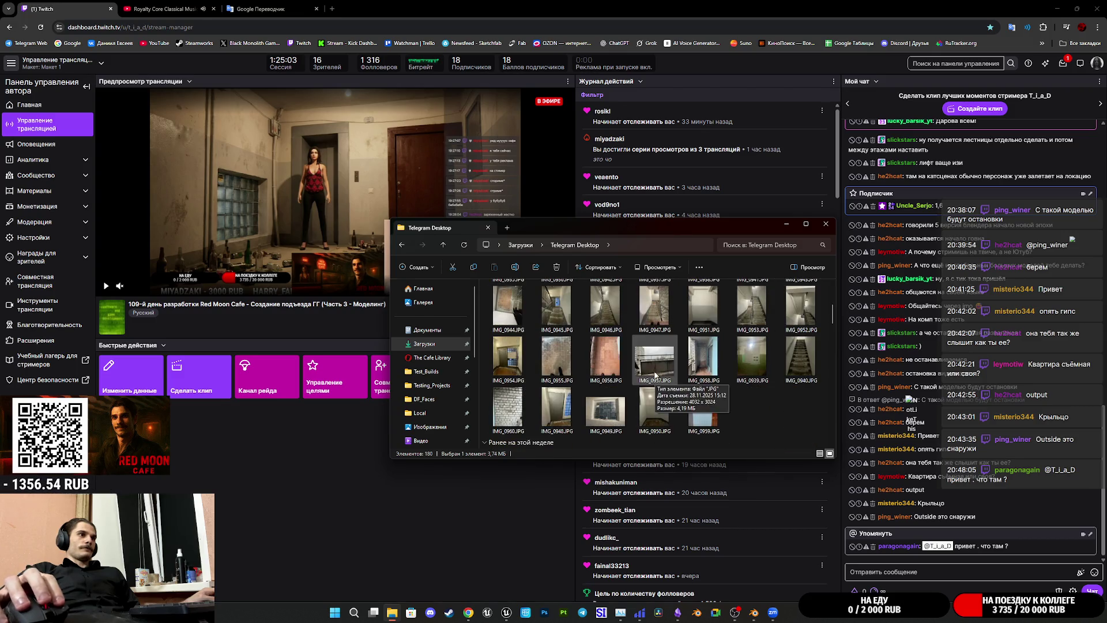
# Step: View the balcony photo IMG_0957.JPG from the Telegram Desktop folder, then close it
pyautogui.doubleClick(659, 361)
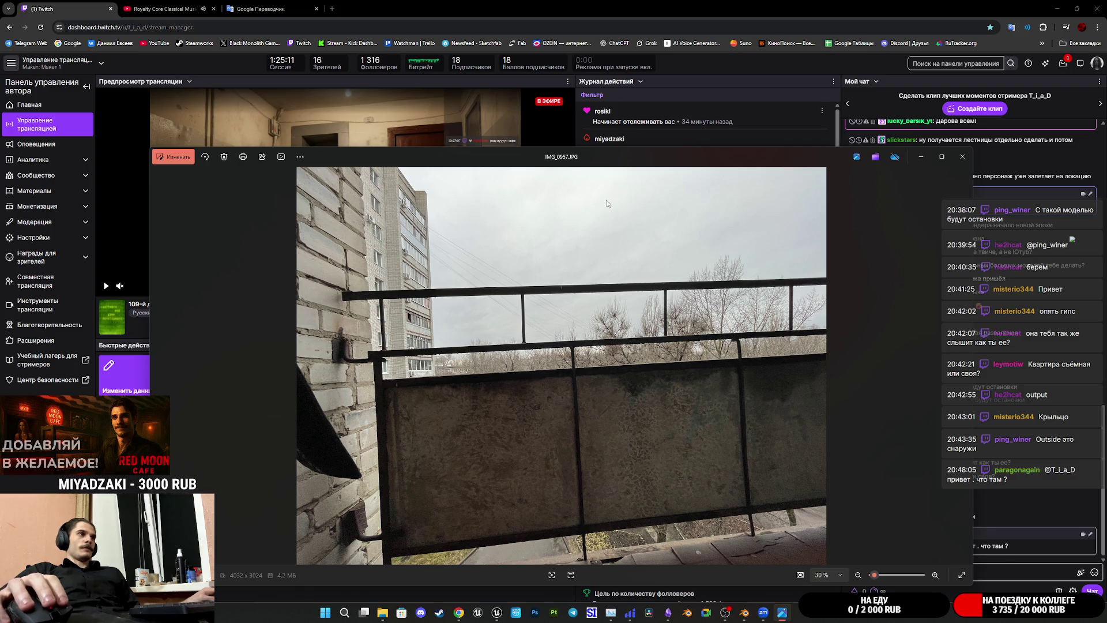
pyautogui.click(962, 157)
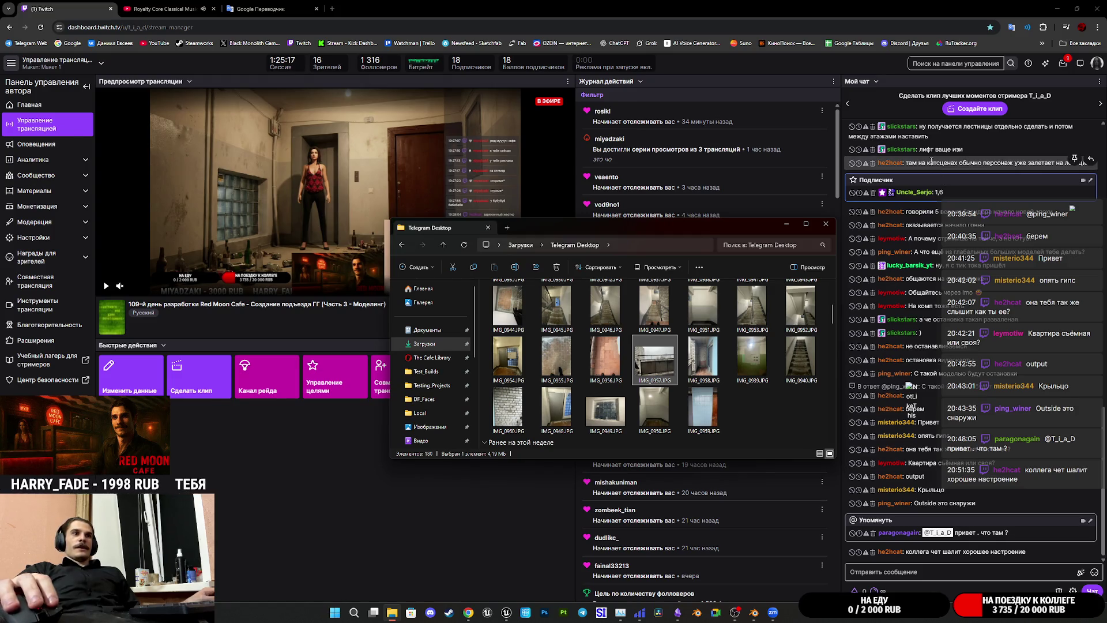
pyautogui.moveTo(960, 195)
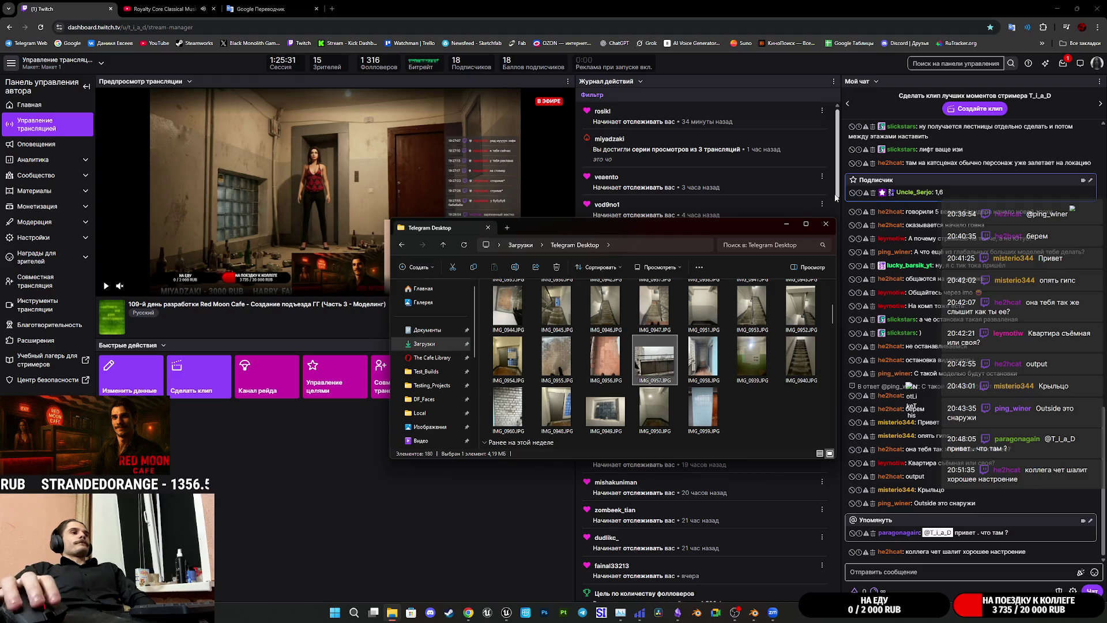
# Step: Place the browser beside Blender and swing Street View up to the whole building
pyautogui.moveTo(729, 12)
pyautogui.mouseDown()
pyautogui.moveTo(1096, 157)
pyautogui.moveTo(1106, 225)
pyautogui.mouseUp()
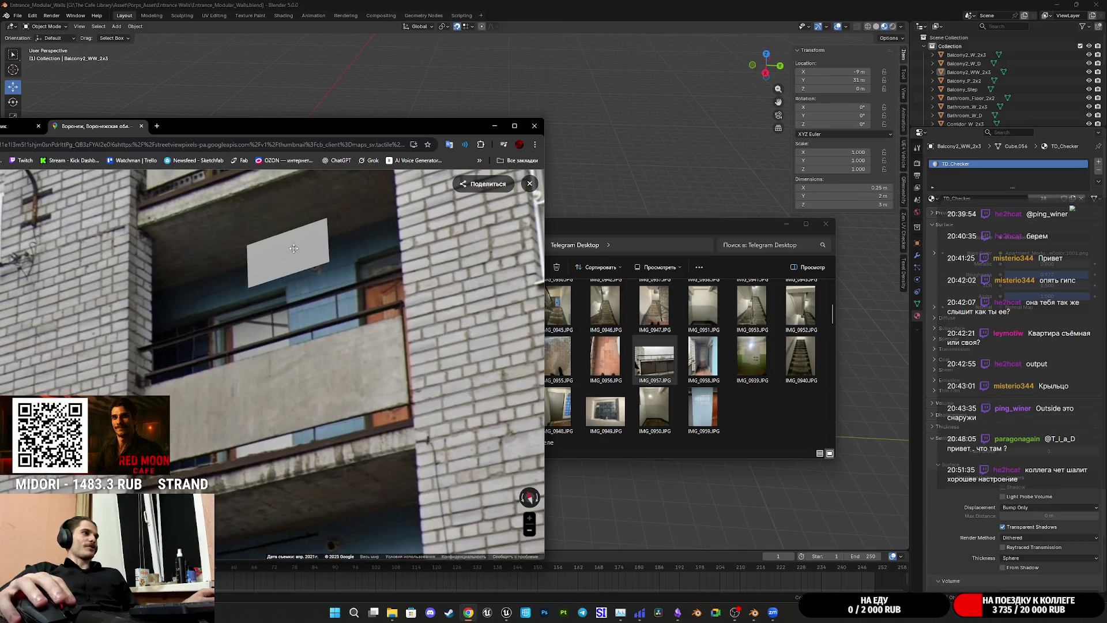
pyautogui.scroll(2, 380, 367)
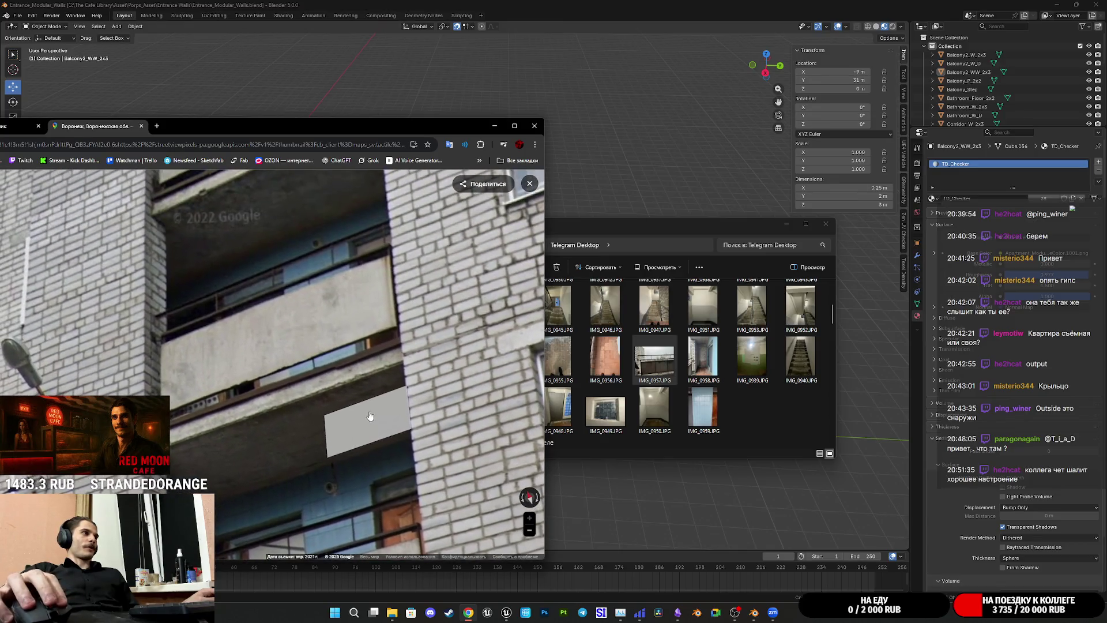
pyautogui.scroll(-1, 233, 363)
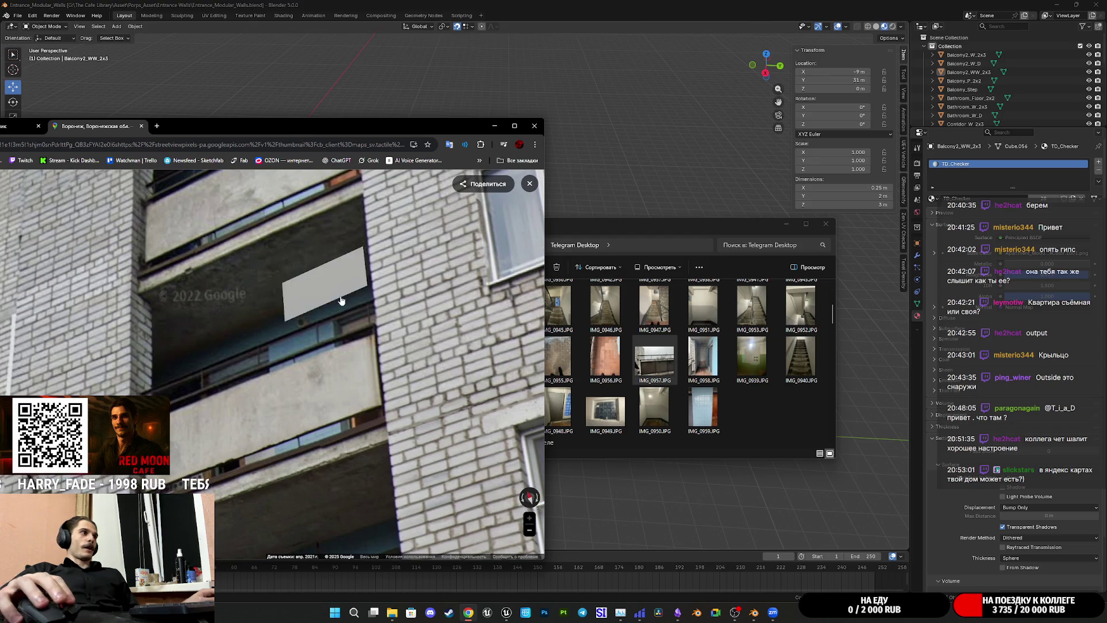
pyautogui.moveTo(317, 277)
pyautogui.mouseDown()
pyautogui.moveTo(319, 353)
pyautogui.moveTo(154, 200)
pyautogui.moveTo(223, 399)
pyautogui.moveTo(292, 346)
pyautogui.mouseUp()
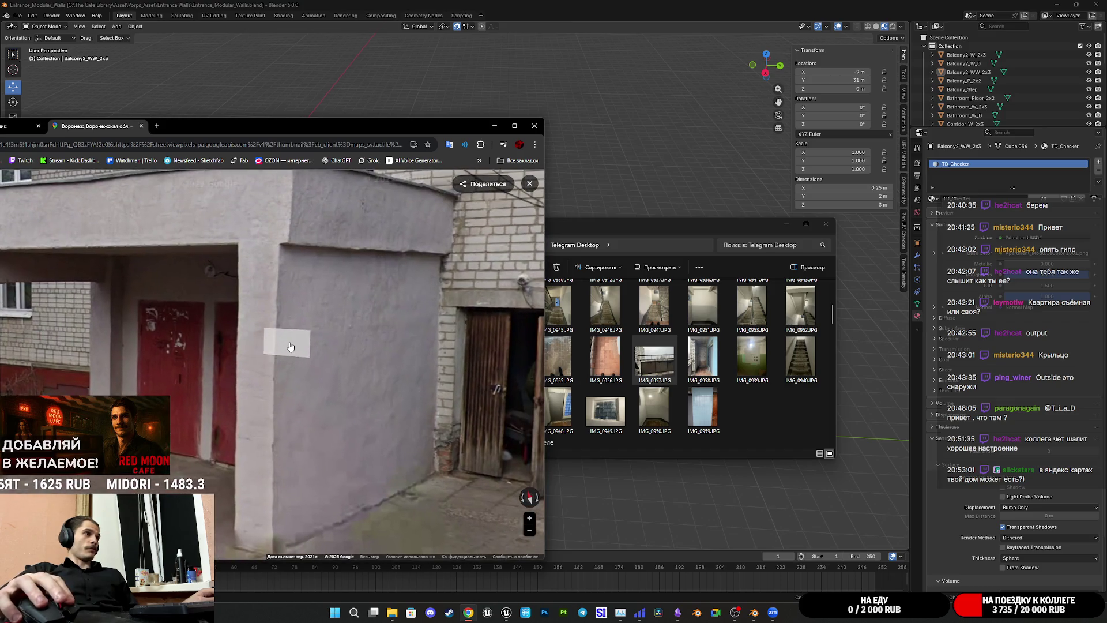
pyautogui.scroll(3, 293, 347)
pyautogui.scroll(2, 292, 350)
pyautogui.scroll(2, 291, 356)
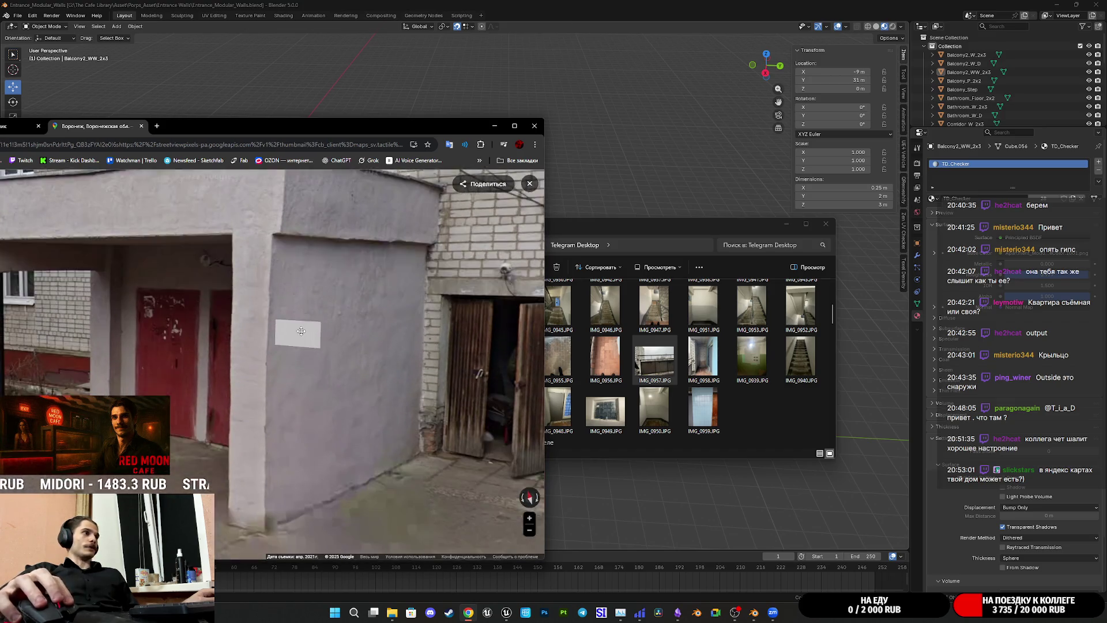
pyautogui.scroll(2, 290, 363)
# Step: Step through Street View up to the entrance porch and brick doorway
pyautogui.moveTo(289, 364); pyautogui.dragTo(286, 371)
pyautogui.click(286, 372)
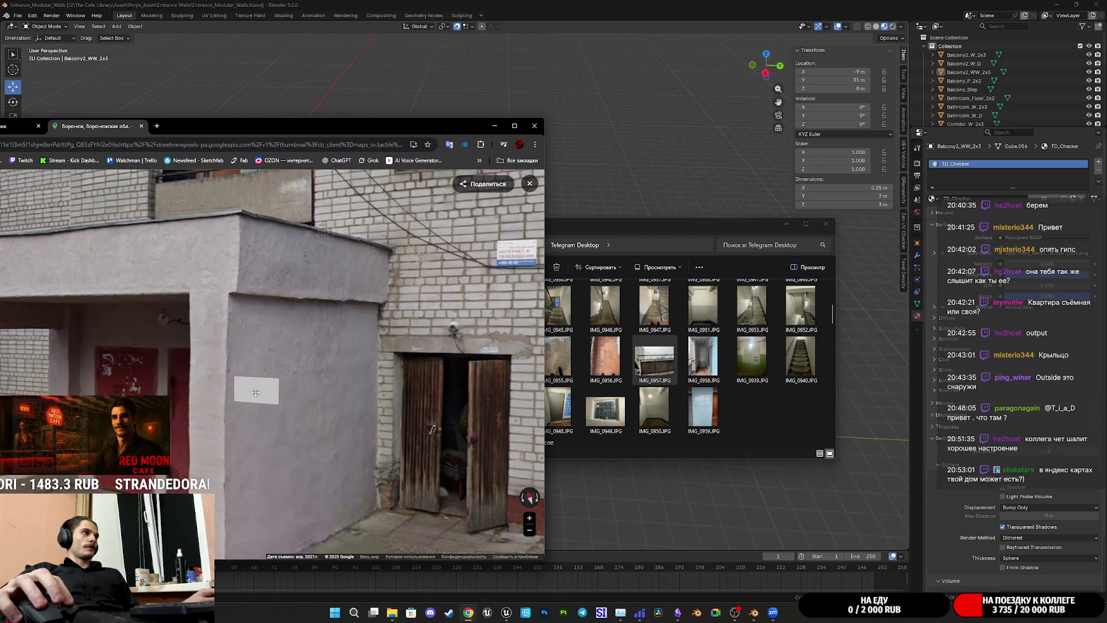
pyautogui.moveTo(387, 373); pyautogui.dragTo(335, 356)
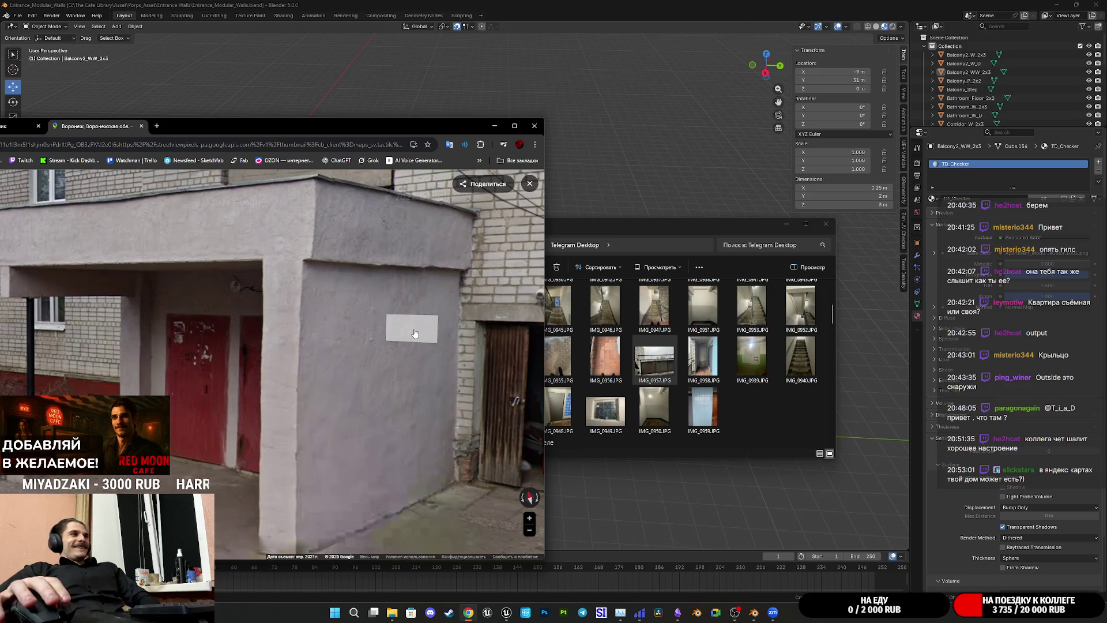
pyautogui.click(418, 330)
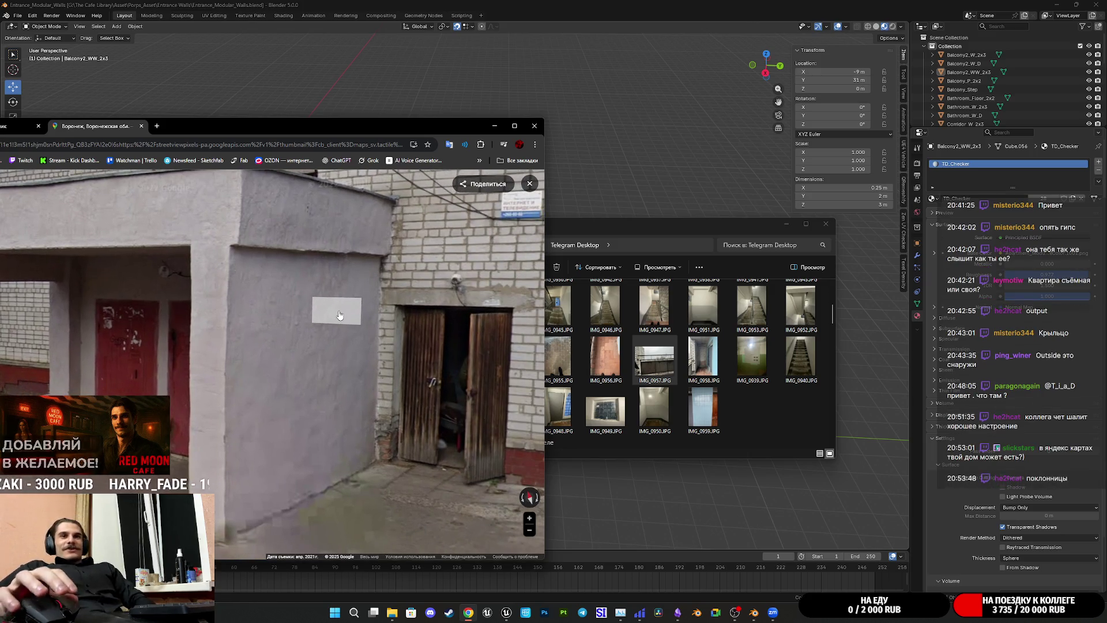
pyautogui.click(345, 342)
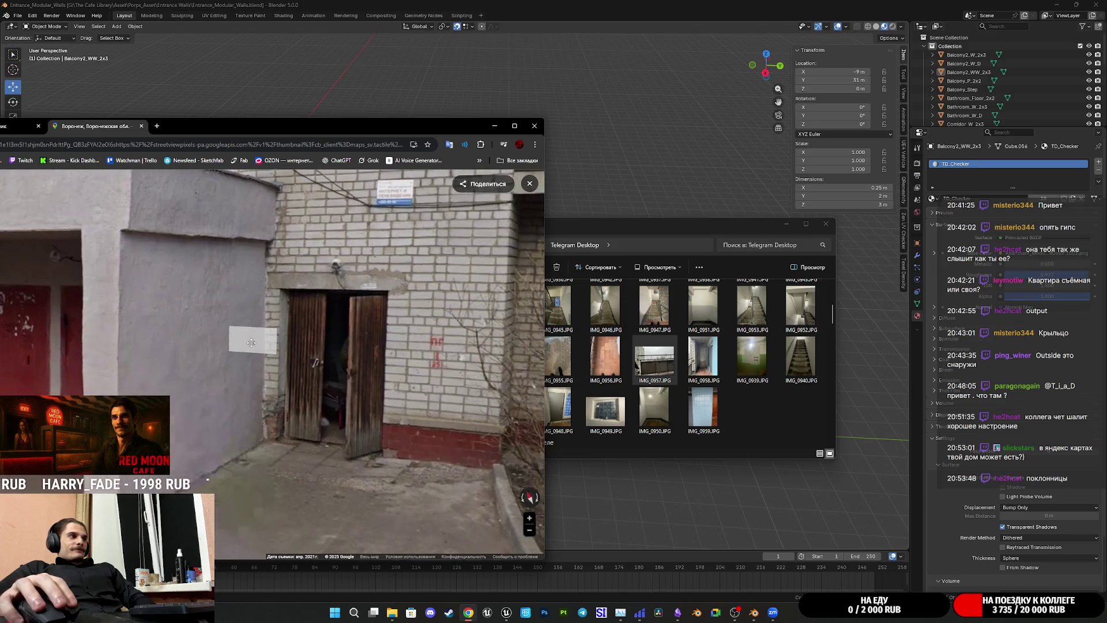
# Step: Move to the balcony facade and tilt up to take in more floors
pyautogui.click(377, 339)
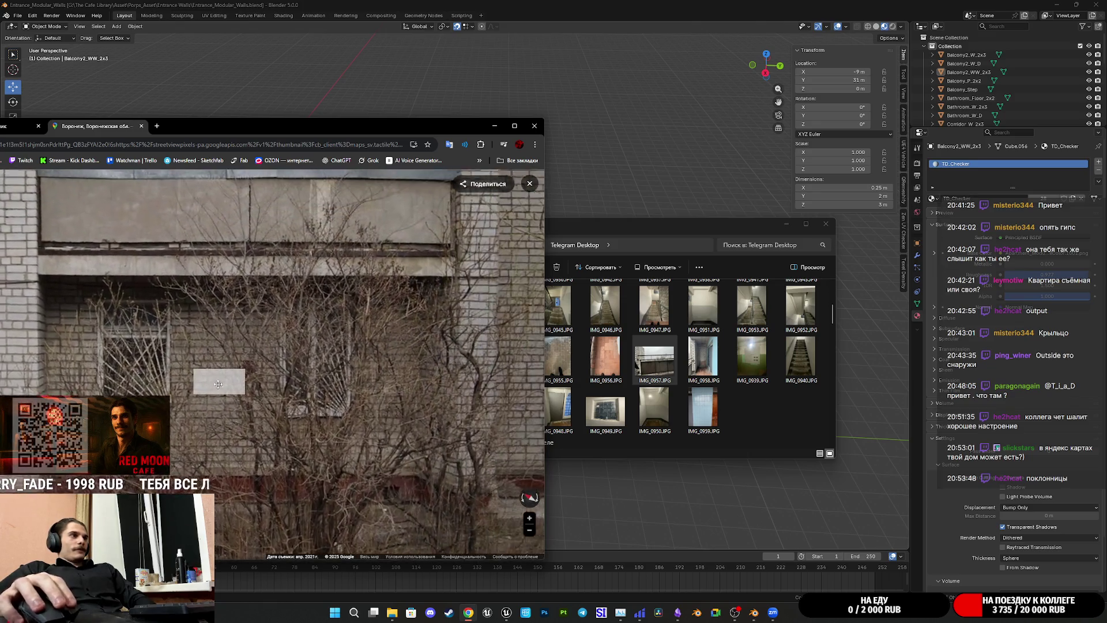
pyautogui.moveTo(288, 408); pyautogui.dragTo(335, 456)
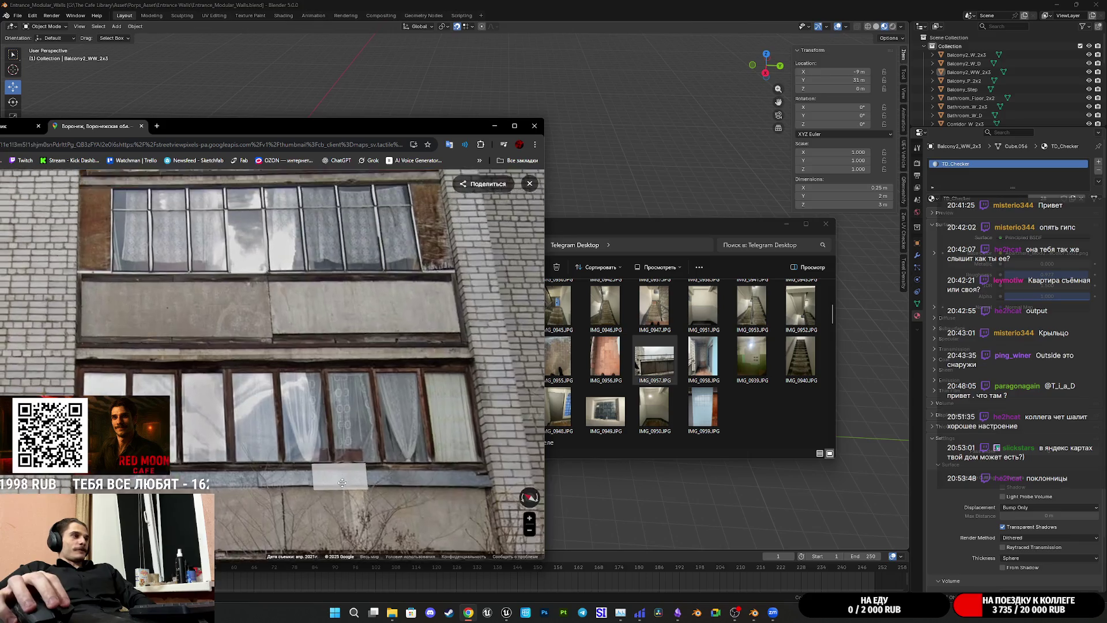
pyautogui.click(334, 452)
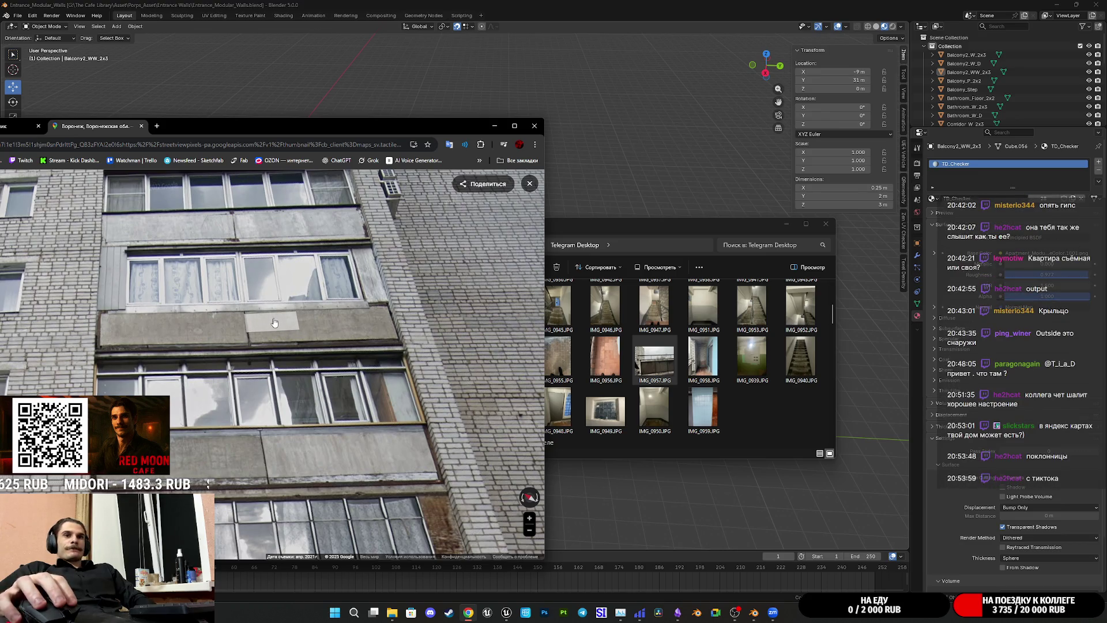
pyautogui.moveTo(342, 398)
pyautogui.mouseDown()
pyautogui.moveTo(413, 346)
pyautogui.moveTo(455, 350)
pyautogui.mouseUp()
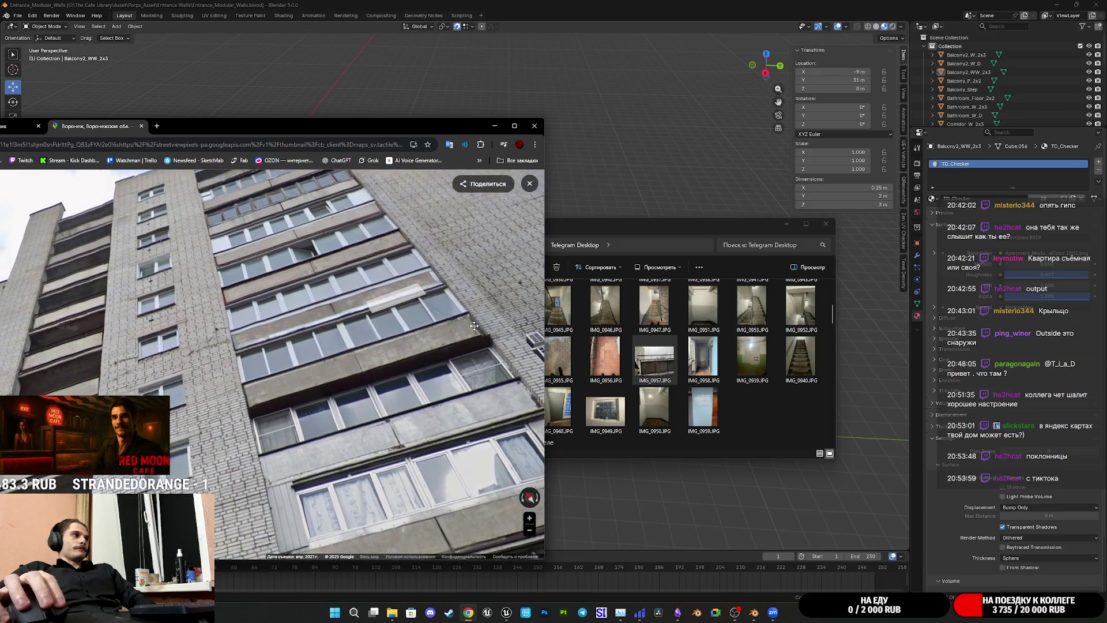
pyautogui.scroll(3, 455, 350)
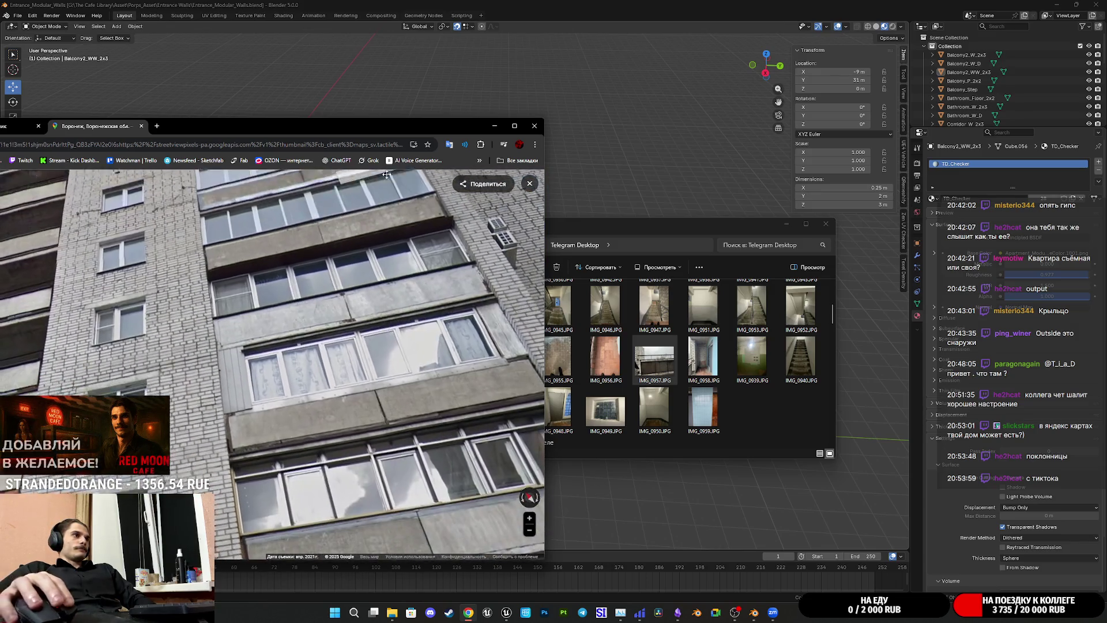
# Step: Look over the brick wall, barred window, white porch with red doors and upper floors
pyautogui.moveTo(327, 252)
pyautogui.mouseDown()
pyautogui.moveTo(347, 407)
pyautogui.moveTo(303, 224)
pyautogui.mouseUp()
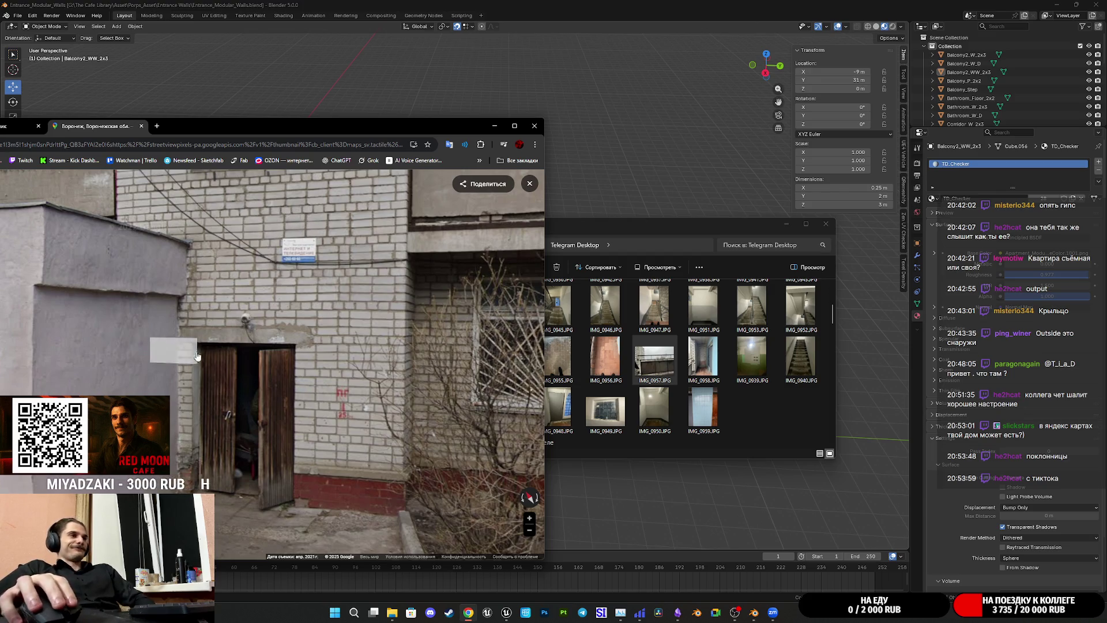
pyautogui.moveTo(180, 355)
pyautogui.mouseDown()
pyautogui.moveTo(115, 329)
pyautogui.moveTo(490, 327)
pyautogui.mouseUp()
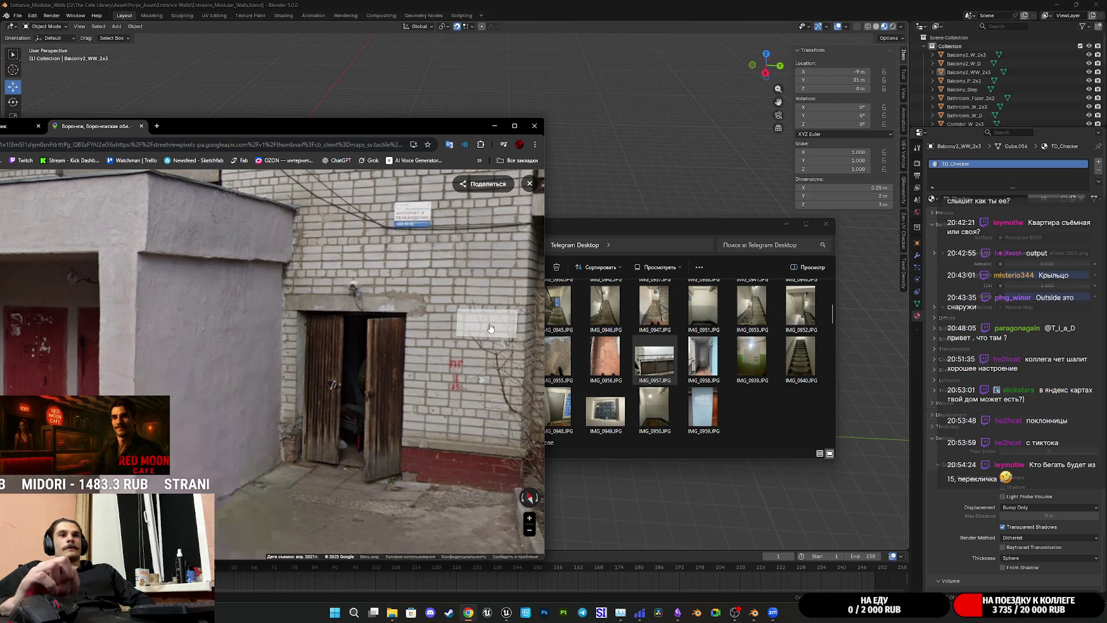
pyautogui.moveTo(327, 340)
pyautogui.mouseDown()
pyautogui.moveTo(603, 355)
pyautogui.moveTo(534, 270)
pyautogui.moveTo(213, 461)
pyautogui.moveTo(188, 386)
pyautogui.moveTo(237, 465)
pyautogui.mouseUp()
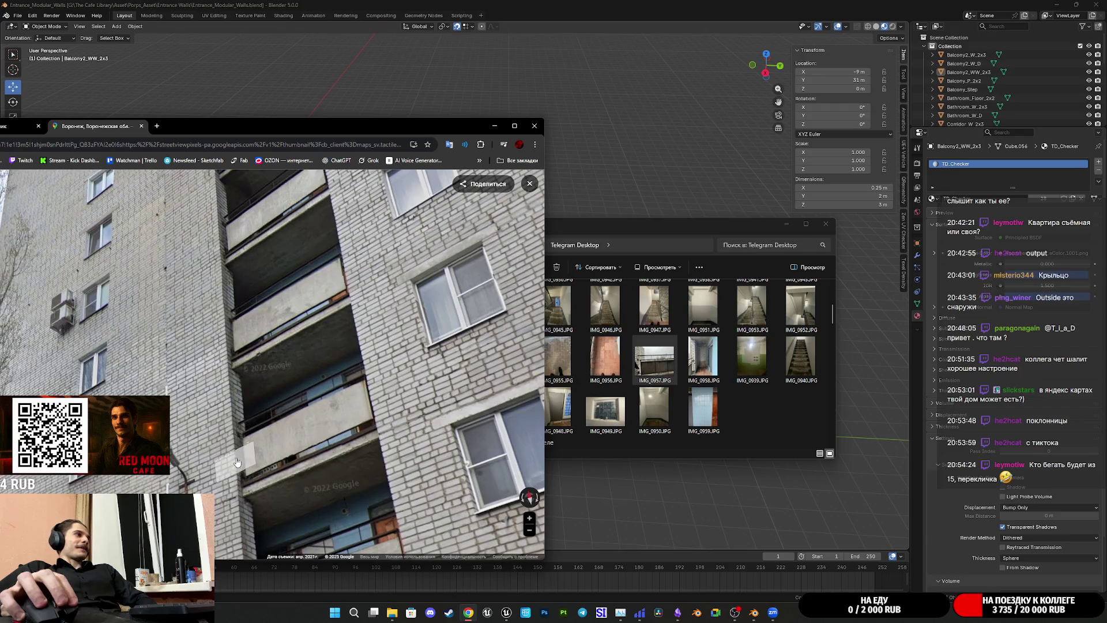
pyautogui.moveTo(253, 256); pyautogui.dragTo(245, 456)
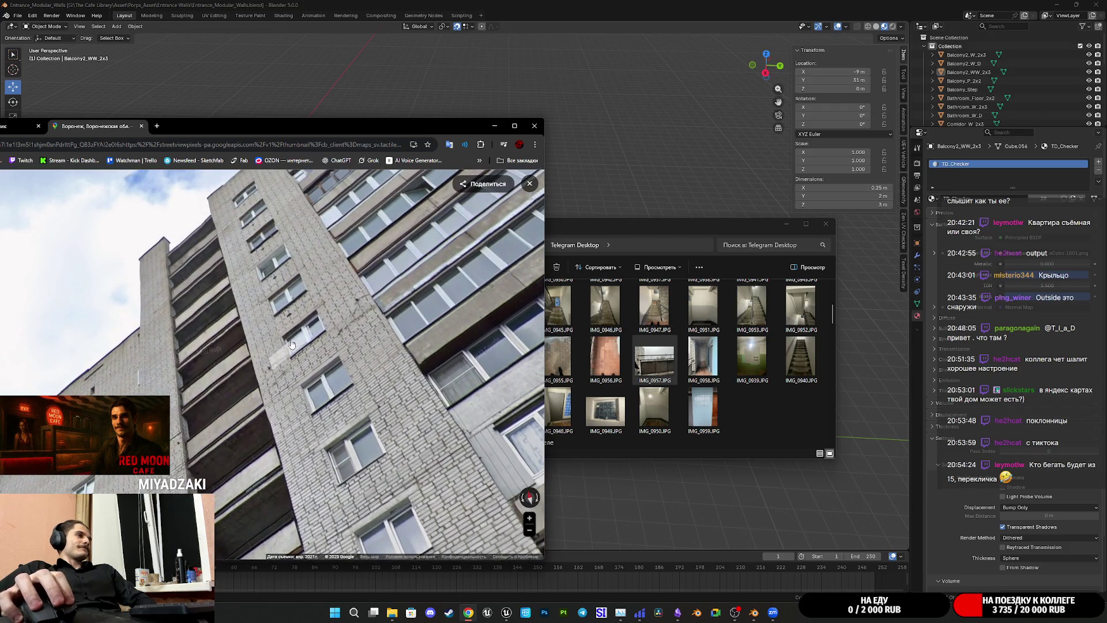
pyautogui.moveTo(291, 348); pyautogui.dragTo(346, 407)
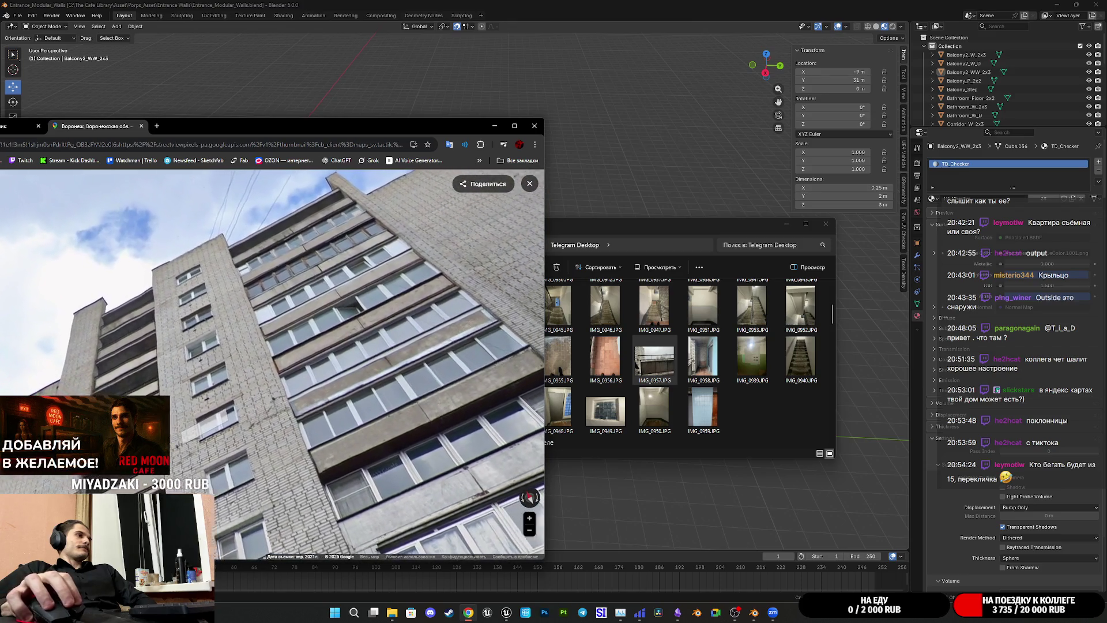
pyautogui.moveTo(307, 373); pyautogui.dragTo(313, 362)
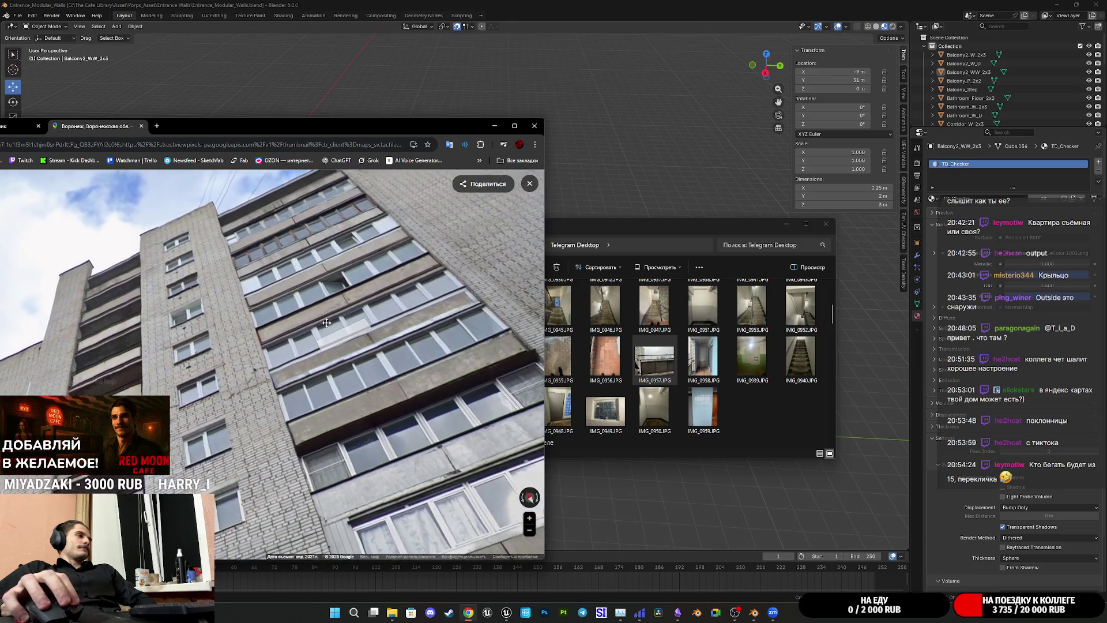
pyautogui.scroll(2, 373, 296)
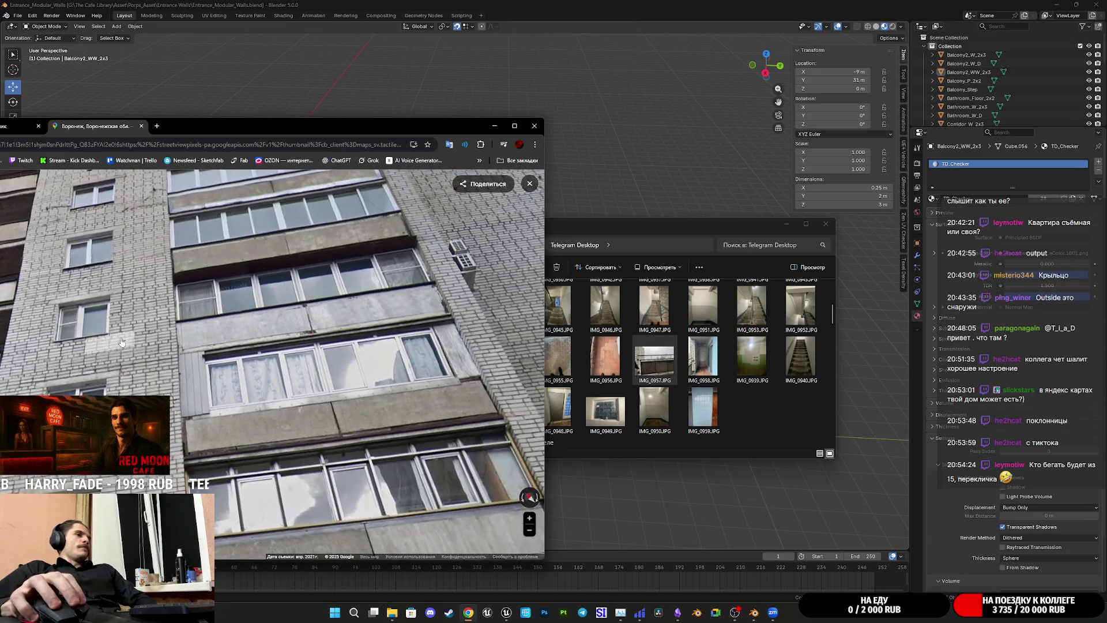
# Step: Move along the brick side wall, then put the Street View browser away
pyautogui.moveTo(321, 318); pyautogui.dragTo(303, 281)
pyautogui.moveTo(353, 350)
pyautogui.mouseDown()
pyautogui.moveTo(243, 314)
pyautogui.moveTo(475, 290)
pyautogui.mouseUp()
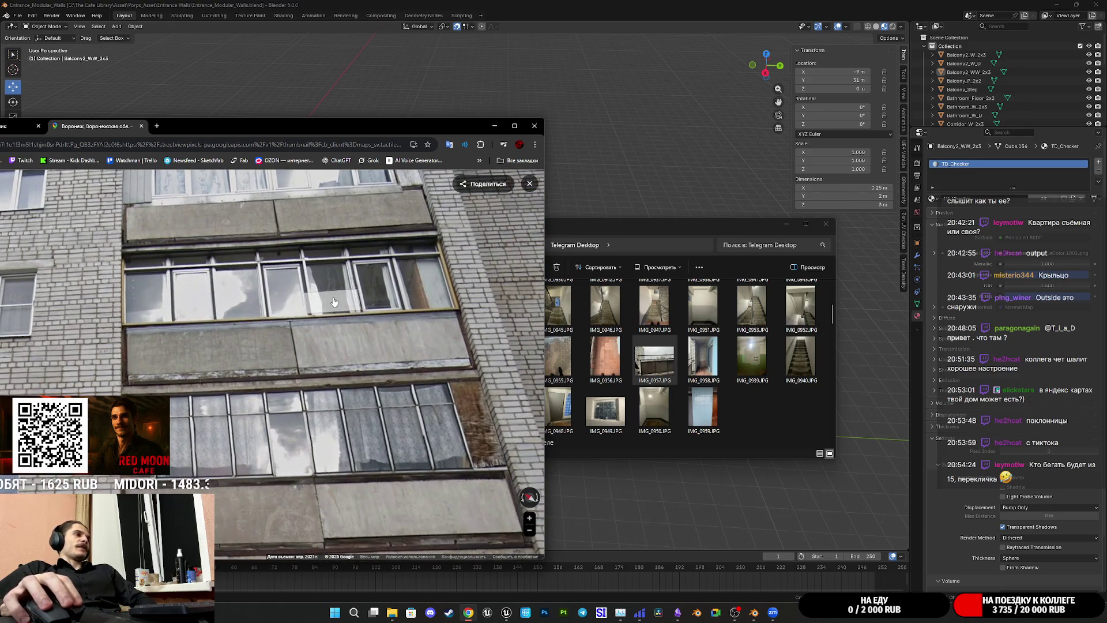
pyautogui.click(329, 302)
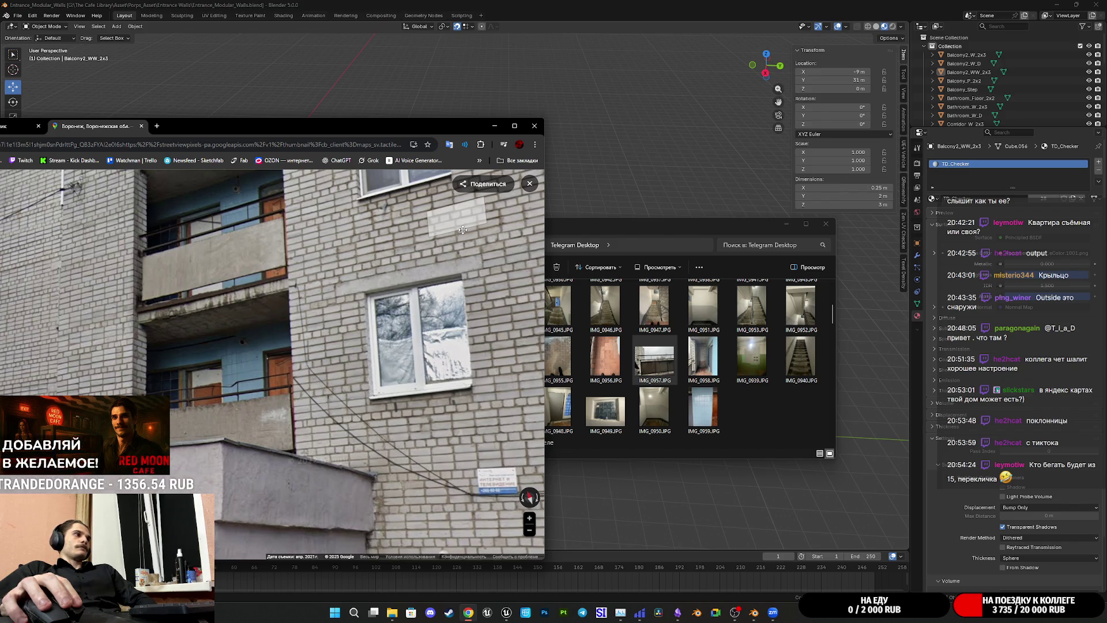
pyautogui.moveTo(462, 231); pyautogui.dragTo(505, 436)
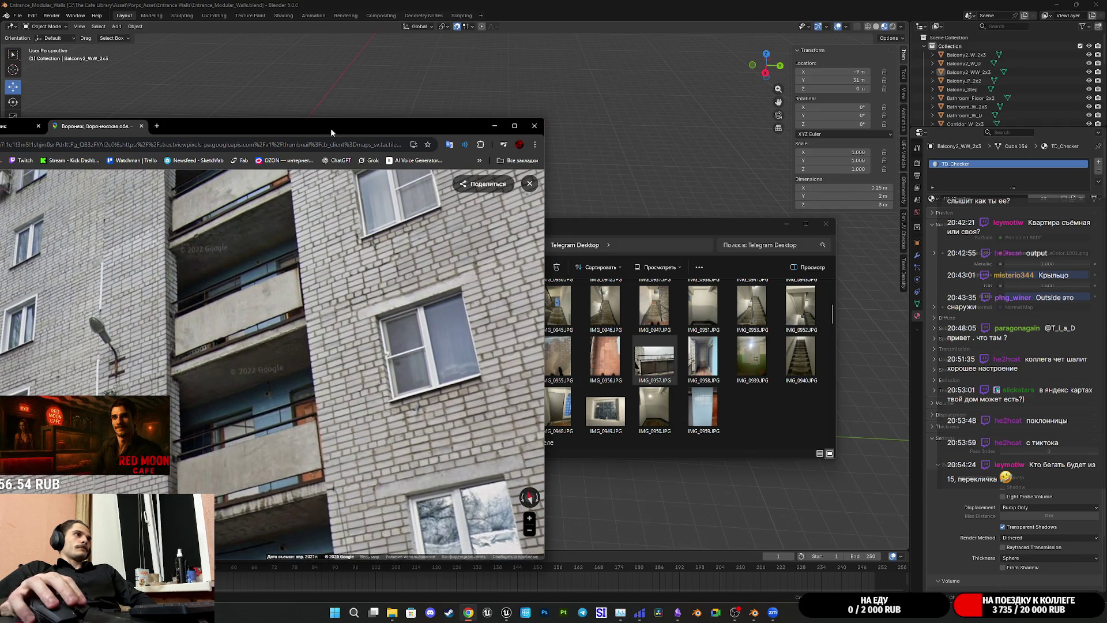
pyautogui.click(493, 125)
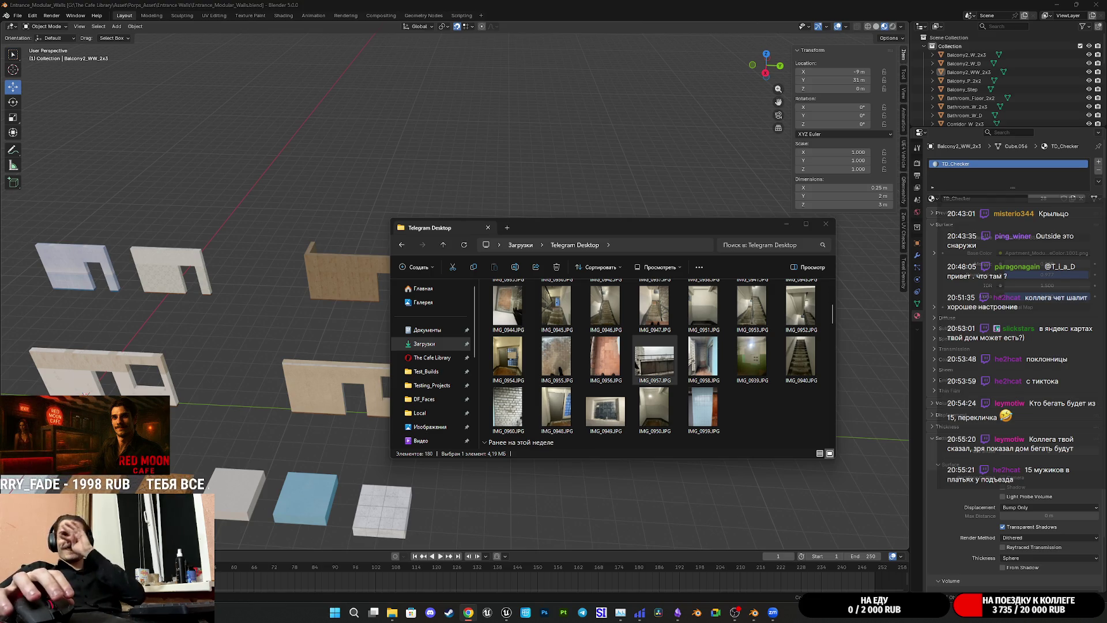
# Step: Hide the photo folder and orbit around the Balcony2_WW_2x3 light wall with its door and window openings
pyautogui.click(785, 225)
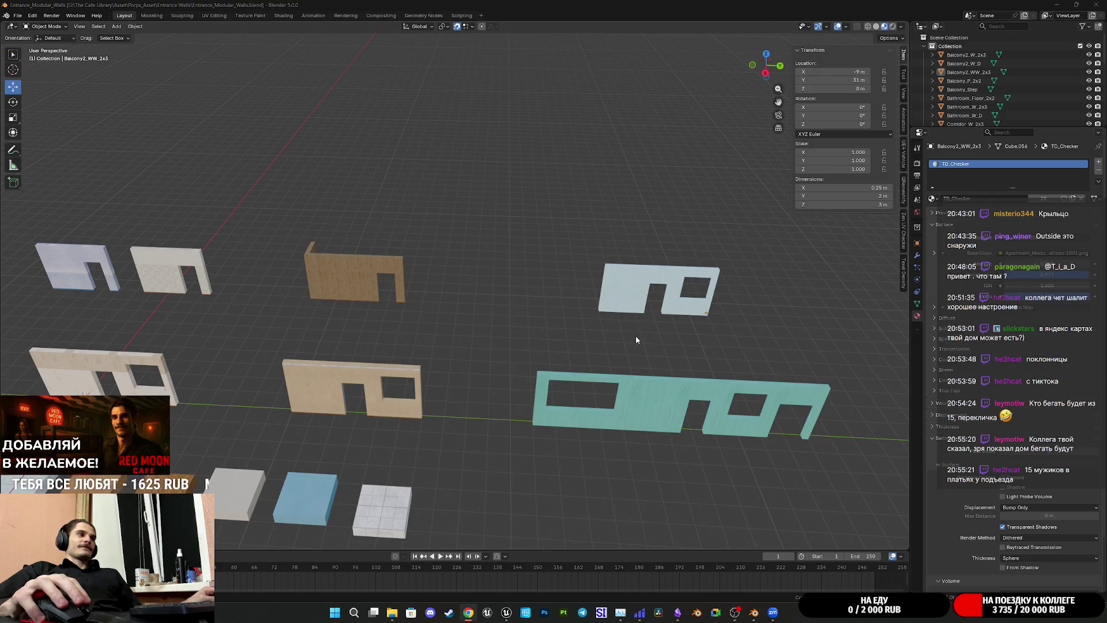
pyautogui.moveTo(640, 340)
pyautogui.mouseDown(button='middle')
pyautogui.moveTo(652, 320)
pyautogui.moveTo(481, 323)
pyautogui.mouseUp(button='middle')
pyautogui.scroll(3, 517, 330)
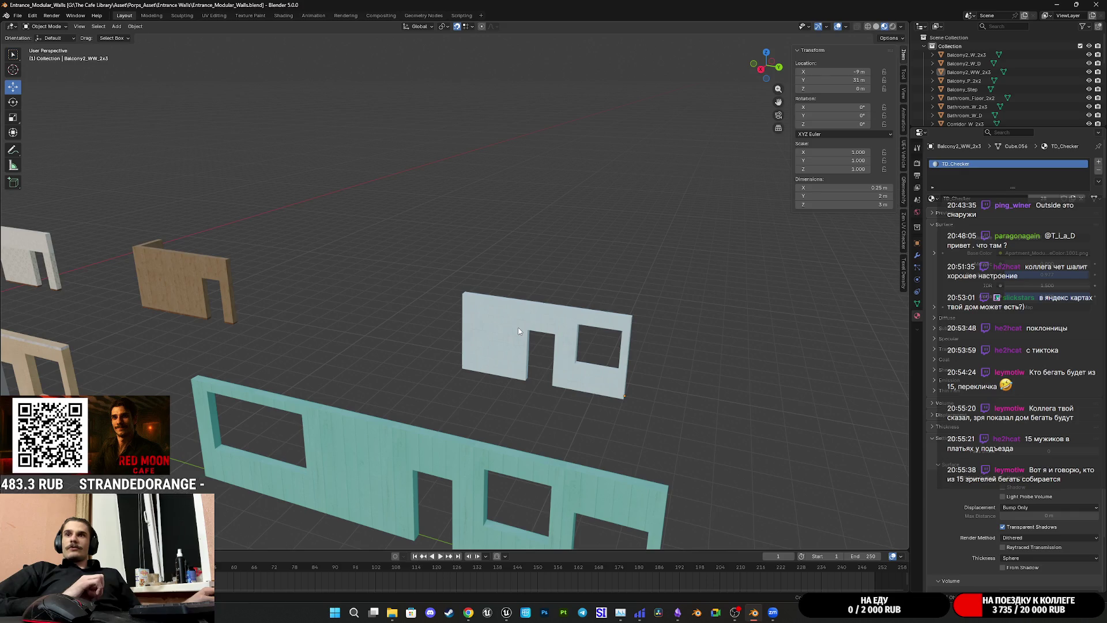
pyautogui.moveTo(702, 405)
pyautogui.mouseDown(button='middle')
pyautogui.moveTo(662, 381)
pyautogui.moveTo(619, 419)
pyautogui.mouseUp(button='middle')
pyautogui.scroll(3, 512, 412)
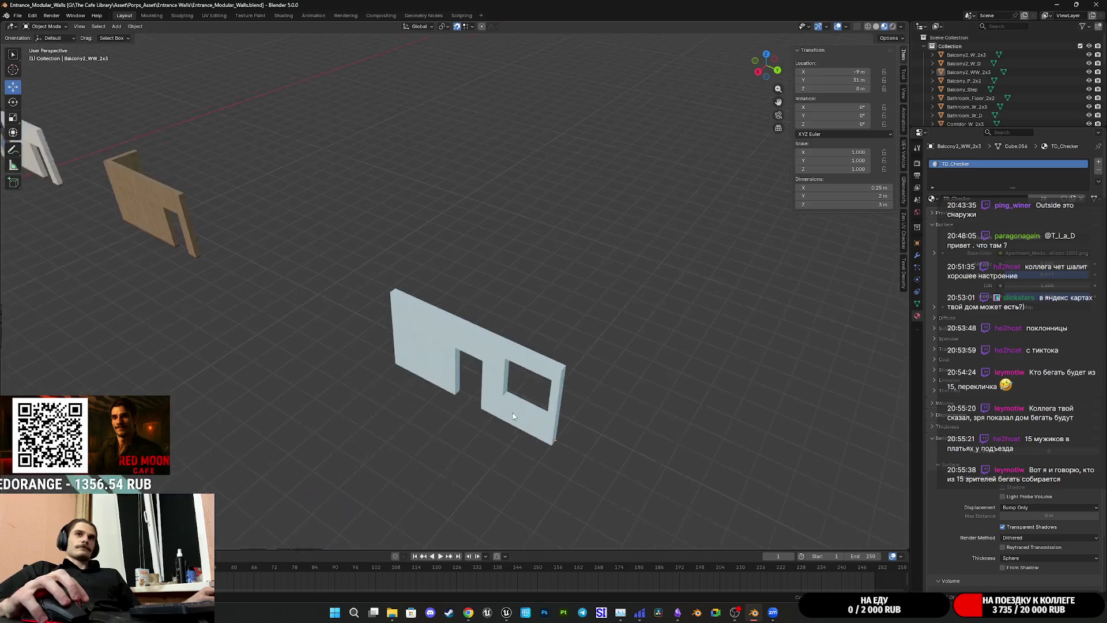
pyautogui.scroll(3, 512, 421)
pyautogui.moveTo(512, 421); pyautogui.dragTo(535, 384, button='middle')
pyautogui.moveTo(527, 453)
pyautogui.mouseDown(button='middle')
pyautogui.moveTo(481, 279)
pyautogui.moveTo(511, 289)
pyautogui.mouseUp(button='middle')
pyautogui.moveTo(539, 329); pyautogui.dragTo(525, 364, button='middle')
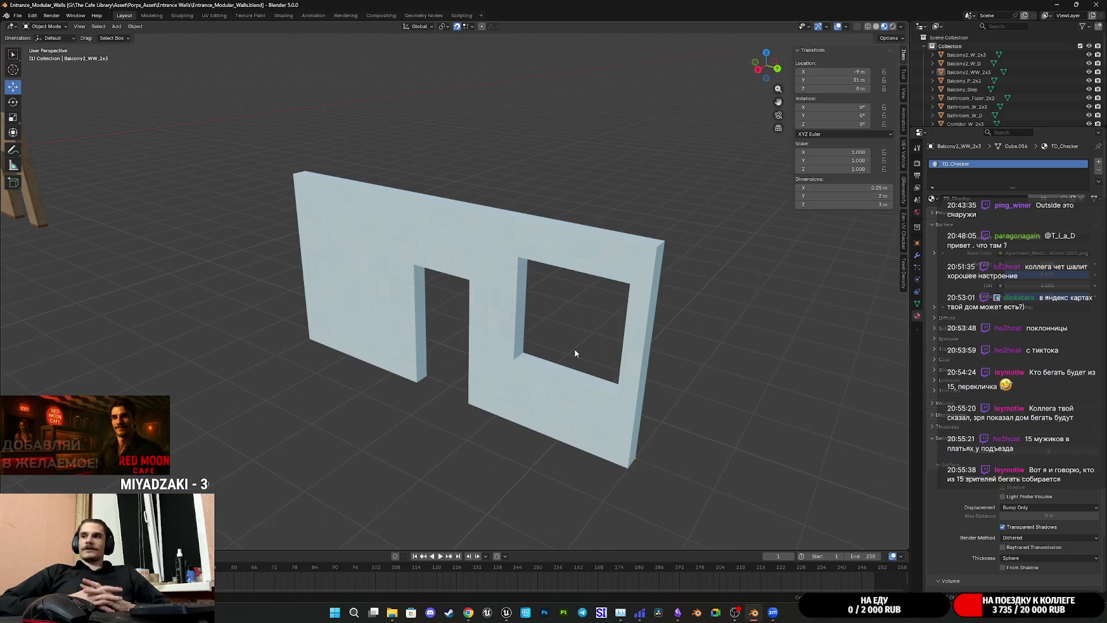
pyautogui.scroll(-2, 575, 349)
pyautogui.press('KP_Divide')
pyautogui.scroll(-2, 434, 295)
pyautogui.moveTo(434, 299); pyautogui.dragTo(468, 291, button='middle')
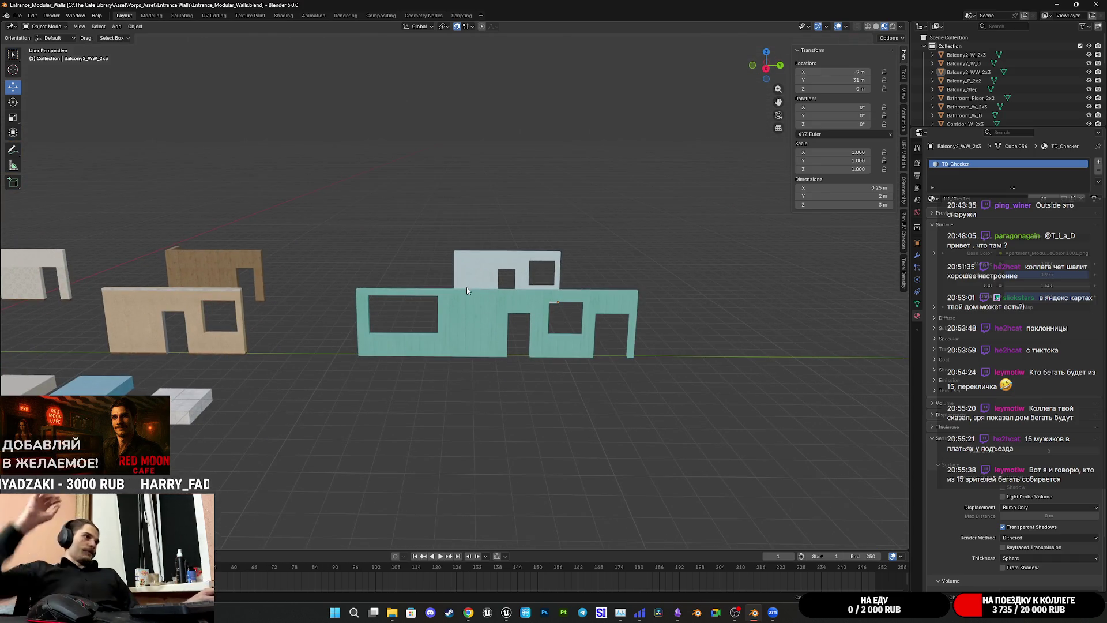
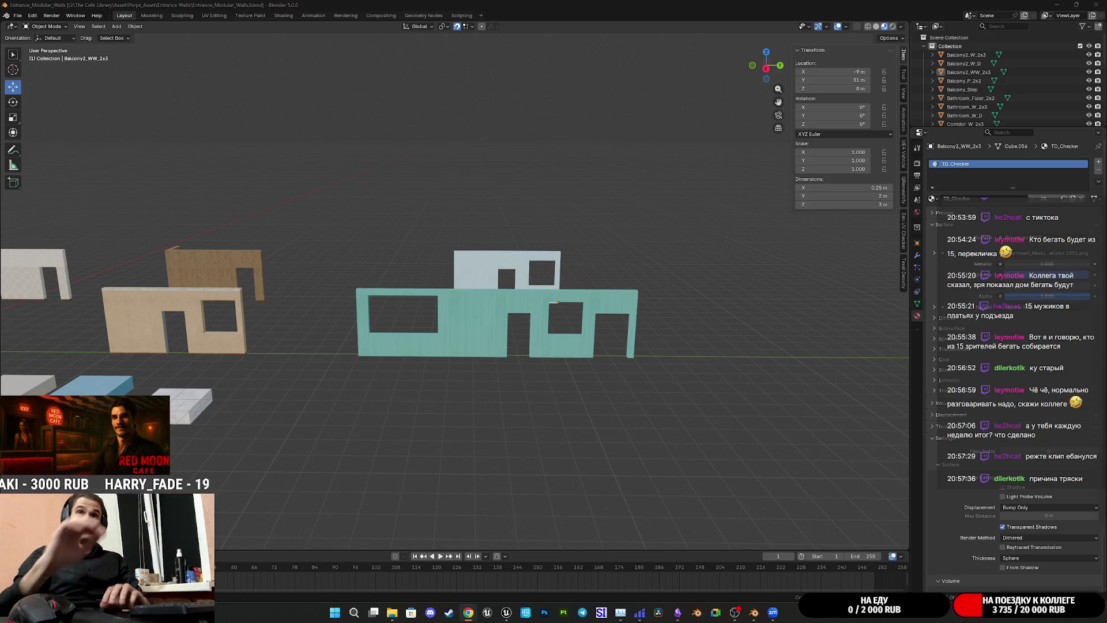
# Step: Check the light-blue wall piece from above and in front, then save the modular walls file
pyautogui.moveTo(643, 333)
pyautogui.mouseDown(button='middle')
pyautogui.moveTo(654, 327)
pyautogui.moveTo(653, 368)
pyautogui.mouseUp(button='middle')
pyautogui.scroll(3, 659, 331)
pyautogui.click(567, 306)
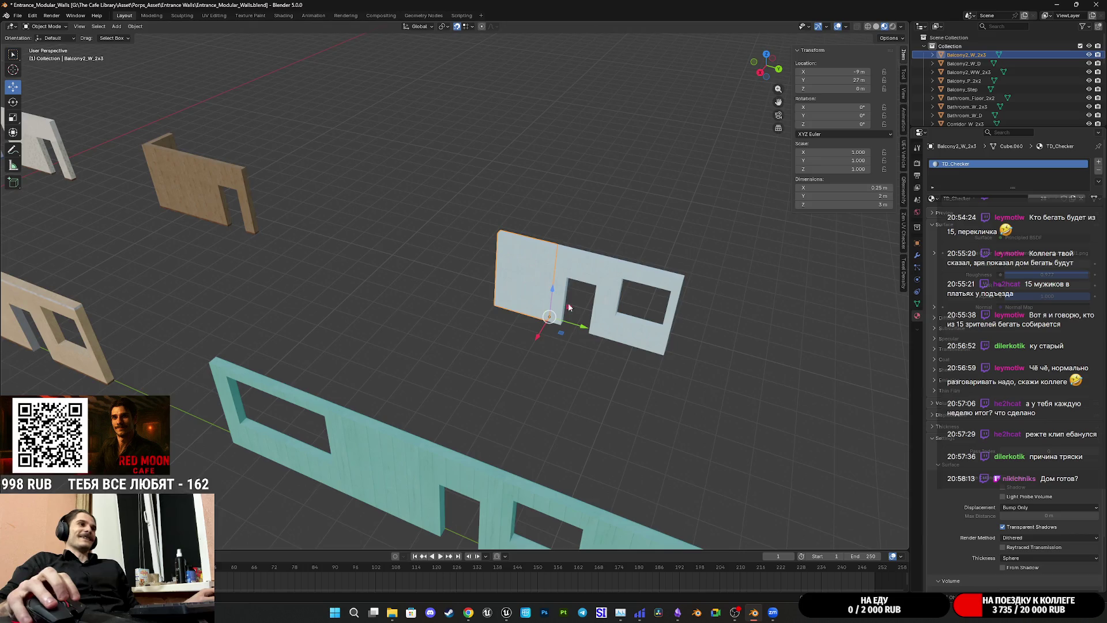
pyautogui.scroll(2, 566, 302)
pyautogui.scroll(2, 555, 320)
pyautogui.scroll(-2, 649, 310)
pyautogui.scroll(-3, 653, 349)
pyautogui.scroll(-3, 606, 342)
pyautogui.moveTo(561, 338); pyautogui.dragTo(488, 302, button='middle')
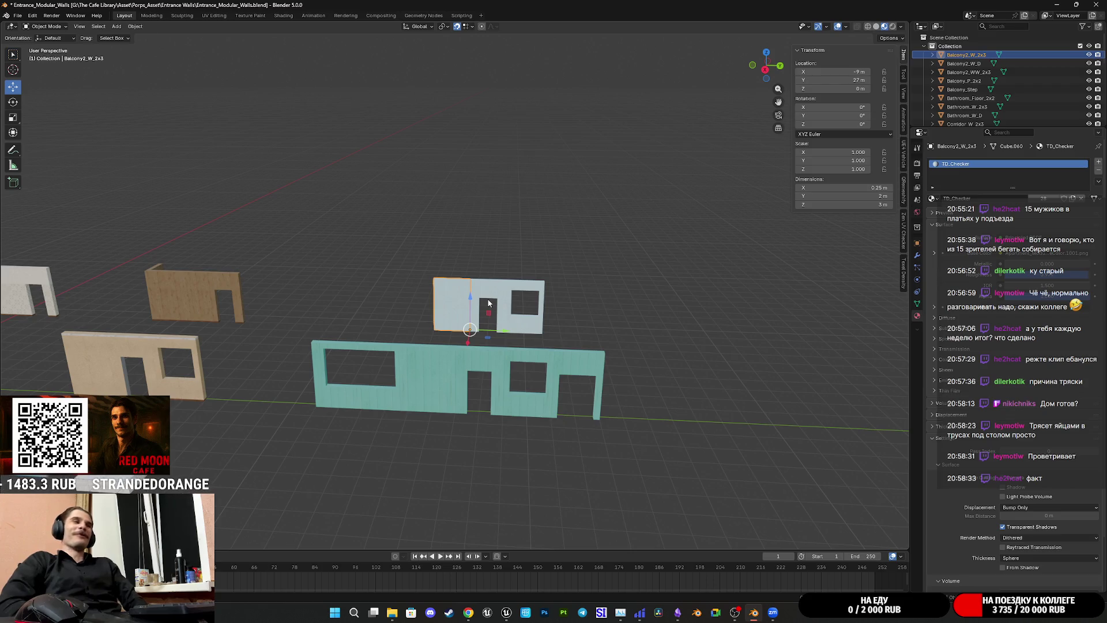
pyautogui.click(701, 329)
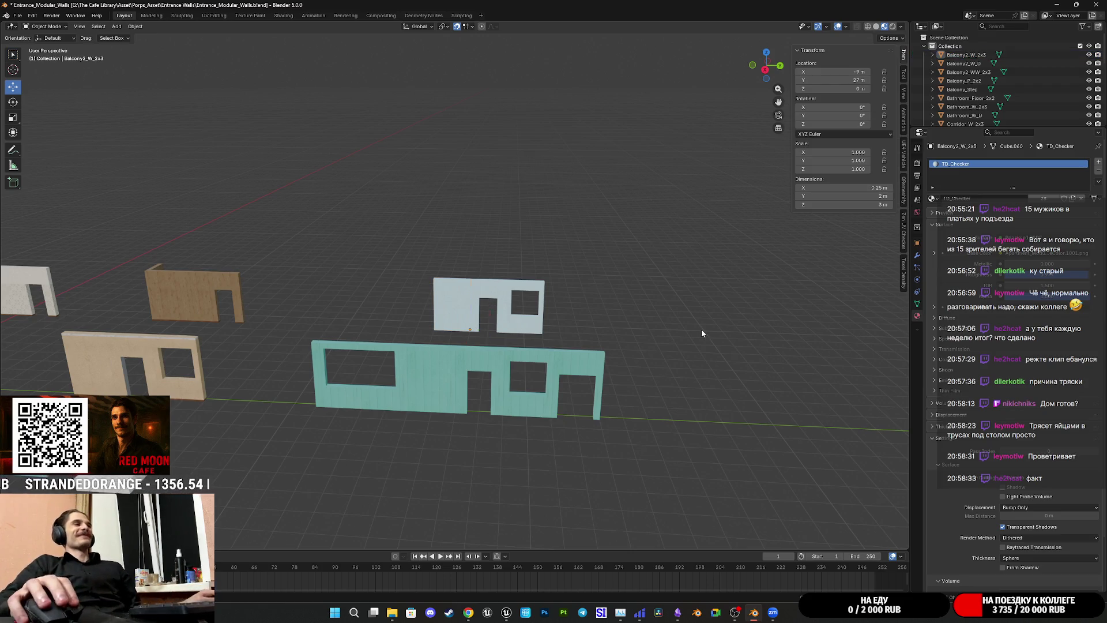
pyautogui.hotkey('ctrl', 's')
# Step: Save the file again while reviewing the teal and white wall pieces from several angles
pyautogui.moveTo(697, 328); pyautogui.dragTo(752, 333, button='middle')
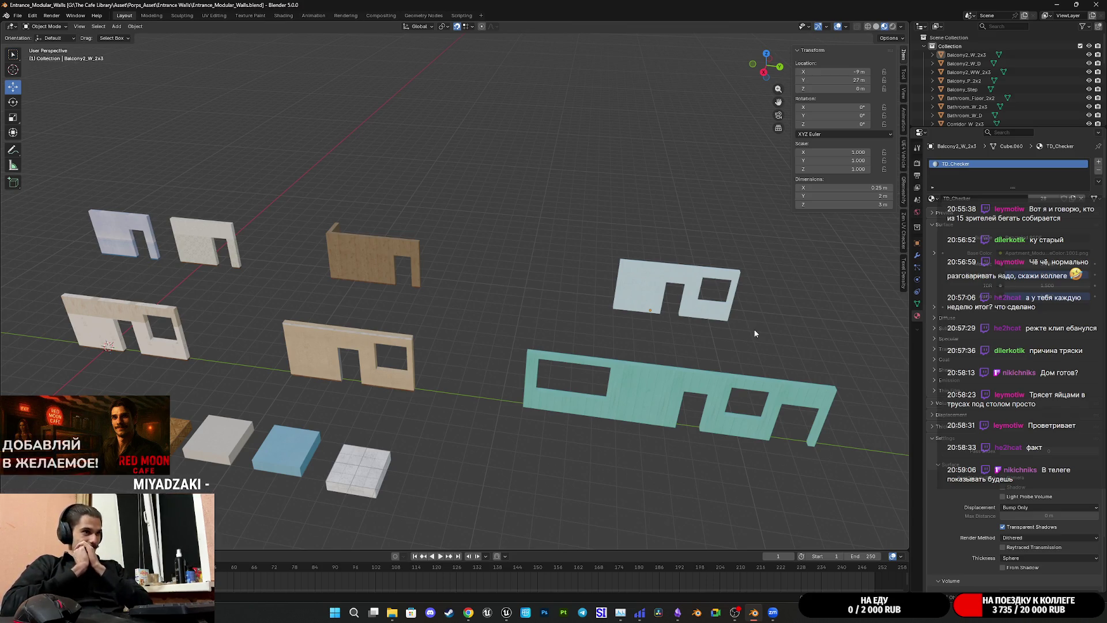
pyautogui.moveTo(749, 319)
pyautogui.keyDown('shift'); pyautogui.mouseDown(button='middle')
pyautogui.moveTo(544, 255)
pyautogui.moveTo(598, 267)
pyautogui.moveTo(658, 305)
pyautogui.mouseUp(button='middle'); pyautogui.keyUp('shift')
pyautogui.scroll(2, 548, 257)
pyautogui.scroll(2, 554, 254)
pyautogui.hotkey('ctrl', 's')
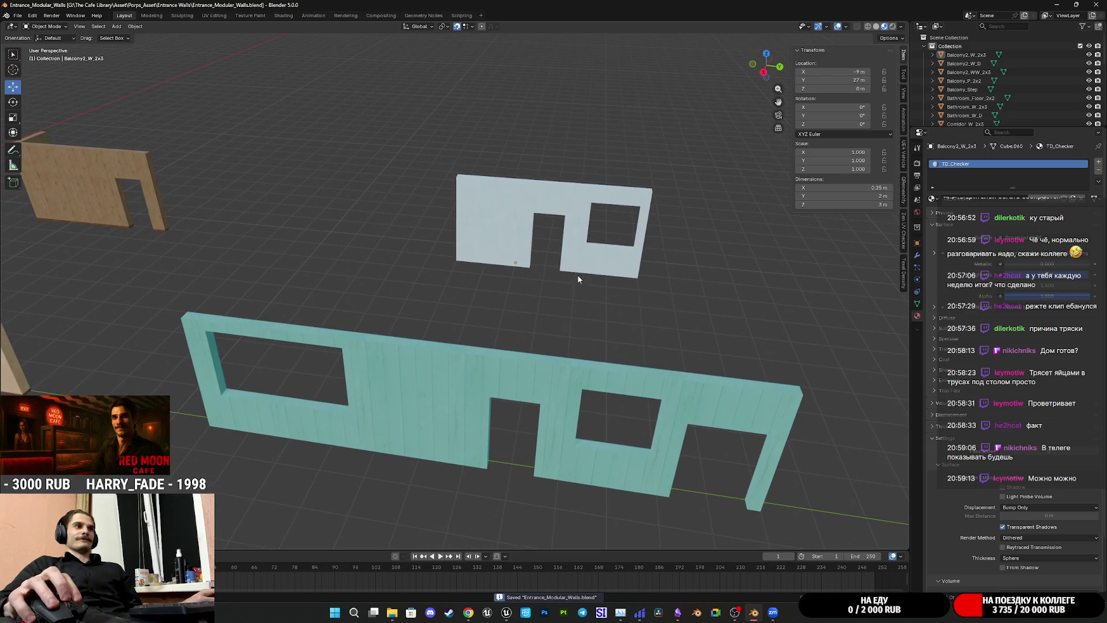
pyautogui.scroll(3, 578, 278)
pyautogui.scroll(-3, 578, 279)
pyautogui.moveTo(573, 279)
pyautogui.keyDown('shift'); pyautogui.mouseDown(button='middle')
pyautogui.moveTo(548, 234)
pyautogui.moveTo(526, 274)
pyautogui.moveTo(537, 253)
pyautogui.mouseUp(button='middle'); pyautogui.keyUp('shift')
pyautogui.scroll(-2, 549, 233)
pyautogui.scroll(2, 525, 273)
pyautogui.hotkey('ctrl', 's')
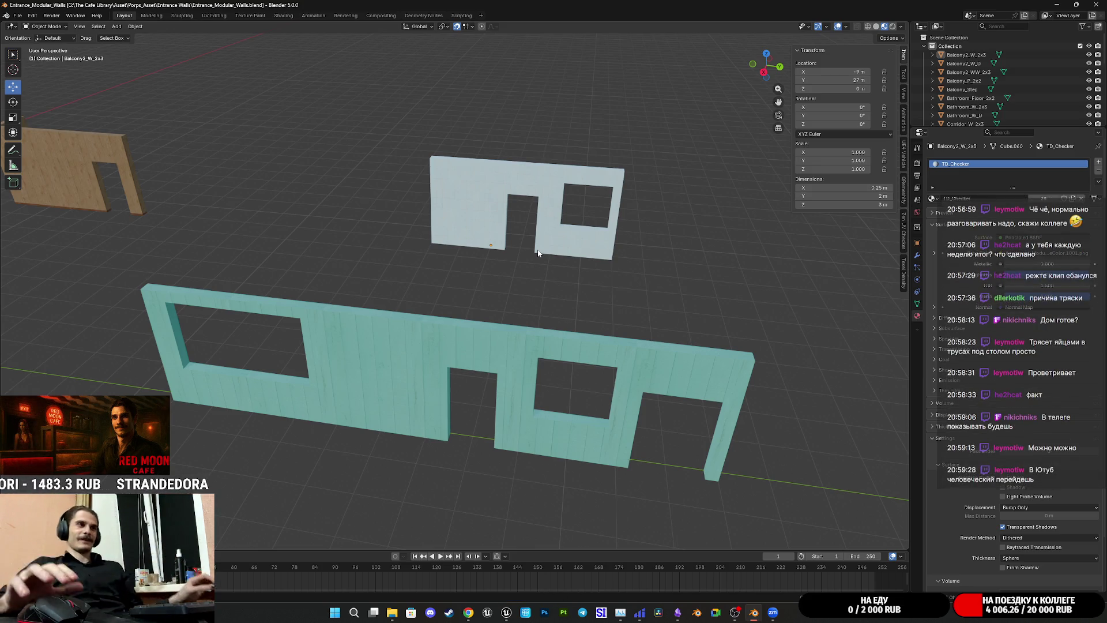
pyautogui.keyDown('shift'); pyautogui.moveTo(548, 230); pyautogui.dragTo(682, 350, button='middle'); pyautogui.keyUp('shift')
pyautogui.scroll(1, 542, 356)
pyautogui.keyDown('shift'); pyautogui.moveTo(542, 357); pyautogui.dragTo(696, 329, button='middle'); pyautogui.keyUp('shift')
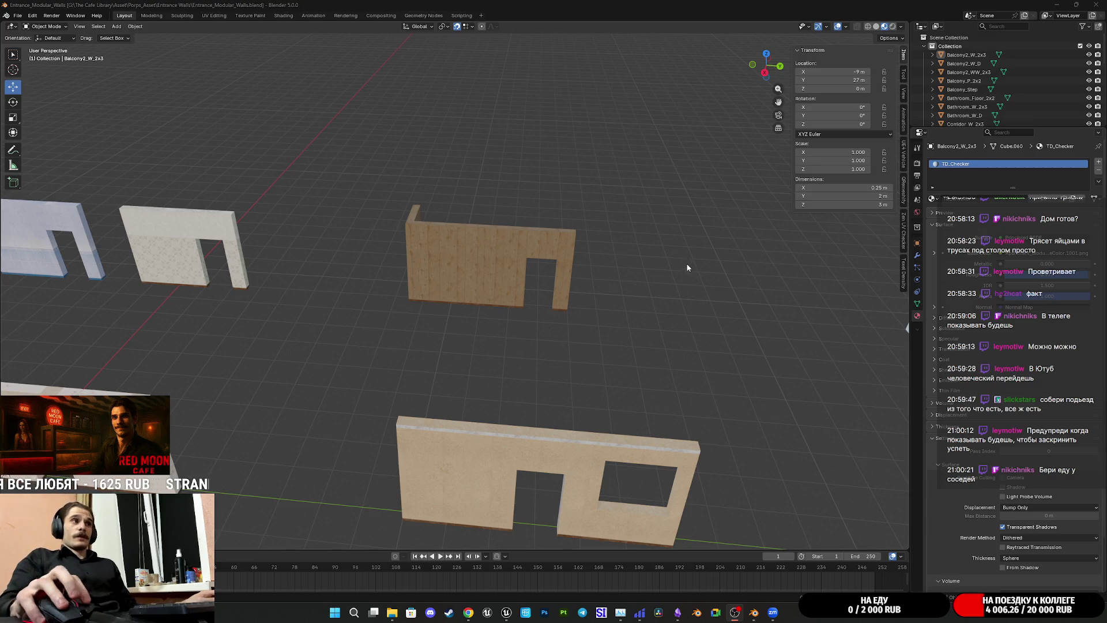
pyautogui.scroll(3, 684, 264)
pyautogui.scroll(3, 678, 266)
pyautogui.scroll(2, 667, 251)
# Step: Inspect the wooden and light-blue walls' door and window openings up close, then save the file
pyautogui.moveTo(651, 237); pyautogui.dragTo(448, 383, button='middle')
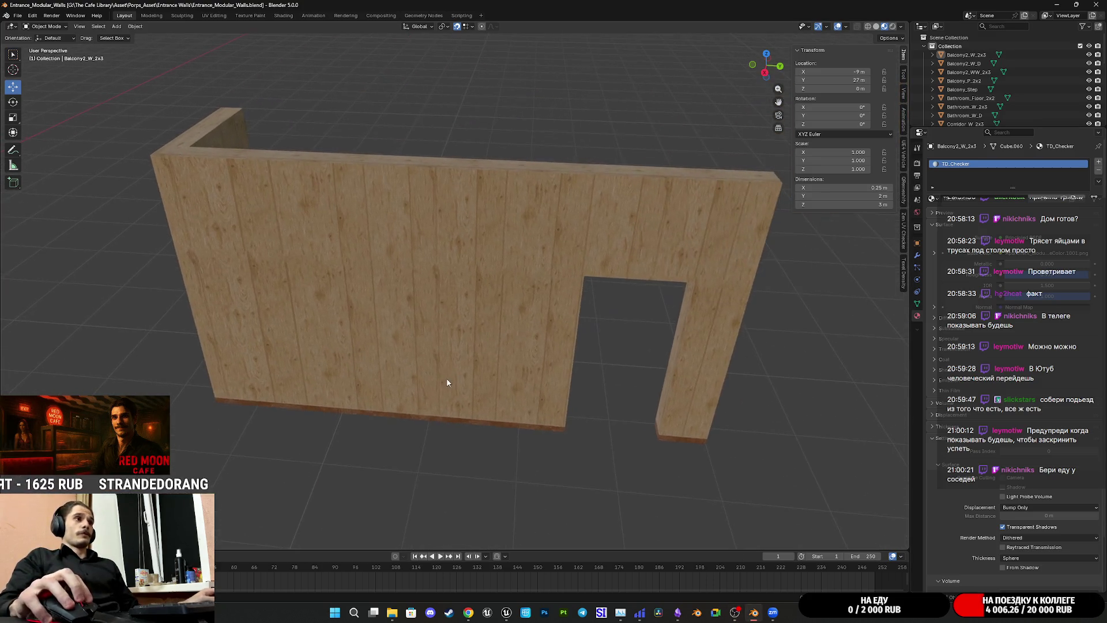
pyautogui.moveTo(504, 346)
pyautogui.mouseDown(button='middle')
pyautogui.moveTo(405, 370)
pyautogui.moveTo(692, 206)
pyautogui.mouseUp(button='middle')
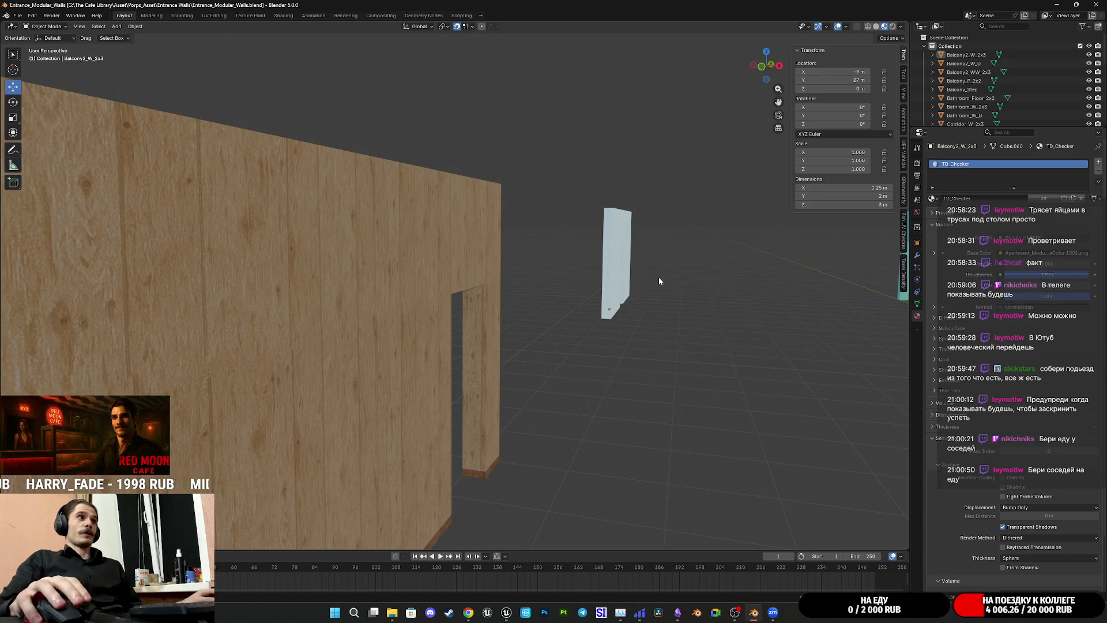
pyautogui.scroll(-5, 658, 277)
pyautogui.moveTo(635, 289)
pyautogui.mouseDown(button='middle')
pyautogui.moveTo(649, 322)
pyautogui.moveTo(79, 348)
pyautogui.moveTo(697, 334)
pyautogui.moveTo(250, 330)
pyautogui.mouseUp(button='middle')
pyautogui.scroll(1, 442, 350)
pyautogui.scroll(3, 468, 369)
pyautogui.moveTo(468, 369)
pyautogui.mouseDown(button='middle')
pyautogui.moveTo(429, 344)
pyautogui.moveTo(452, 288)
pyautogui.moveTo(406, 228)
pyautogui.moveTo(306, 341)
pyautogui.moveTo(441, 325)
pyautogui.mouseUp(button='middle')
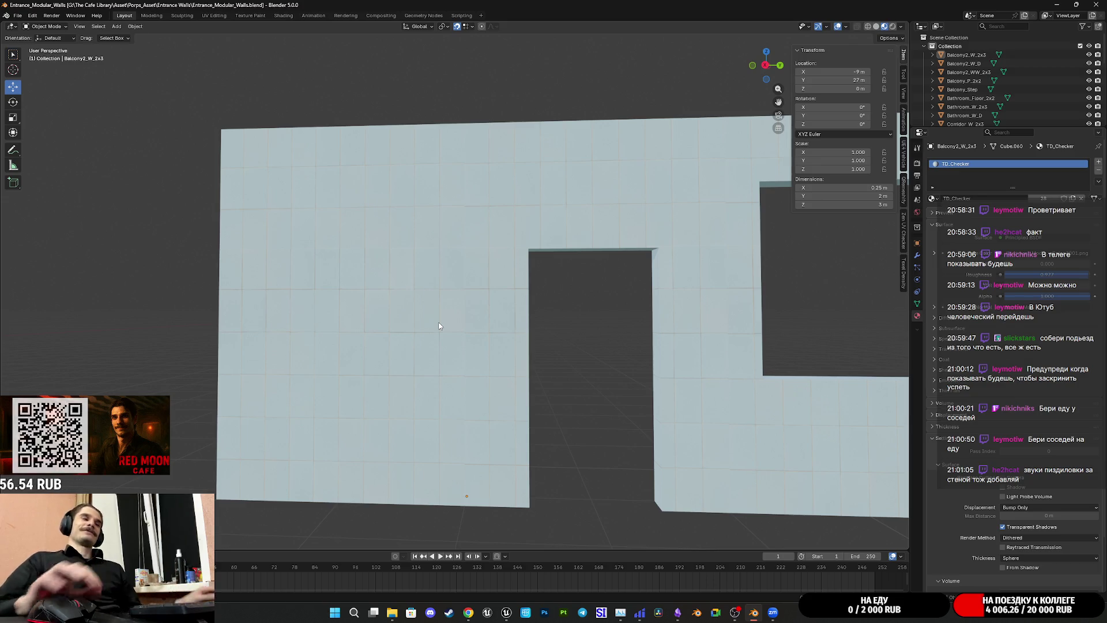
pyautogui.scroll(-3, 598, 295)
pyautogui.moveTo(598, 295); pyautogui.dragTo(547, 325, button='middle')
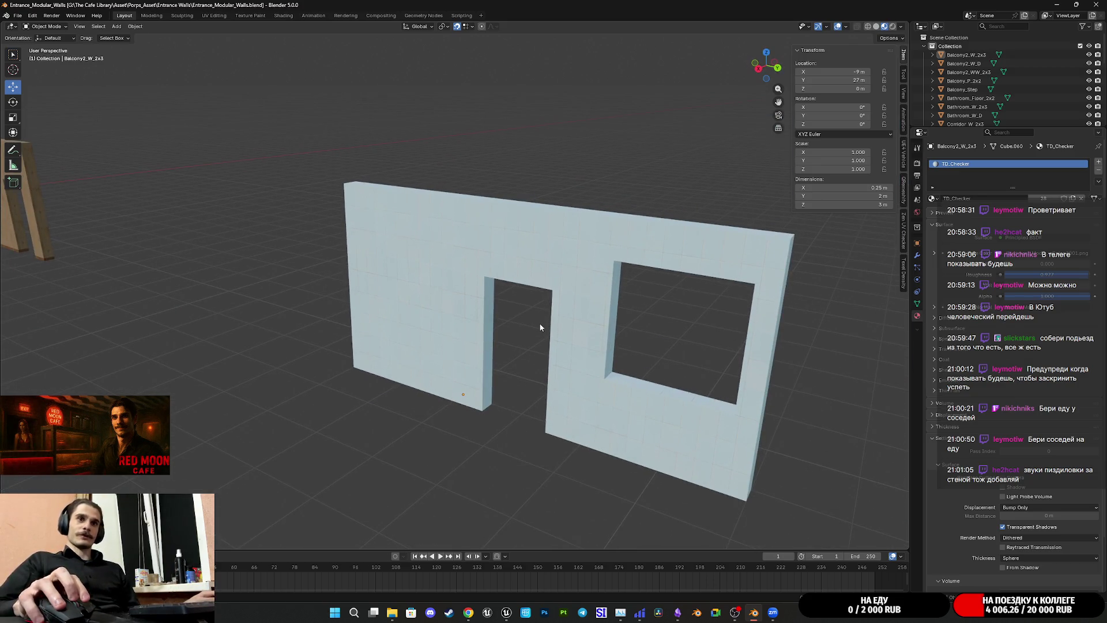
pyautogui.moveTo(538, 327)
pyautogui.mouseDown(button='middle')
pyautogui.moveTo(237, 265)
pyautogui.moveTo(519, 332)
pyautogui.moveTo(629, 398)
pyautogui.moveTo(413, 384)
pyautogui.moveTo(324, 403)
pyautogui.moveTo(568, 370)
pyautogui.mouseUp(button='middle')
pyautogui.scroll(-3, 236, 291)
pyautogui.scroll(3, 519, 333)
pyautogui.hotkey('ctrl', 's')
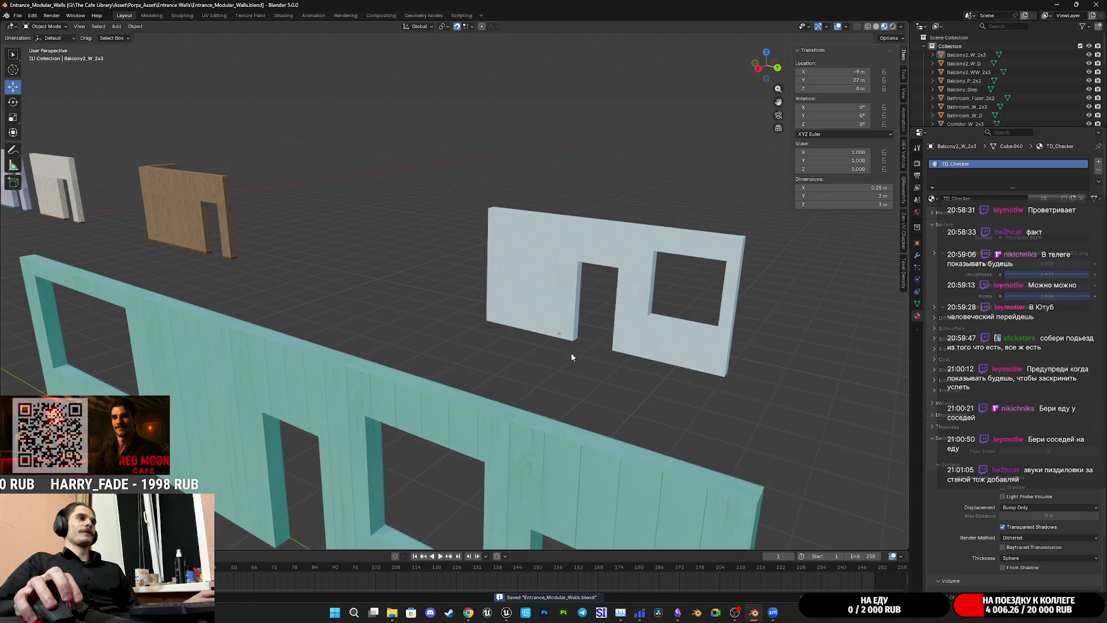
# Step: Select the light-blue wall and two more Balcony2 pieces, keeping Balcony2_W_2x3 as the active object
pyautogui.click(535, 286)
pyautogui.scroll(-4, 535, 286)
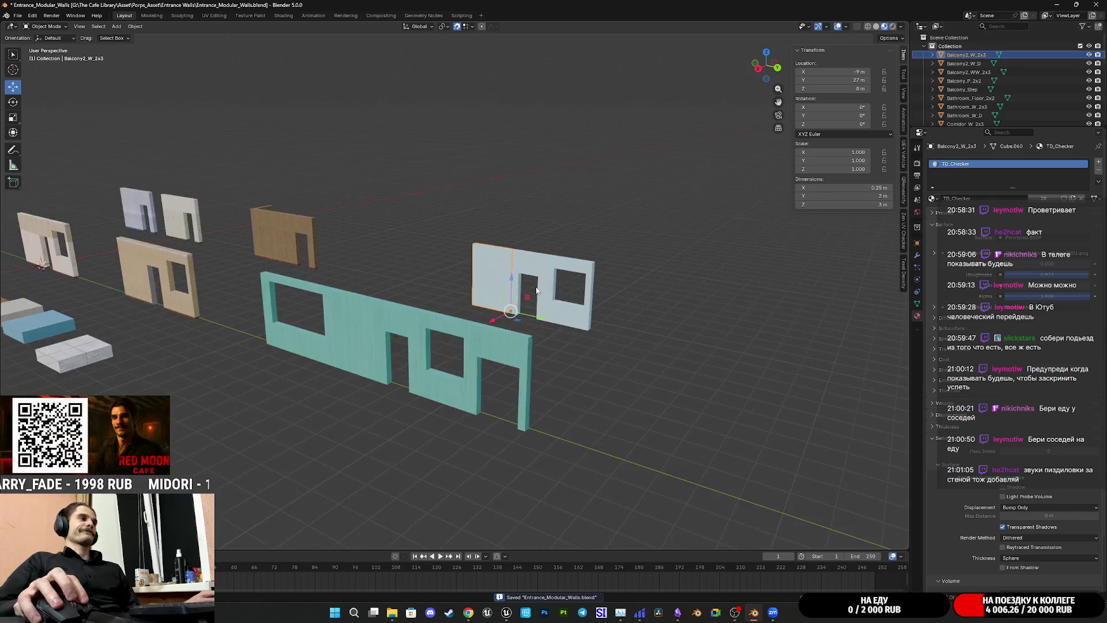
pyautogui.scroll(3, 535, 287)
pyautogui.scroll(-2, 536, 286)
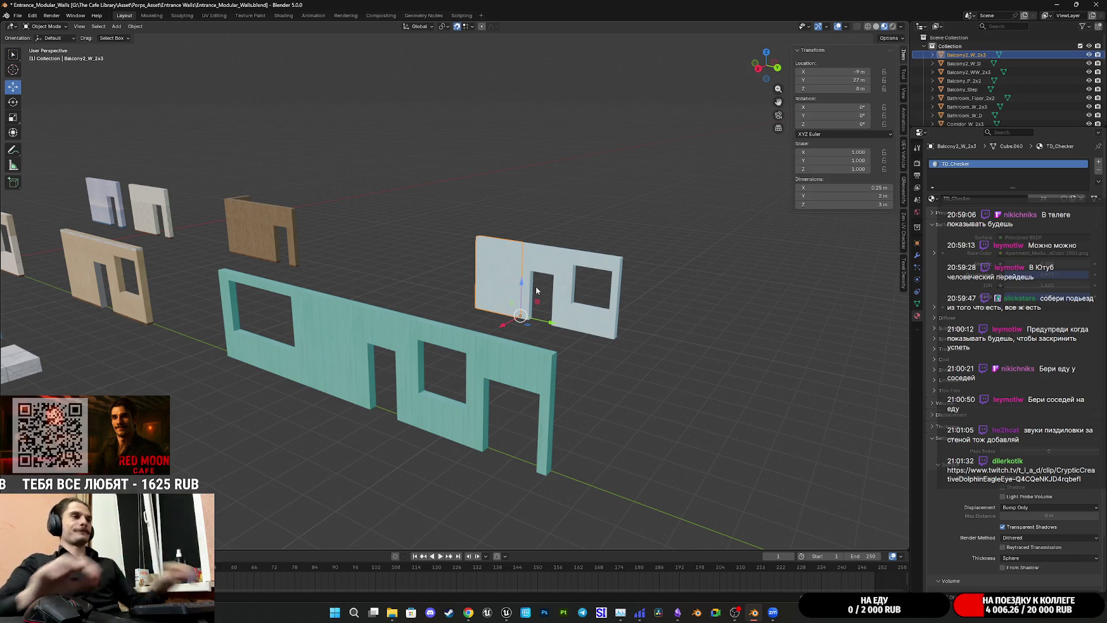
pyautogui.scroll(-4, 615, 323)
pyautogui.moveTo(615, 323); pyautogui.dragTo(631, 328, button='middle')
pyautogui.scroll(5, 631, 328)
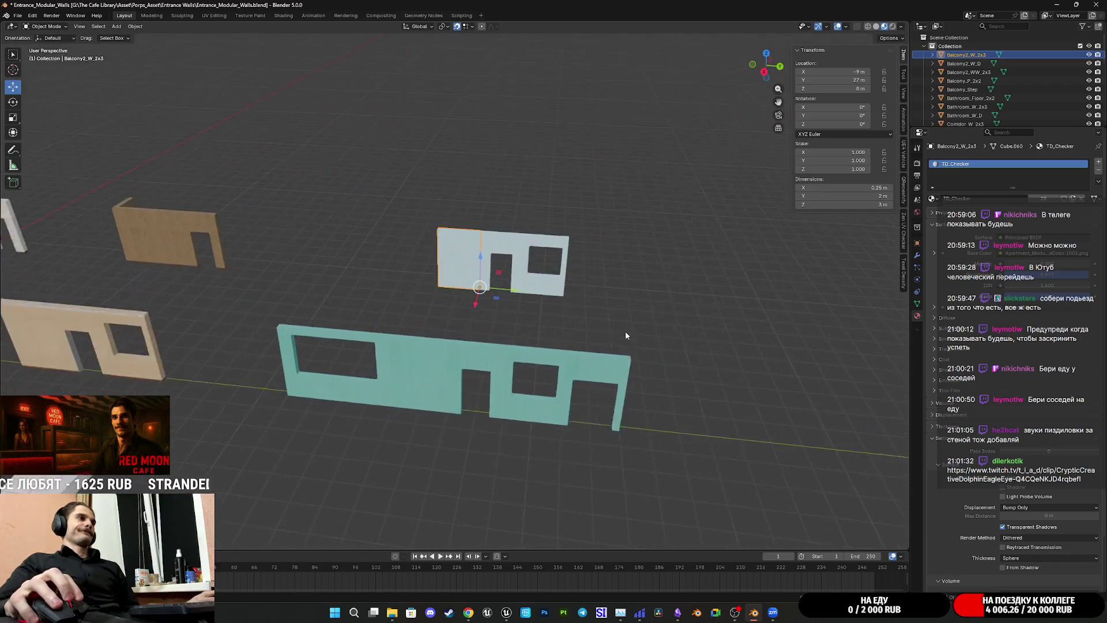
pyautogui.keyDown('shift'); pyautogui.click(549, 291); pyautogui.keyUp('shift')
pyautogui.keyDown('shift'); pyautogui.click(510, 264); pyautogui.keyUp('shift')
pyautogui.keyDown('shift'); pyautogui.click(461, 234); pyautogui.keyUp('shift')
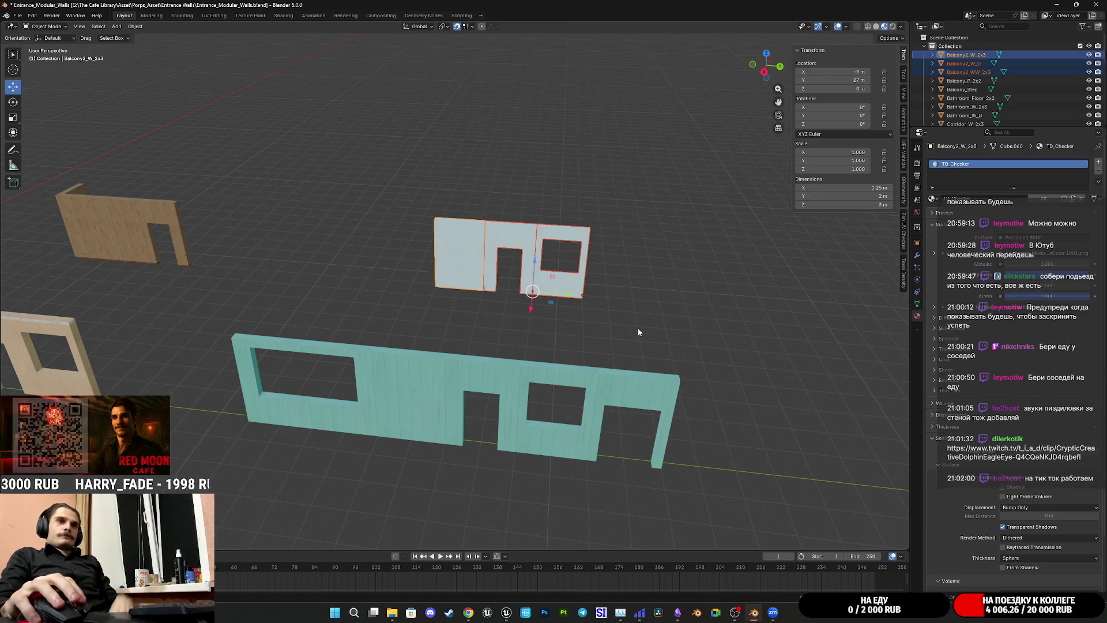
pyautogui.moveTo(644, 353)
pyautogui.mouseDown(button='middle')
pyautogui.moveTo(628, 368)
pyautogui.moveTo(526, 340)
pyautogui.mouseUp(button='middle')
# Step: Clear the selection, save the file and select the brown corridor wall piece
pyautogui.click(628, 367)
pyautogui.scroll(2, 664, 359)
pyautogui.hotkey('ctrl', 's')
pyautogui.moveTo(664, 360)
pyautogui.mouseDown(button='middle')
pyautogui.moveTo(722, 350)
pyautogui.moveTo(485, 318)
pyautogui.mouseUp(button='middle')
pyautogui.scroll(2, 485, 318)
pyautogui.scroll(2, 534, 327)
pyautogui.scroll(-2, 572, 309)
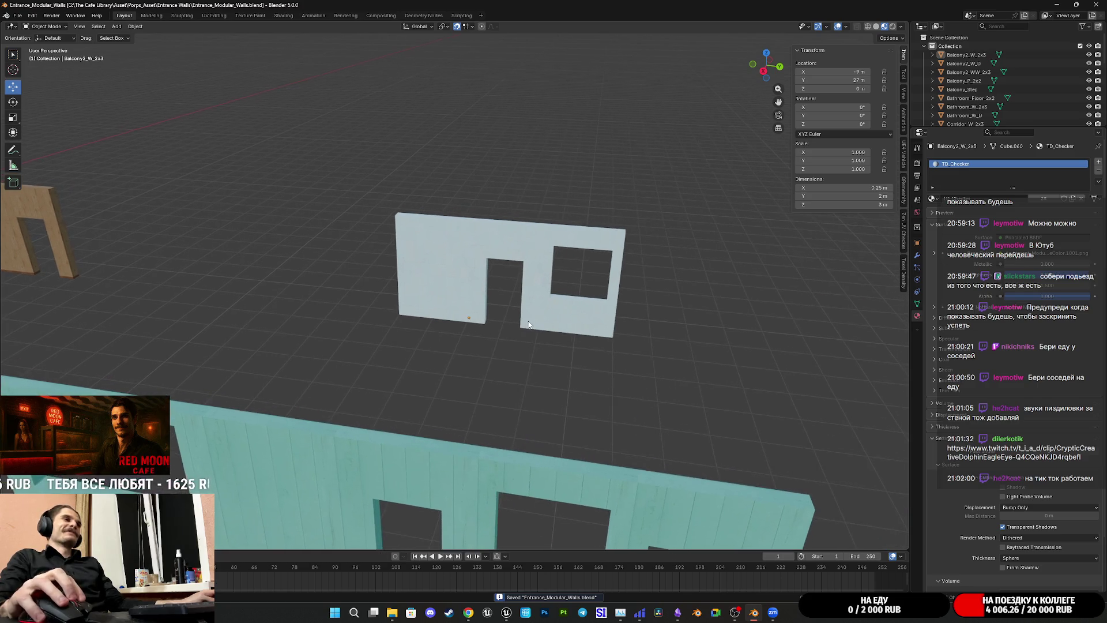
pyautogui.scroll(-2, 550, 330)
pyautogui.scroll(-3, 477, 304)
pyautogui.click(358, 260)
pyautogui.moveTo(432, 263); pyautogui.dragTo(446, 296, button='middle')
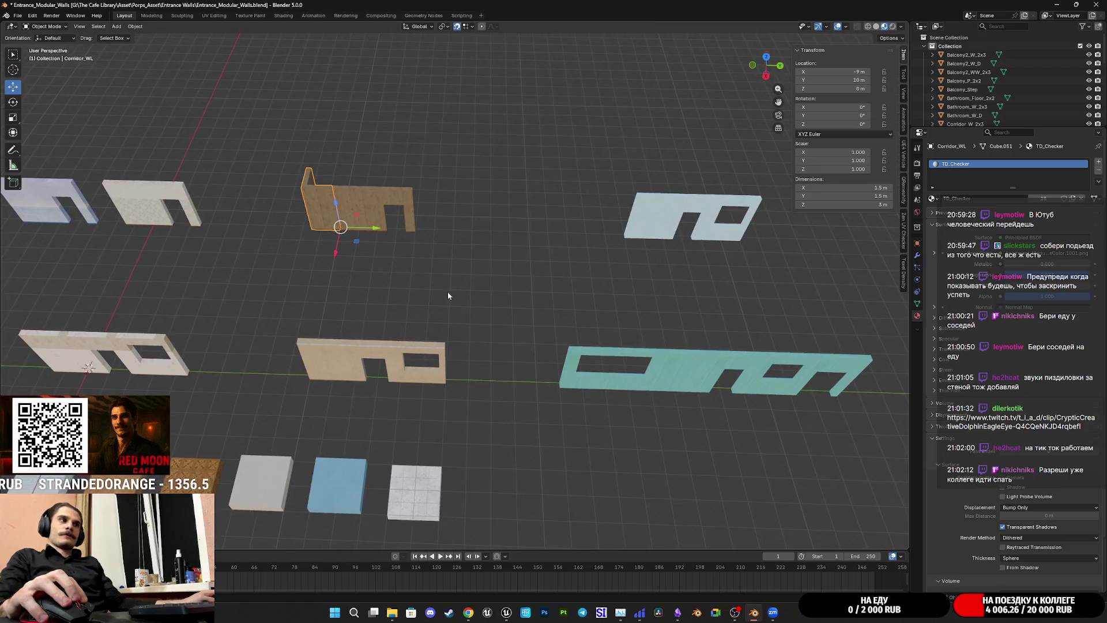
# Step: Duplicate the corridor wall piece and move the copy against the left end of the teal wall
pyautogui.hotkey('shift', 'd')
pyautogui.press('Escape')
pyautogui.moveTo(357, 243); pyautogui.dragTo(548, 384)
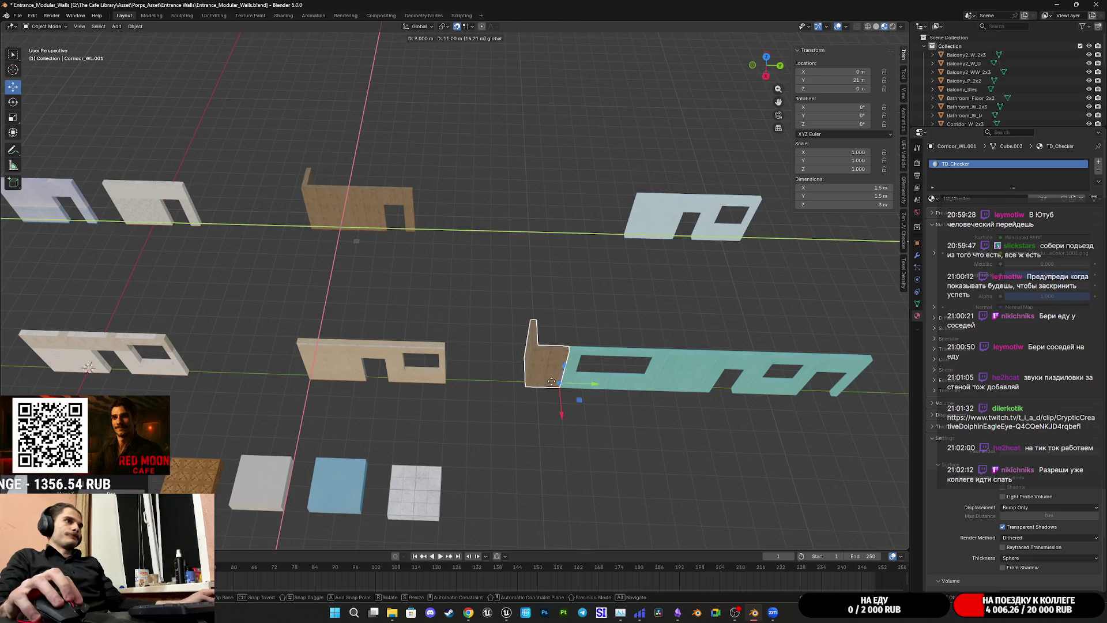
pyautogui.press('KP_Decimal')
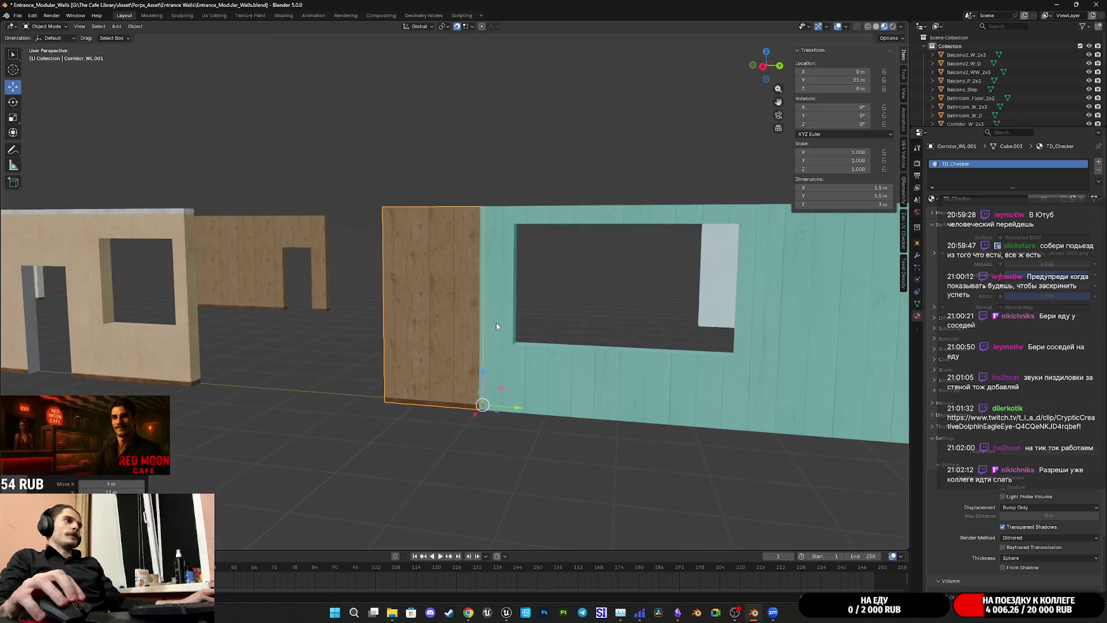
pyautogui.moveTo(473, 327); pyautogui.dragTo(511, 334, button='middle')
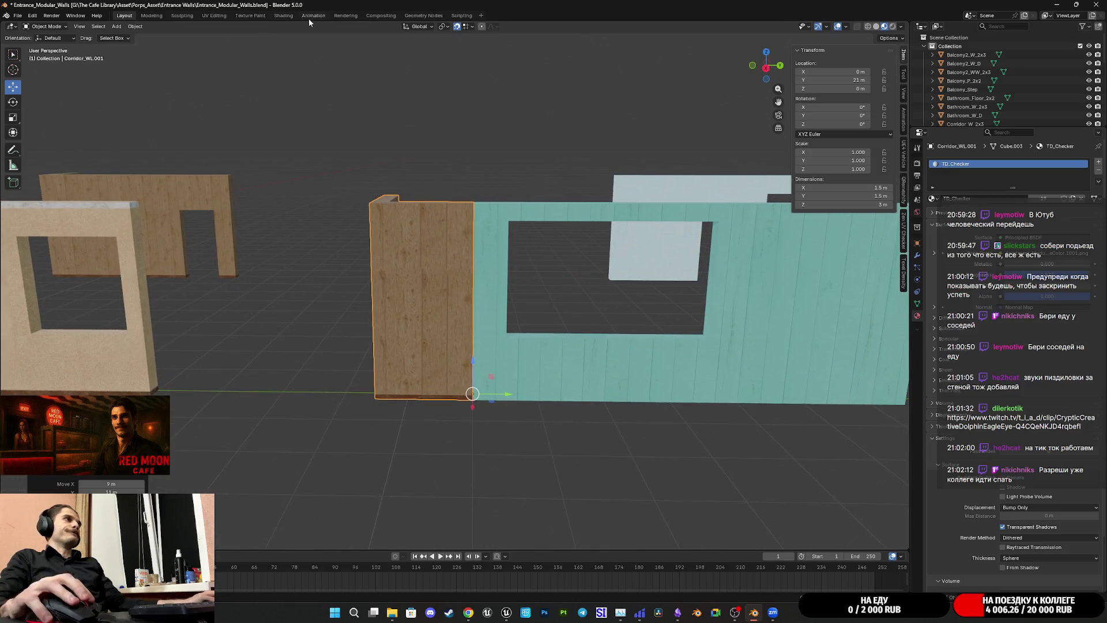
pyautogui.click(216, 19)
pyautogui.scroll(-5, 321, 309)
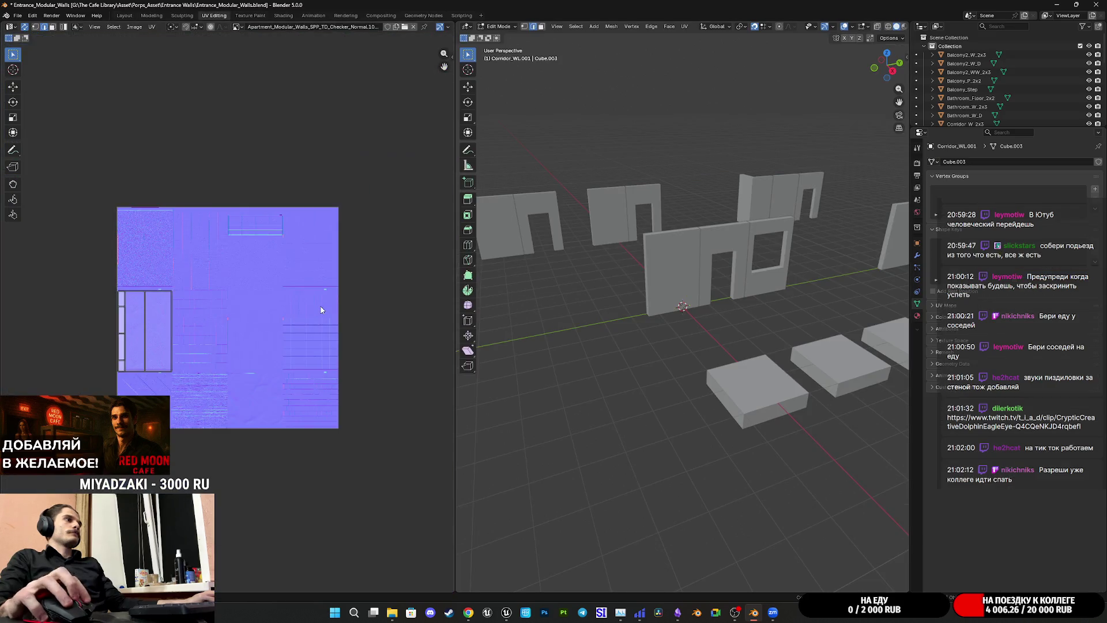
# Step: Edit the corridor copy together with the Outside_W_2x3 wall, selecting only the left wall's connected faces
pyautogui.press('a')
pyautogui.scroll(-5, 677, 332)
pyautogui.moveTo(677, 332)
pyautogui.mouseDown(button='middle')
pyautogui.moveTo(628, 287)
pyautogui.moveTo(774, 318)
pyautogui.mouseUp(button='middle')
pyautogui.scroll(2, 774, 318)
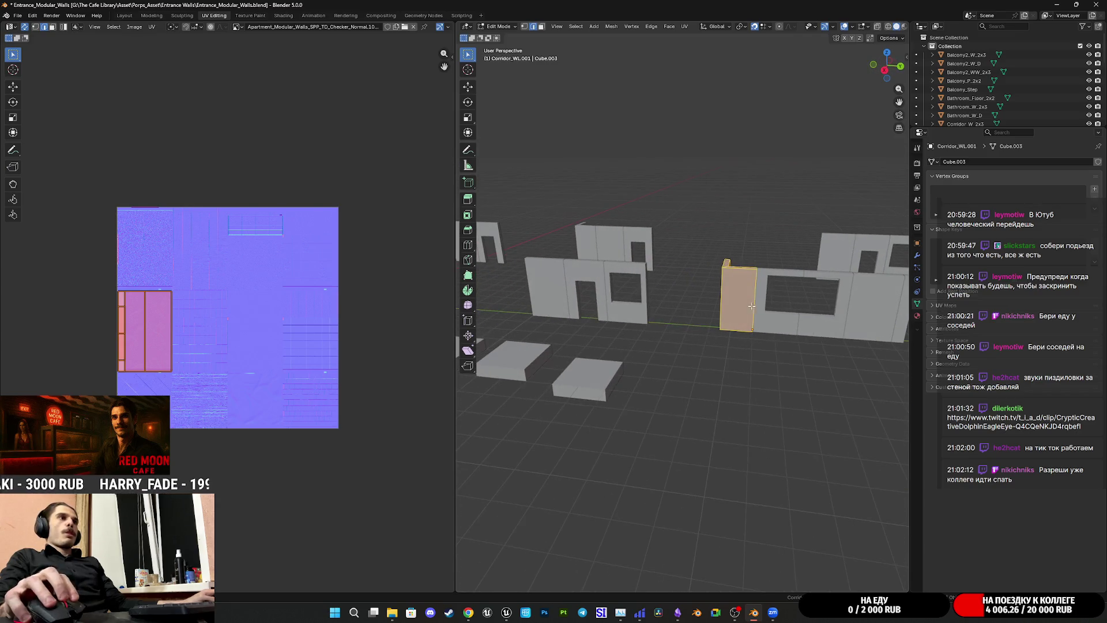
pyautogui.press('Tab')
pyautogui.keyDown('shift'); pyautogui.click(868, 319); pyautogui.keyUp('shift')
pyautogui.press('Tab')
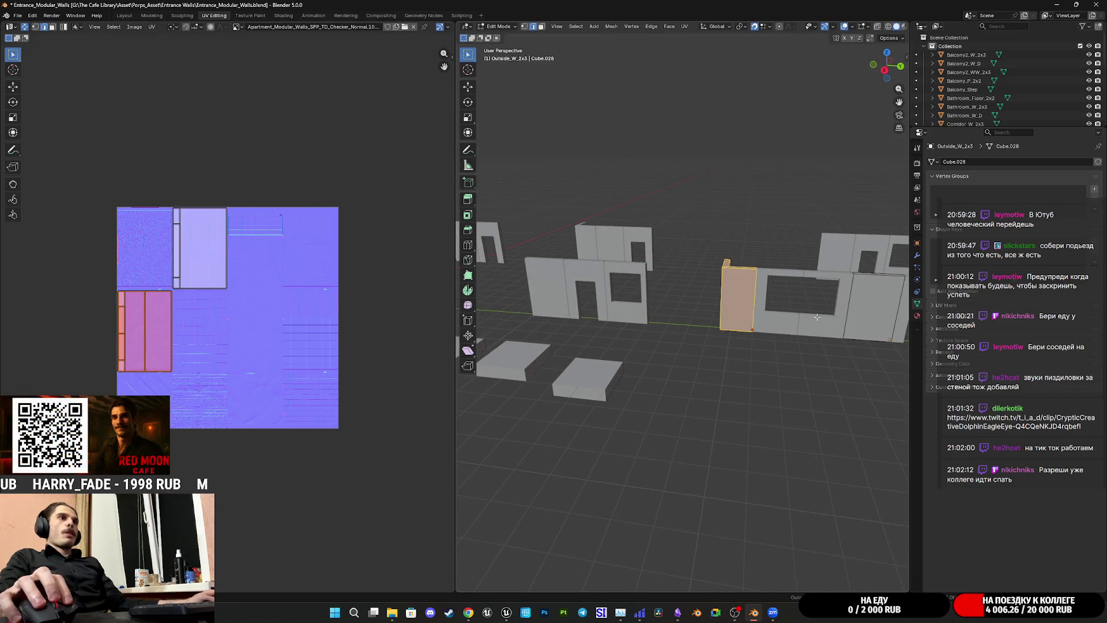
pyautogui.click(739, 297)
pyautogui.press('l')
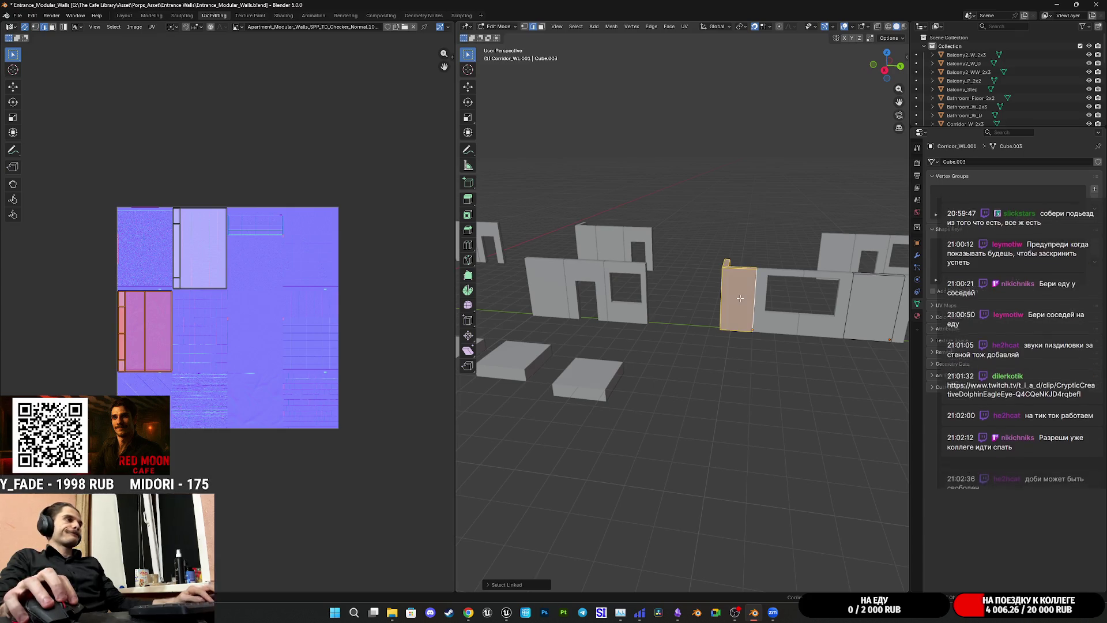
pyautogui.click(468, 87)
pyautogui.scroll(5, 761, 322)
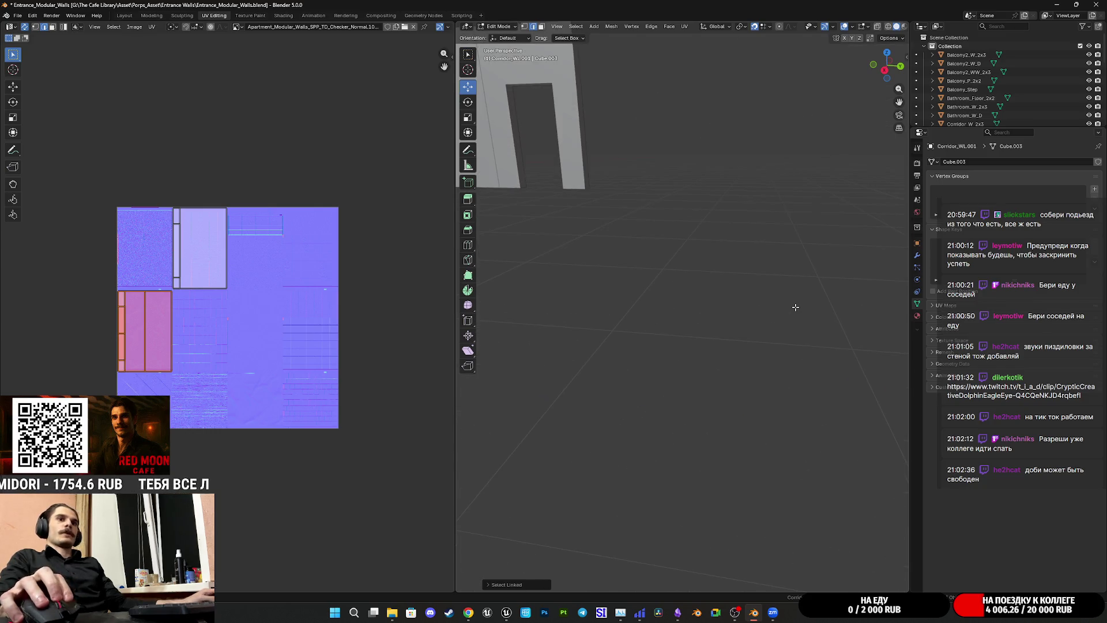
# Step: Reposition the pink UV island in the UV Editor, then return to the Layout workspace
pyautogui.moveTo(796, 307); pyautogui.dragTo(696, 324, button='middle')
pyautogui.scroll(-3, 715, 317)
pyautogui.scroll(4, 694, 321)
pyautogui.scroll(2, 208, 281)
pyautogui.scroll(1, 208, 281)
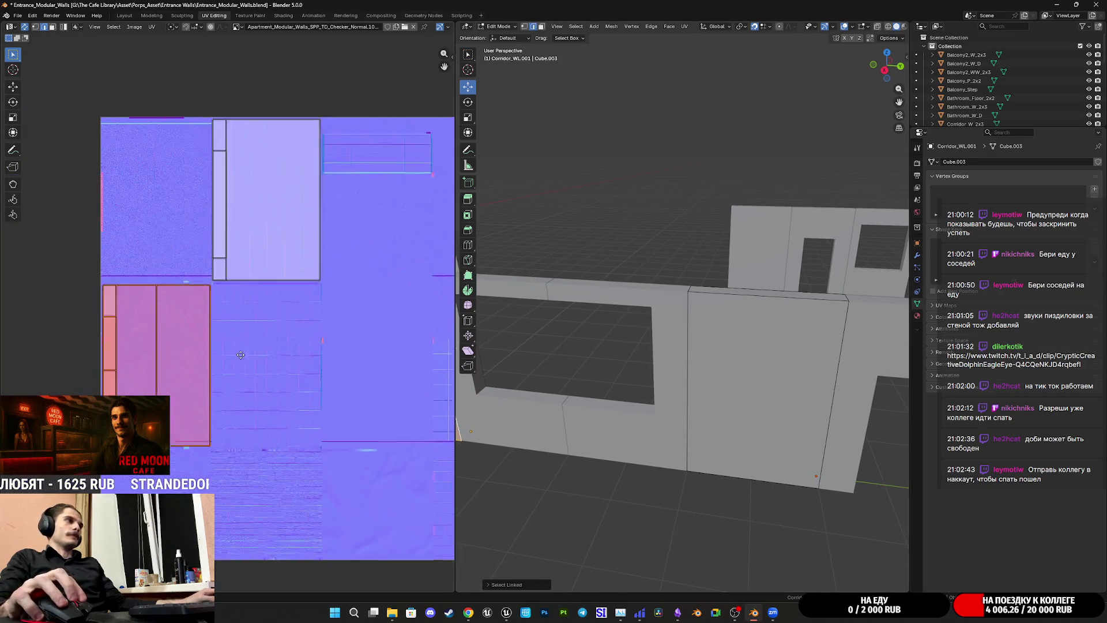
pyautogui.scroll(1, 208, 280)
pyautogui.scroll(1, 207, 280)
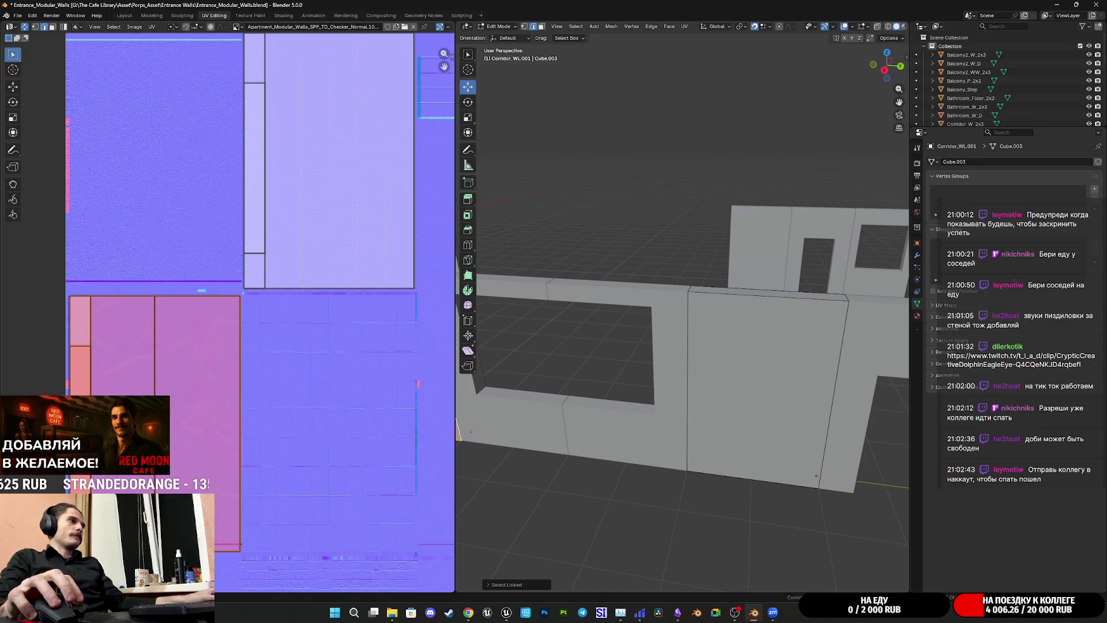
pyautogui.press('g')
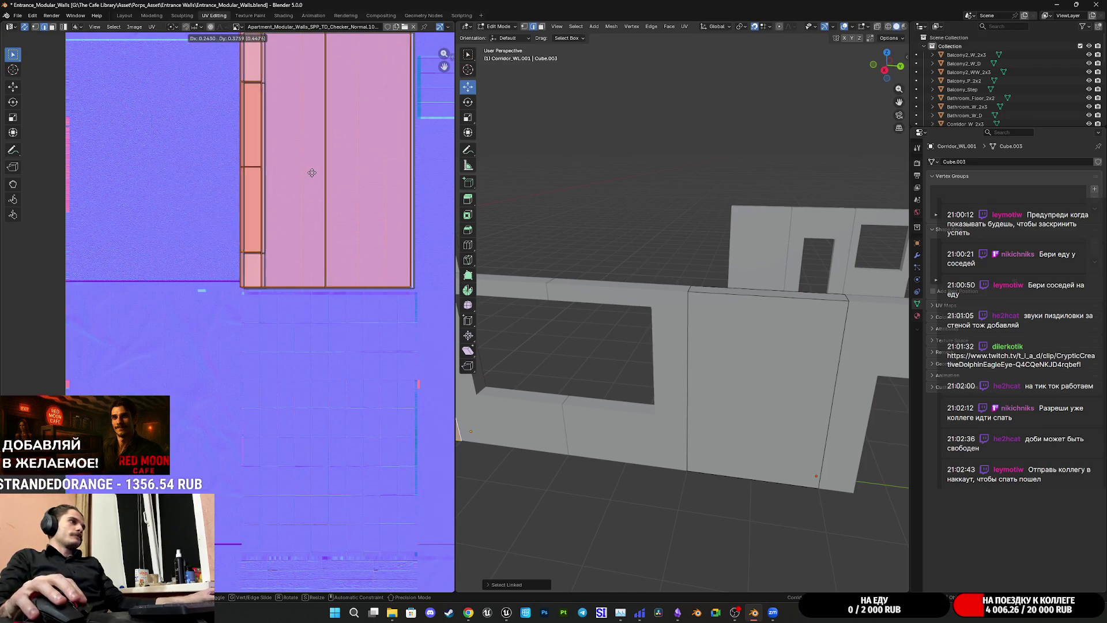
pyautogui.click(317, 173)
pyautogui.scroll(1, 297, 277)
pyautogui.scroll(1, 240, 276)
pyautogui.scroll(2, 180, 313)
pyautogui.moveTo(179, 313); pyautogui.dragTo(245, 354, button='middle')
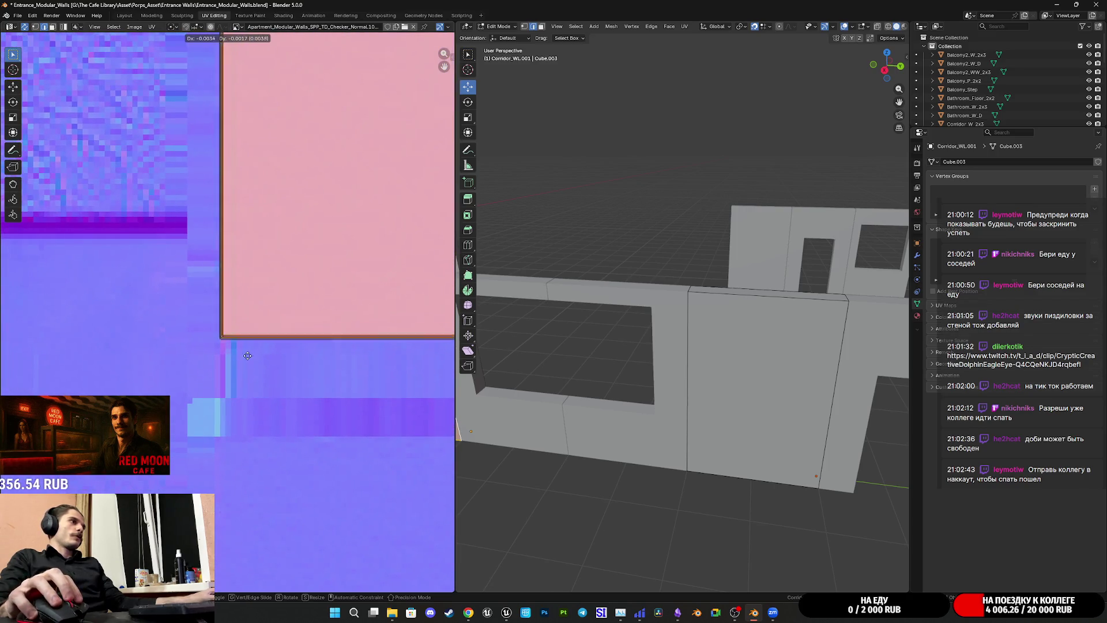
pyautogui.scroll(1, 245, 354)
pyautogui.scroll(2, 221, 336)
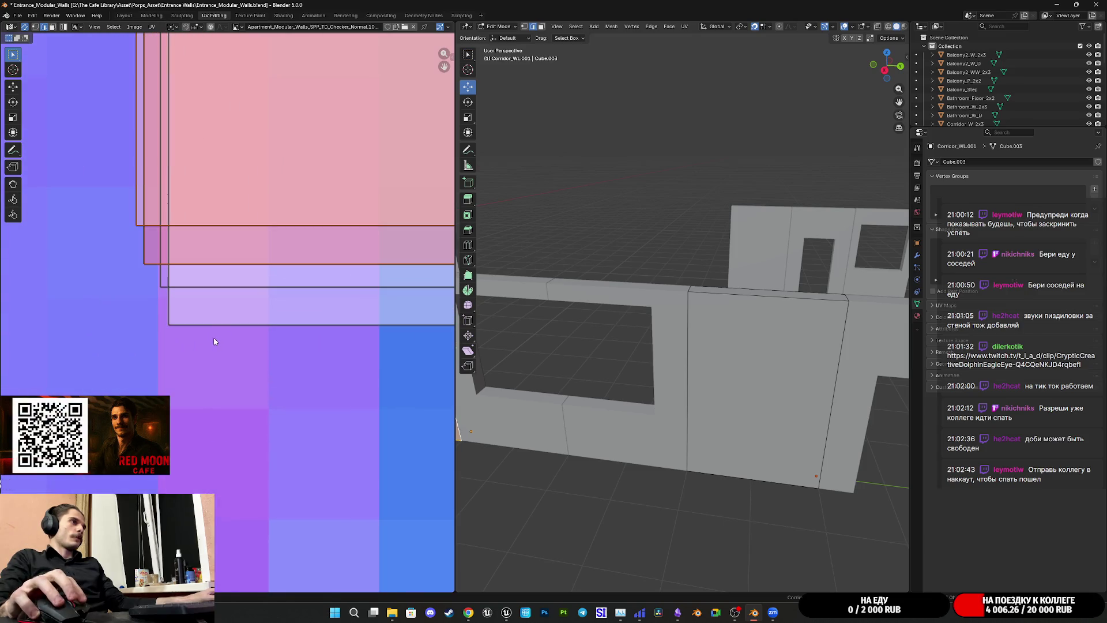
pyautogui.press('g')
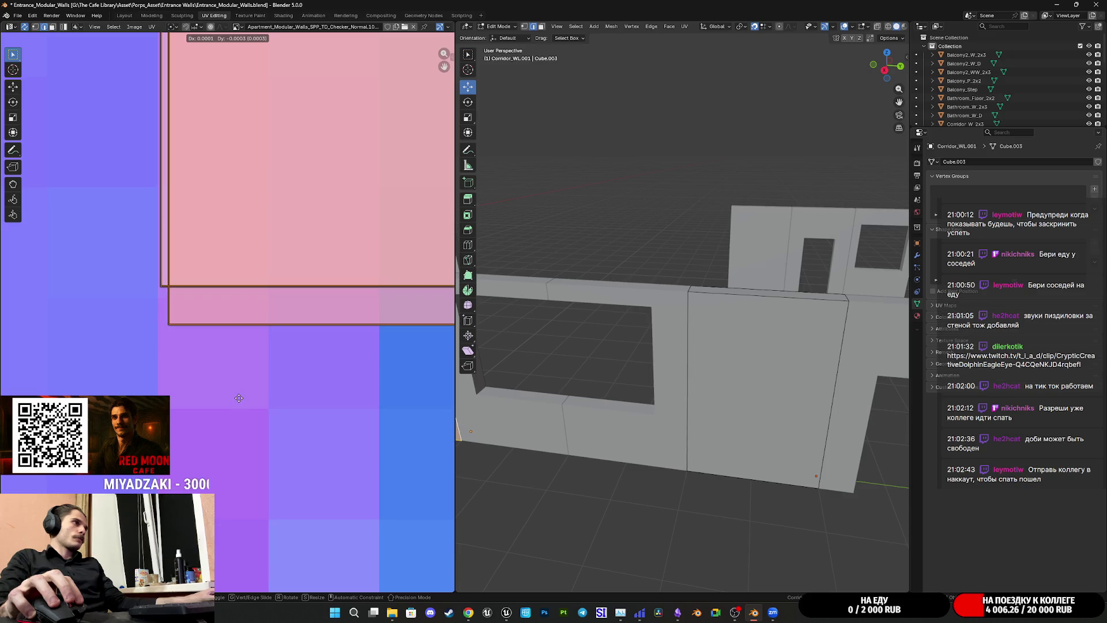
pyautogui.click(240, 398)
pyautogui.scroll(-2, 239, 398)
pyautogui.scroll(-2, 278, 331)
pyautogui.scroll(-2, 280, 286)
pyautogui.scroll(2, 280, 286)
pyautogui.scroll(1, 280, 268)
pyautogui.scroll(1, 279, 347)
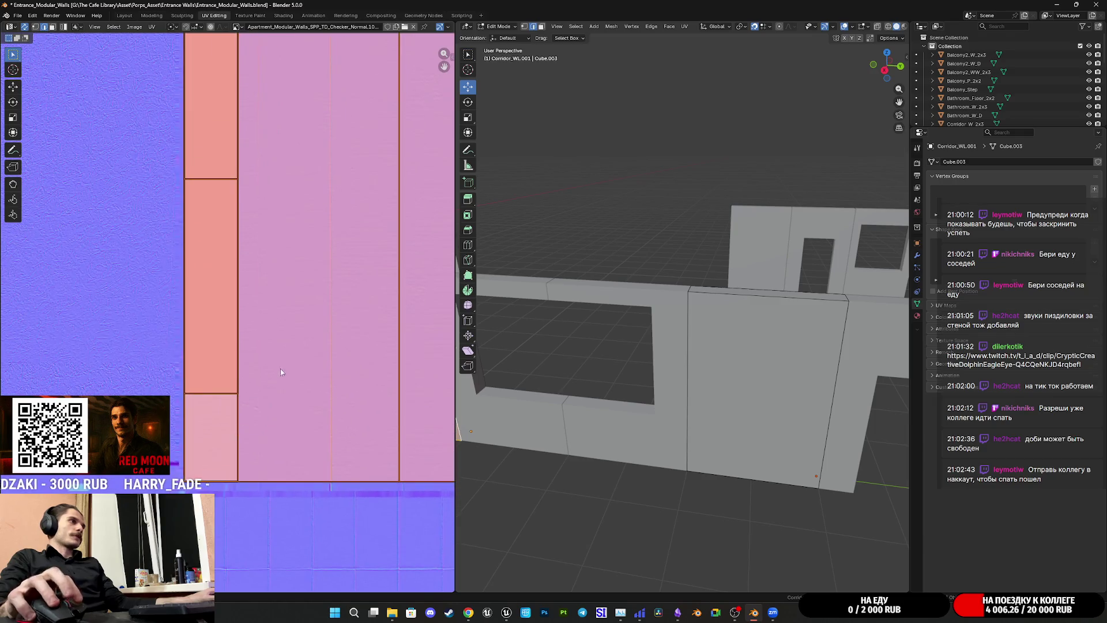
pyautogui.scroll(-1, 279, 370)
pyautogui.moveTo(296, 314); pyautogui.dragTo(259, 394, button='middle')
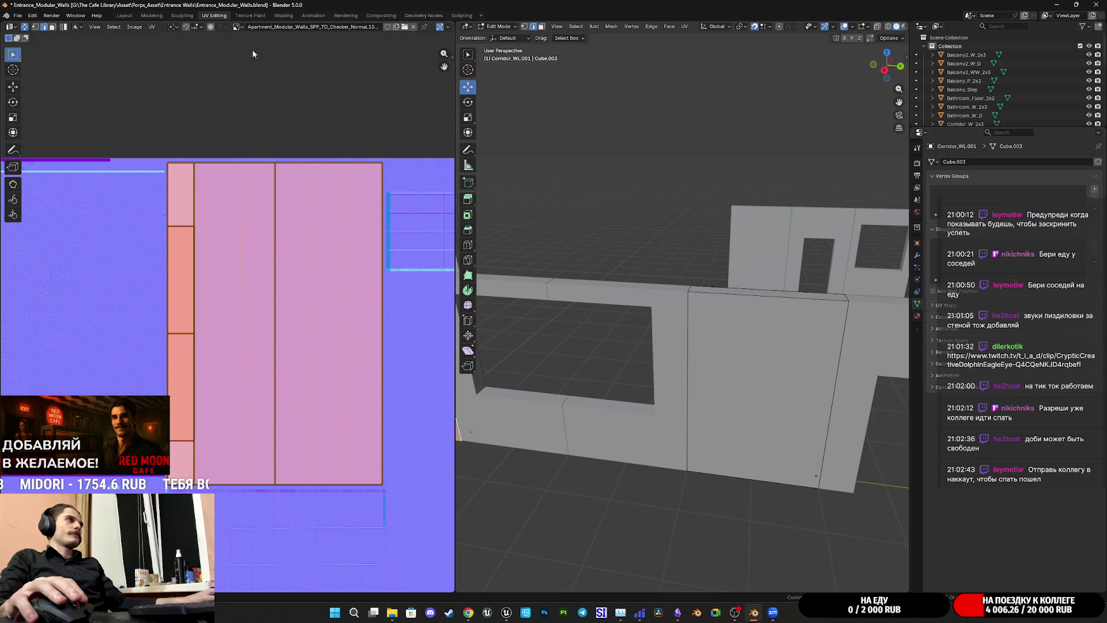
pyautogui.click(124, 15)
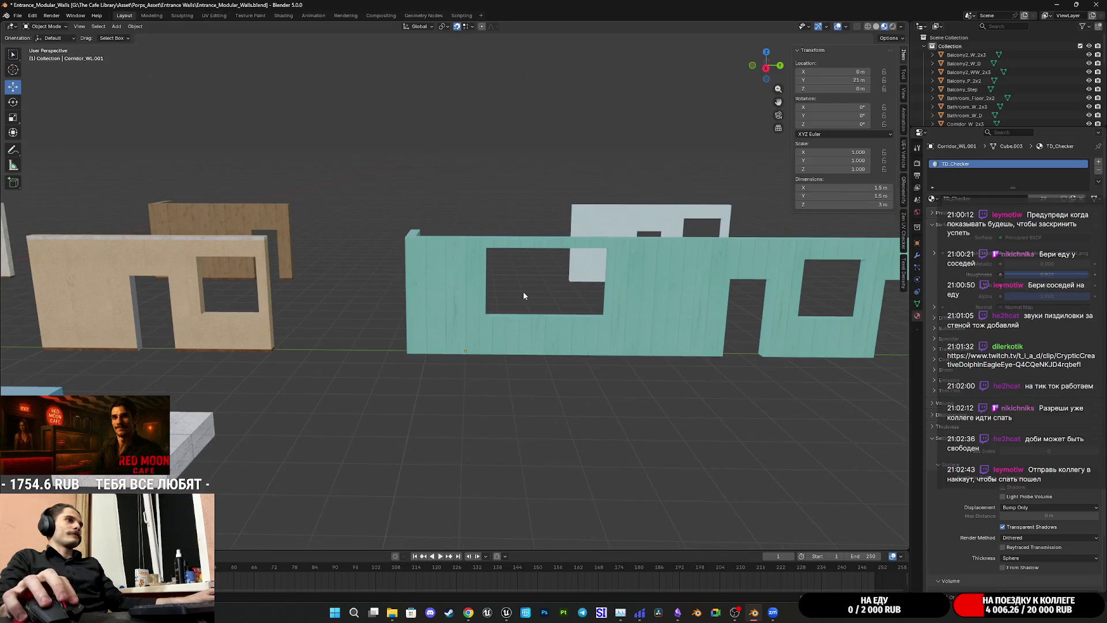
pyautogui.scroll(2, 523, 296)
pyautogui.scroll(5, 472, 315)
pyautogui.scroll(-4, 466, 313)
pyautogui.scroll(-2, 471, 315)
pyautogui.scroll(-1, 510, 306)
pyautogui.scroll(-2, 433, 303)
pyautogui.scroll(-1, 551, 315)
# Step: Delete the GirlRoom wall, the piece near the origin, the left white wall and the white door piece
pyautogui.keyDown('shift'); pyautogui.moveTo(551, 315); pyautogui.dragTo(658, 334, button='middle'); pyautogui.keyUp('shift')
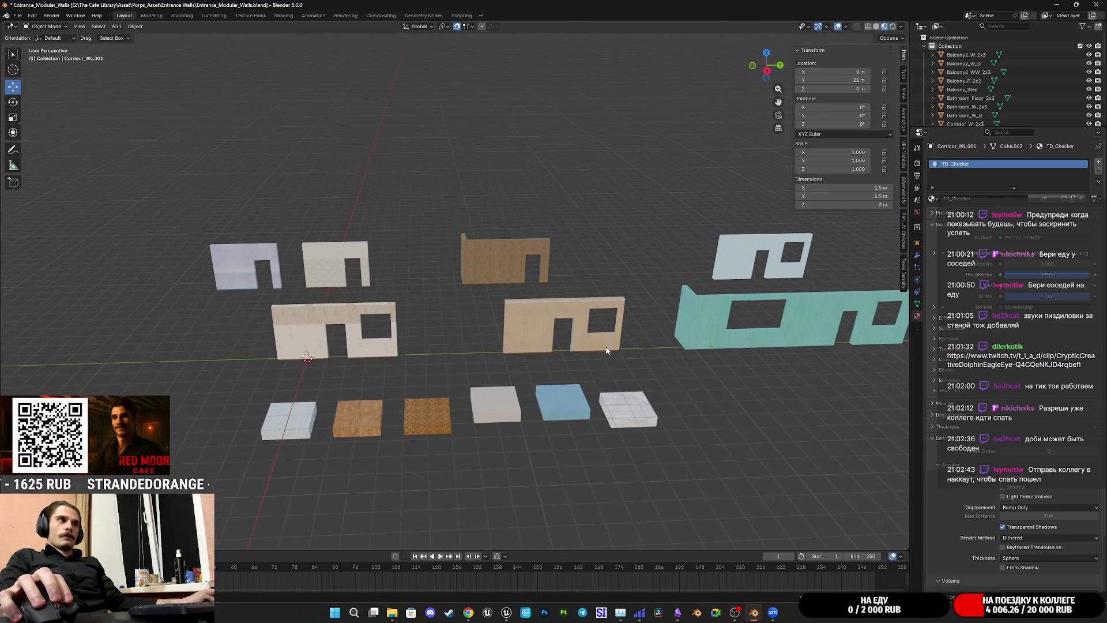
pyautogui.click(536, 313)
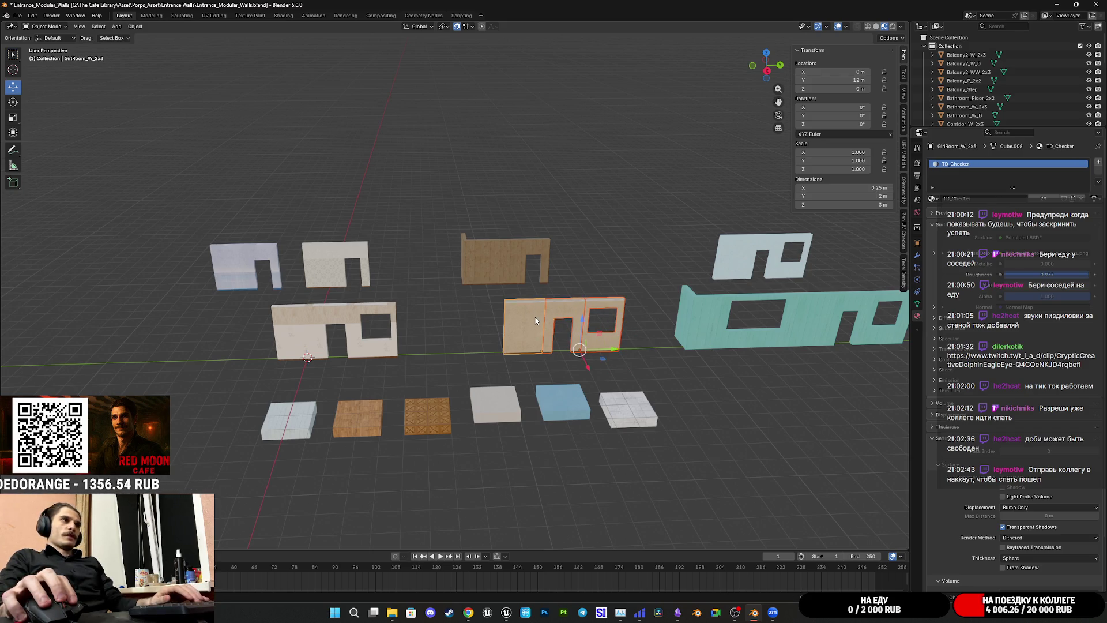
pyautogui.press('Delete')
pyautogui.click(394, 343)
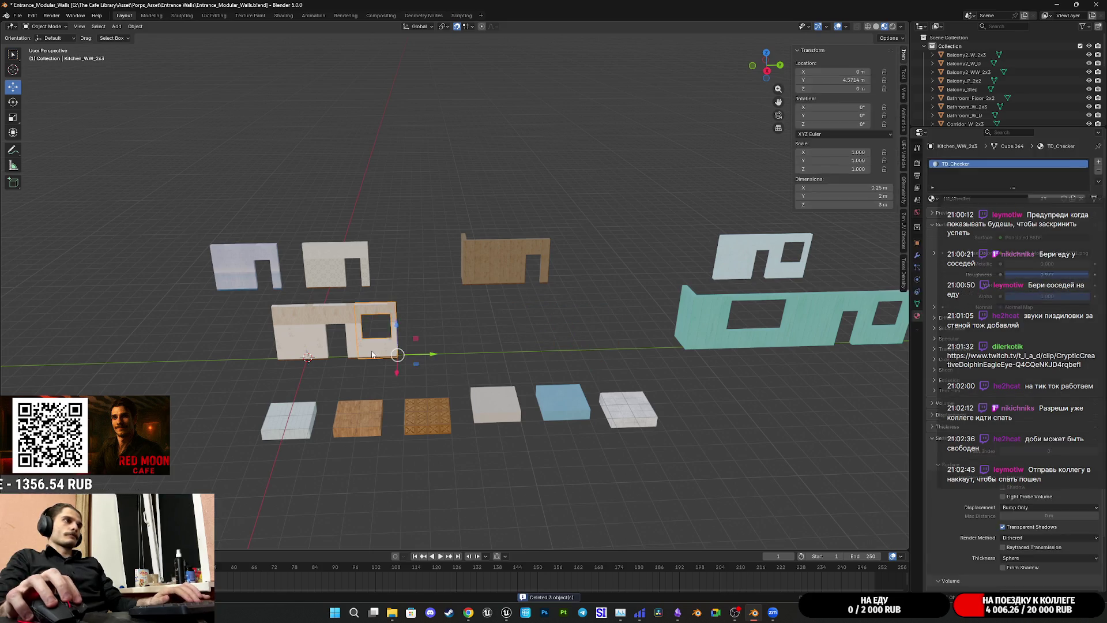
pyautogui.press('Delete')
pyautogui.click(227, 260)
pyautogui.press('Delete')
pyautogui.click(354, 248)
pyautogui.press('Delete')
# Step: Delete both brown walls, the brown door, the remaining white wall and frame, leaving the teal wall centred
pyautogui.click(476, 248)
pyautogui.press('Delete')
pyautogui.click(519, 245)
pyautogui.press('Delete')
pyautogui.press('Delete')
pyautogui.click(731, 257)
pyautogui.press('Delete')
pyautogui.click(784, 244)
pyautogui.press('Delete')
pyautogui.keyDown('shift'); pyautogui.moveTo(750, 272); pyautogui.dragTo(372, 283, button='middle'); pyautogui.keyUp('shift')
pyautogui.scroll(4, 372, 284)
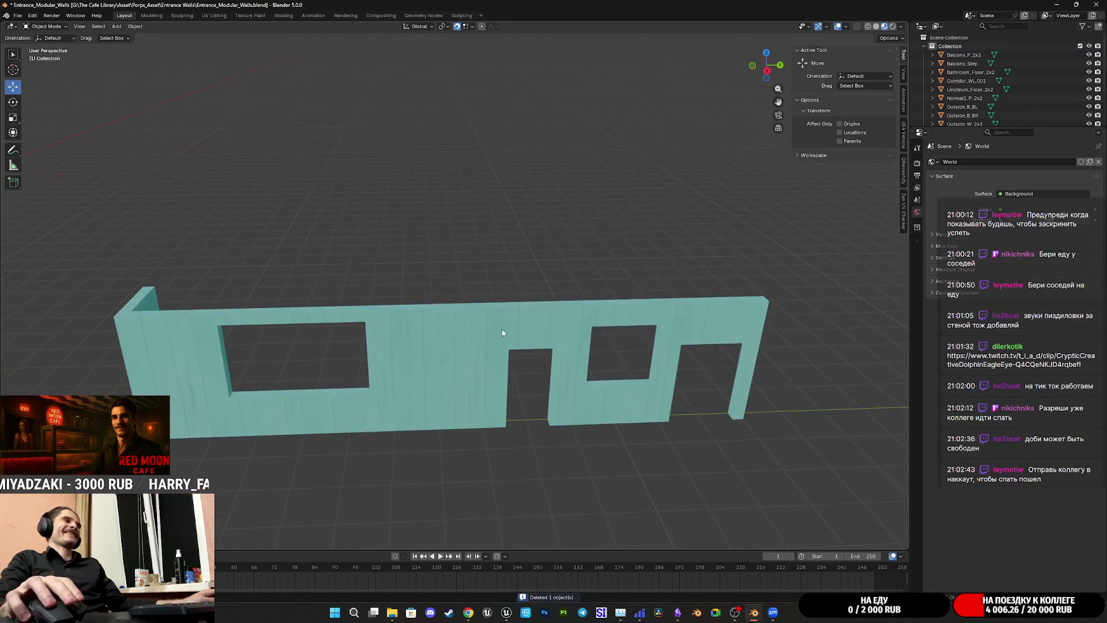
# Step: Save the file and duplicate the plain Outside_W_2x3 segment, moving the copy along Y beside the long wall
pyautogui.hotkey('ctrl', 's')
pyautogui.moveTo(560, 245)
pyautogui.mouseDown(button='middle')
pyautogui.moveTo(620, 274)
pyautogui.moveTo(420, 268)
pyautogui.moveTo(378, 315)
pyautogui.mouseUp(button='middle')
pyautogui.click(443, 302)
pyautogui.moveTo(444, 303)
pyautogui.mouseDown(button='middle')
pyautogui.moveTo(496, 302)
pyautogui.moveTo(320, 330)
pyautogui.mouseUp(button='middle')
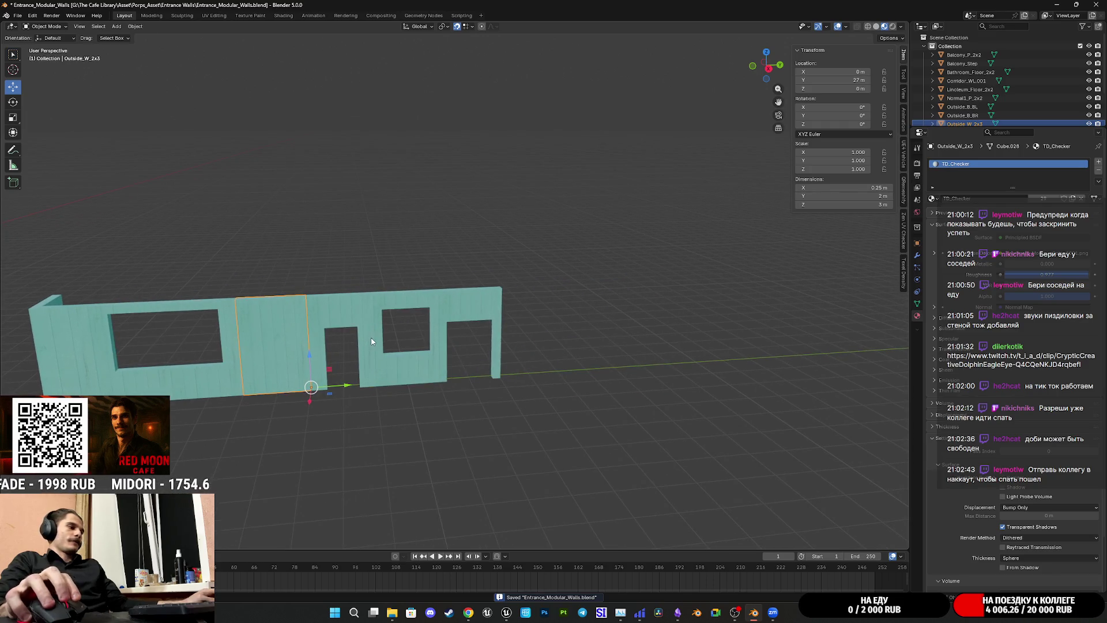
pyautogui.hotkey('shift', 'd')
pyautogui.press('Escape')
pyautogui.moveTo(343, 386); pyautogui.dragTo(641, 386)
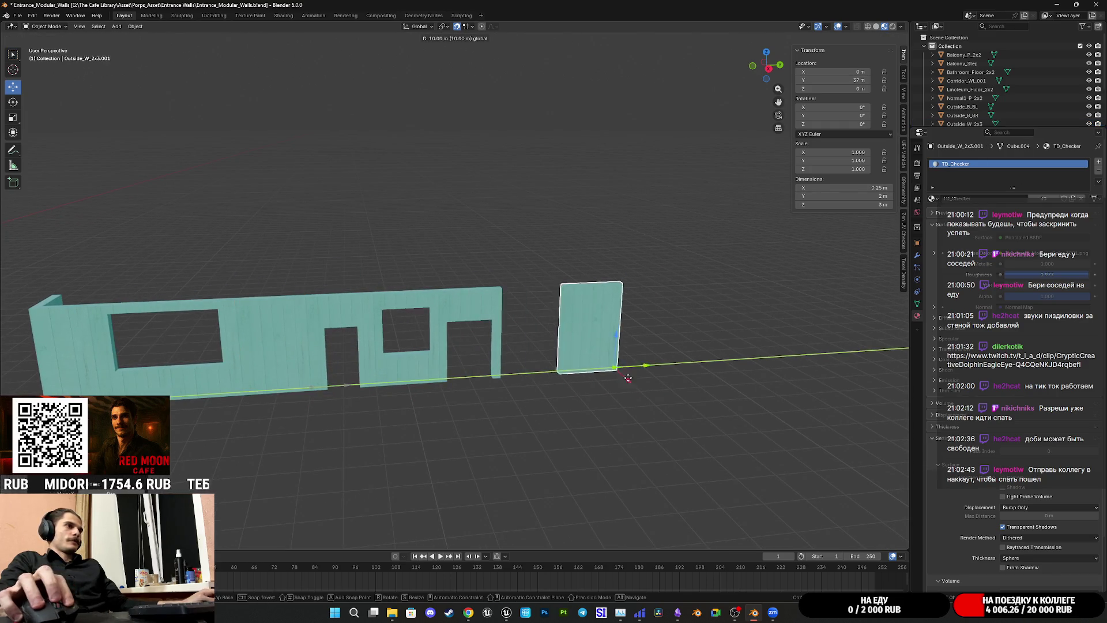
pyautogui.moveTo(642, 385)
pyautogui.keyDown('shift'); pyautogui.mouseDown(button='middle')
pyautogui.moveTo(568, 397)
pyautogui.moveTo(583, 255)
pyautogui.mouseUp(button='middle'); pyautogui.keyUp('shift')
pyautogui.scroll(4, 568, 397)
pyautogui.scroll(1, 582, 256)
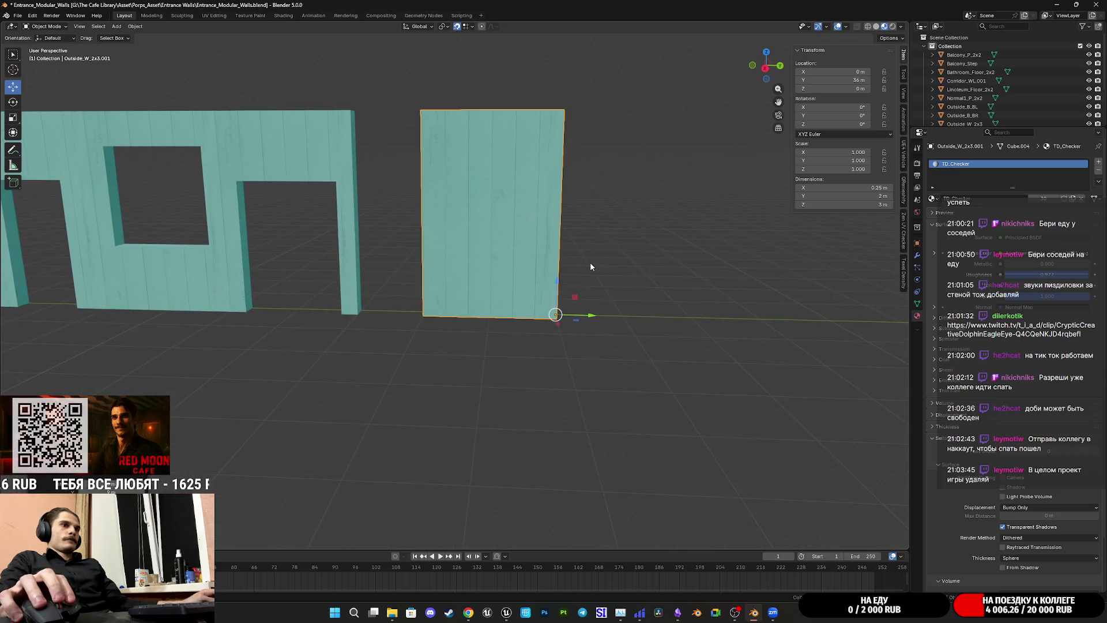
pyautogui.scroll(2, 590, 263)
pyautogui.scroll(1, 590, 269)
pyautogui.scroll(-5, 589, 268)
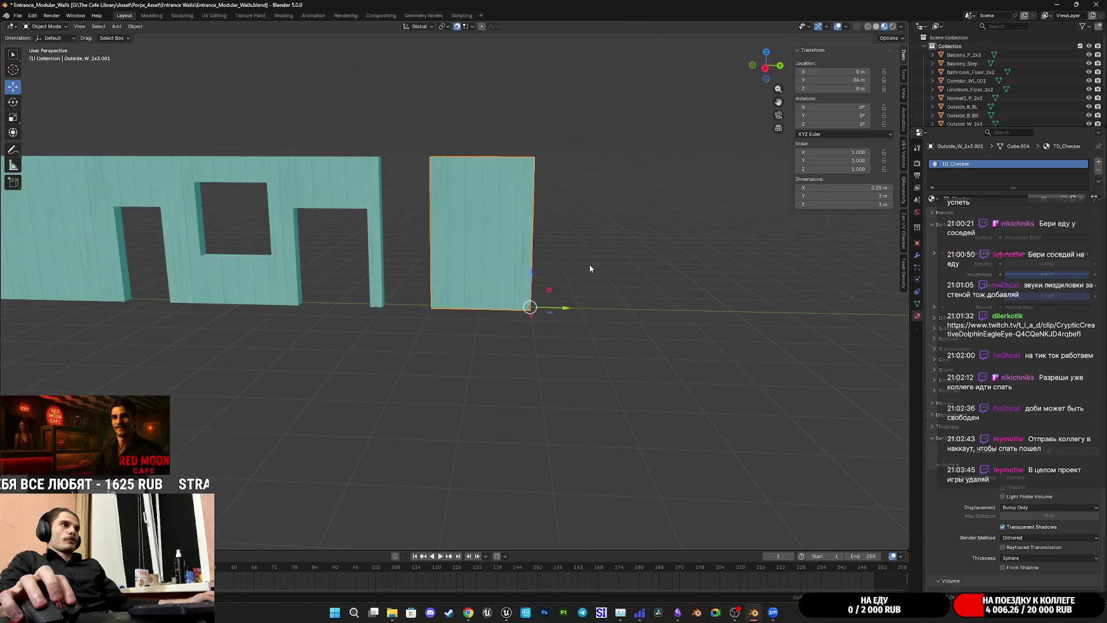
# Step: In Edit Mode from the right side view, raise the copied panel's top-left vertex by 1 m
pyautogui.press('Tab')
pyautogui.moveTo(563, 259)
pyautogui.mouseDown(button='middle')
pyautogui.moveTo(458, 260)
pyautogui.moveTo(485, 264)
pyautogui.mouseUp(button='middle')
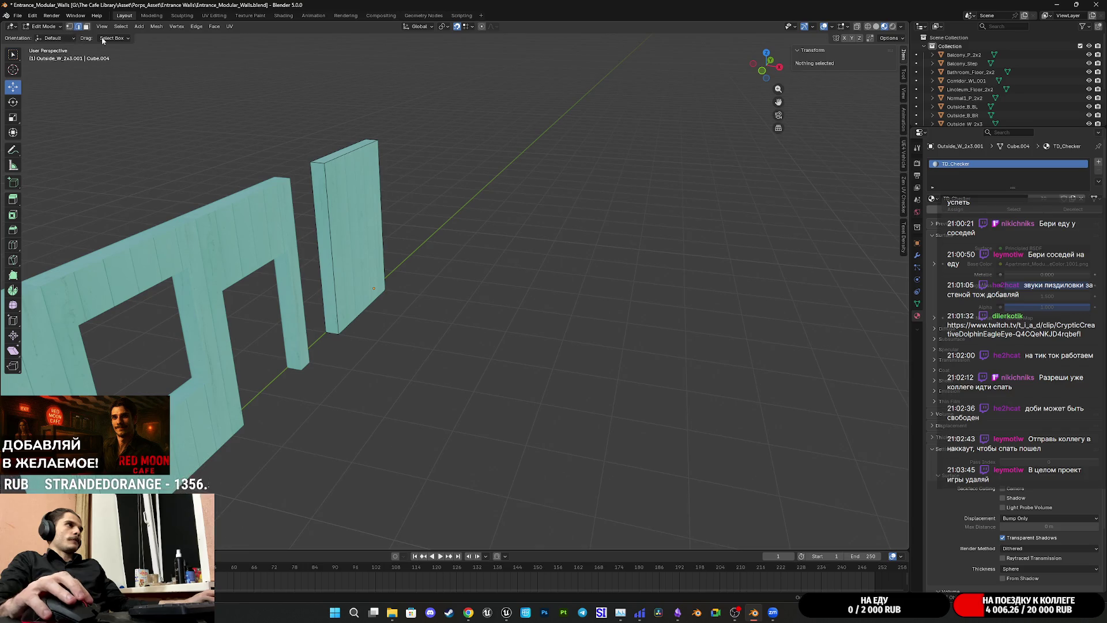
pyautogui.click(891, 38)
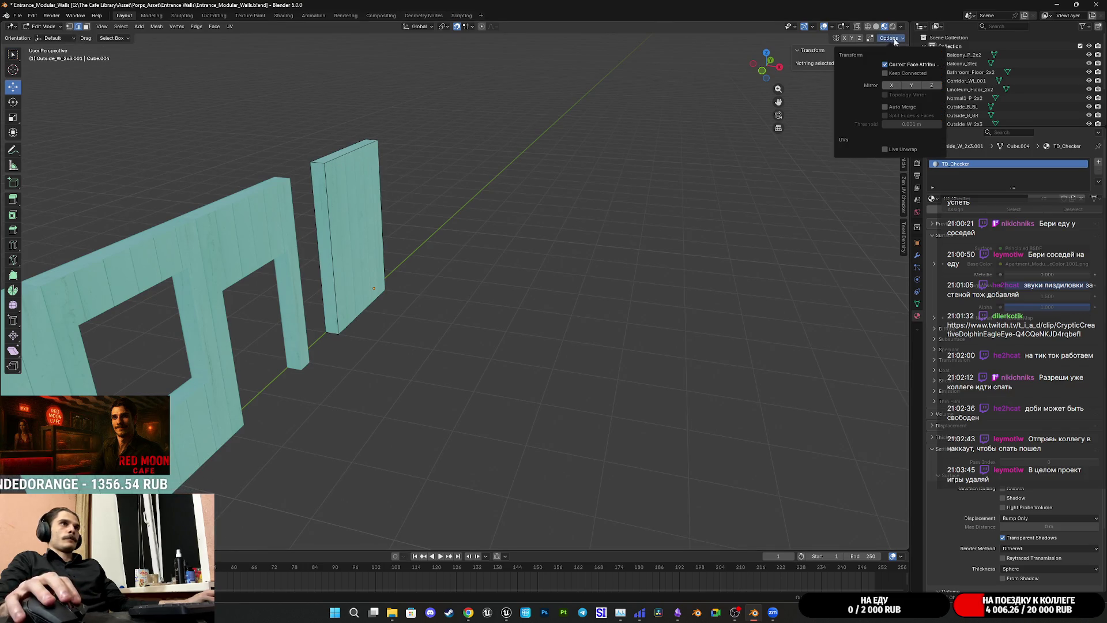
pyautogui.click(317, 161)
pyautogui.moveTo(514, 173); pyautogui.dragTo(763, 88, button='middle')
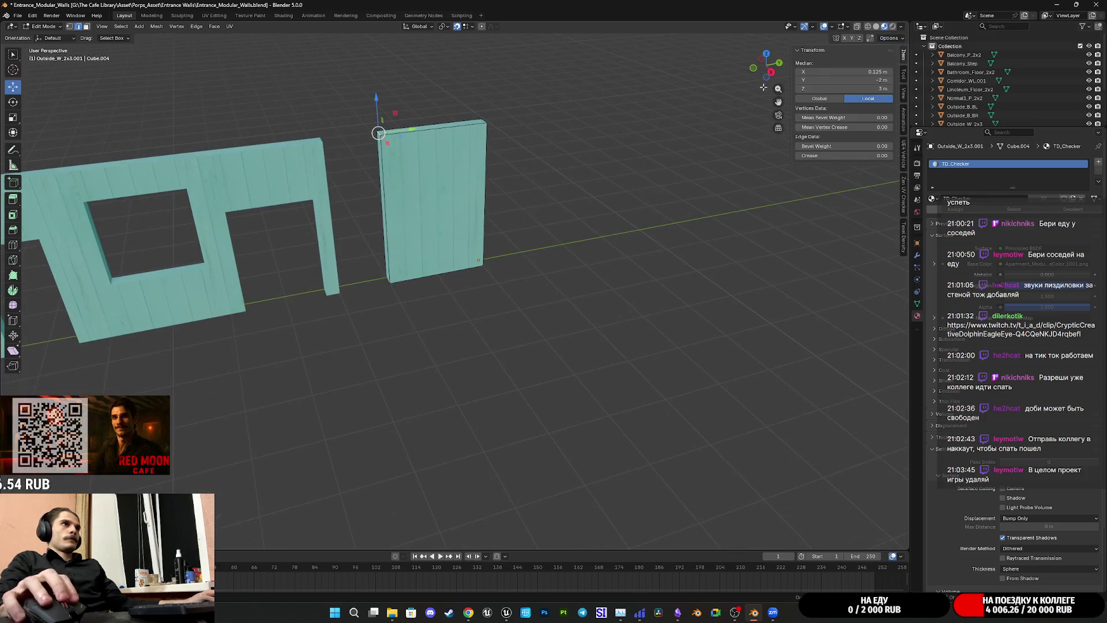
pyautogui.click(777, 63)
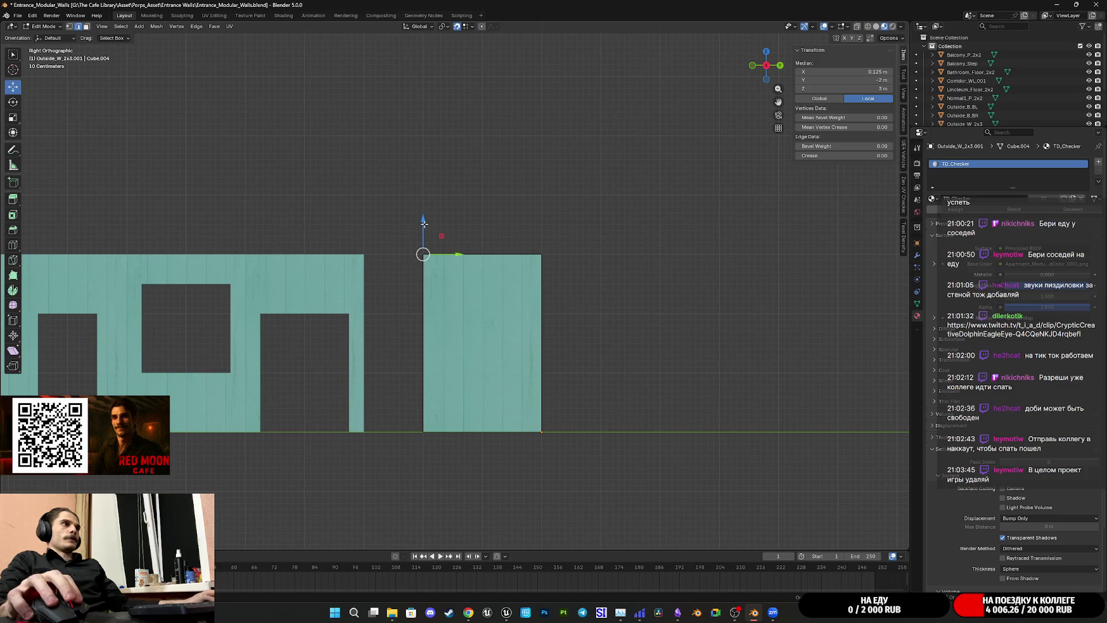
pyautogui.moveTo(423, 220); pyautogui.dragTo(425, 193)
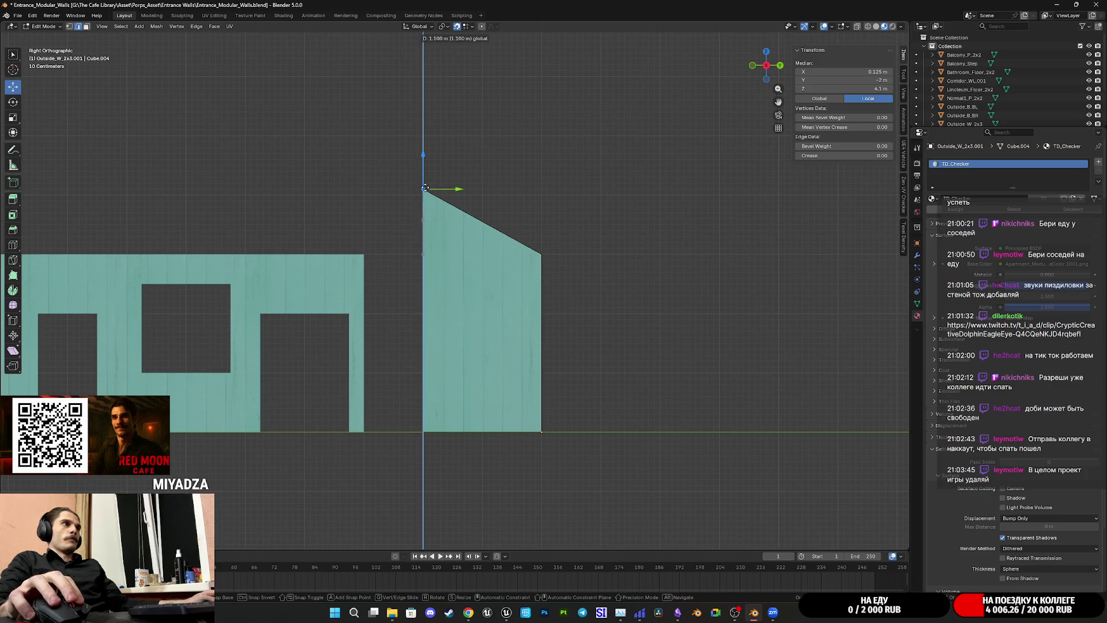
# Step: Raise the panel's bottom-left vertex in the side view and confirm the move
pyautogui.moveTo(425, 193)
pyautogui.mouseDown(button='middle')
pyautogui.moveTo(338, 204)
pyautogui.moveTo(447, 380)
pyautogui.mouseUp(button='middle')
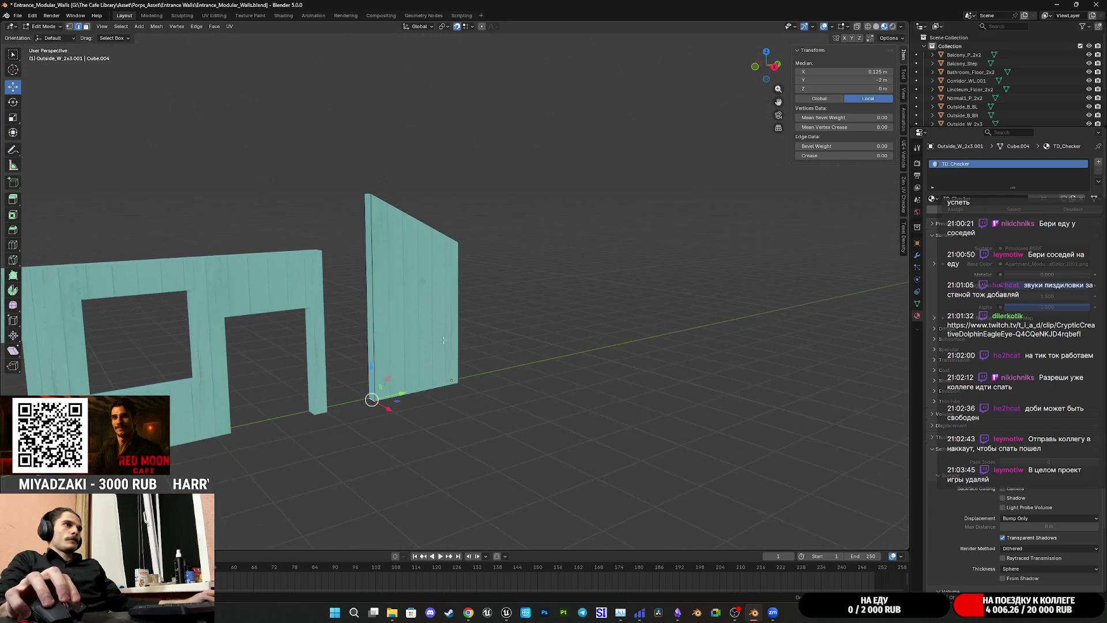
pyautogui.press('KP_3')
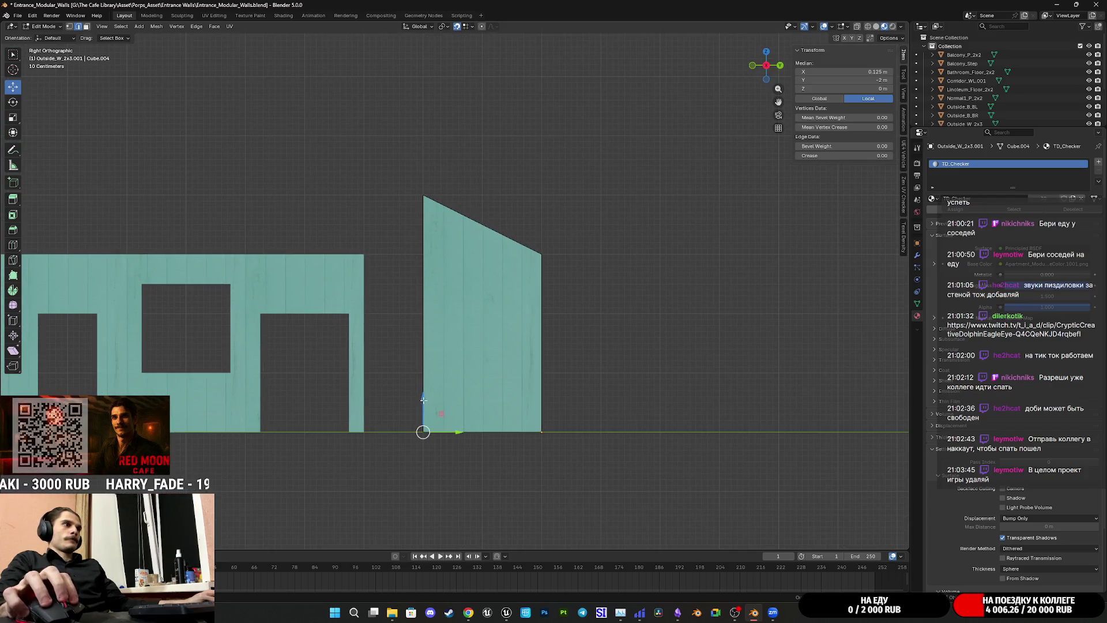
pyautogui.moveTo(422, 403); pyautogui.dragTo(433, 373)
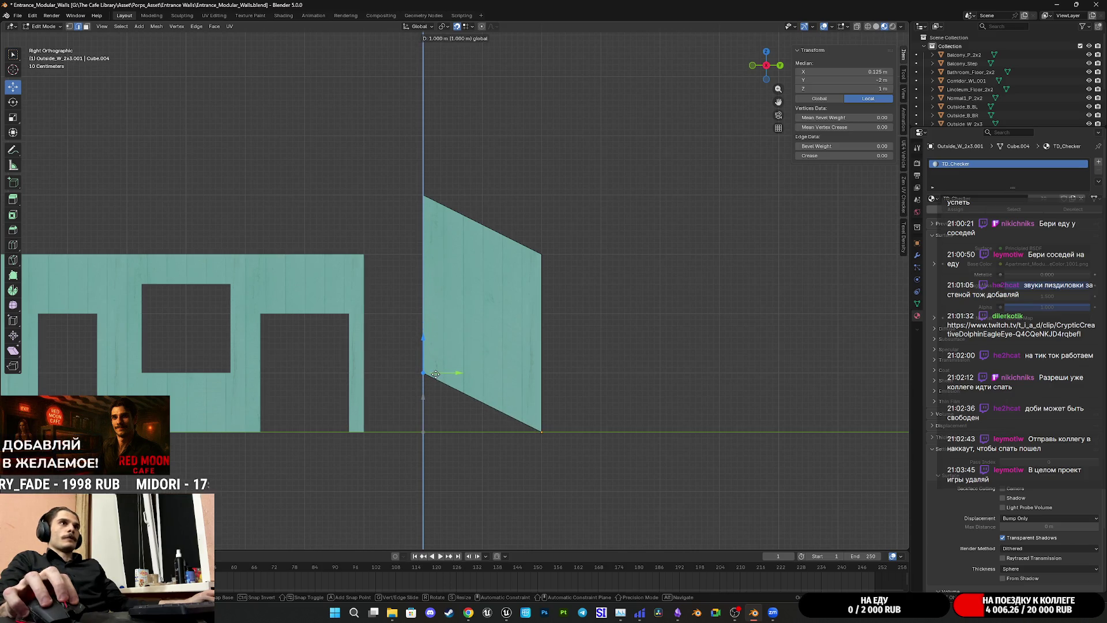
pyautogui.press('Return')
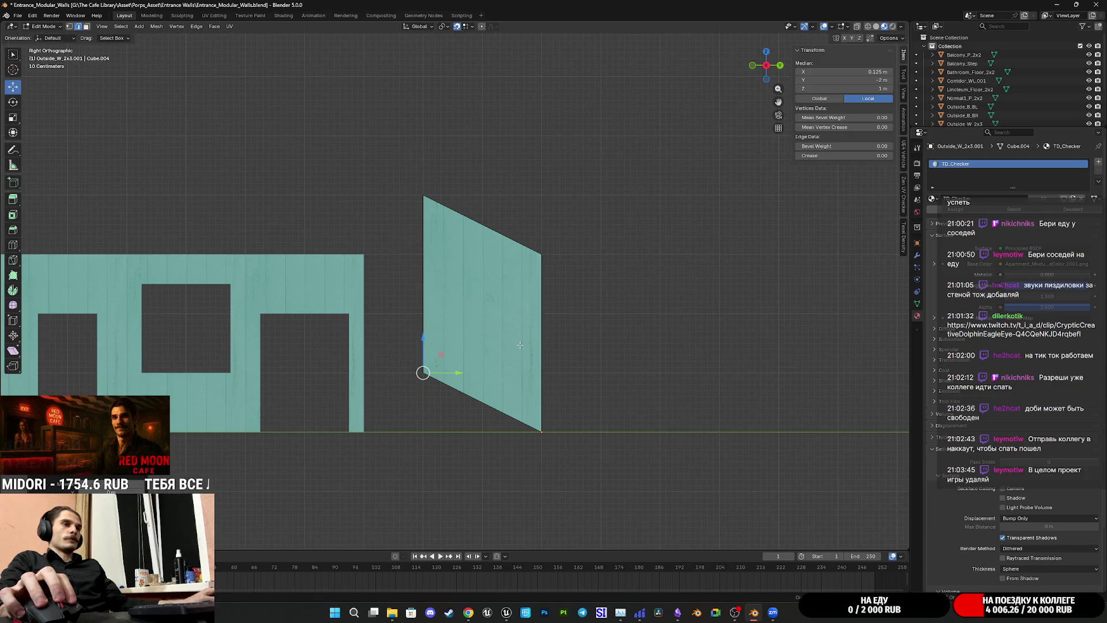
# Step: Undo both vertex moves so the panel is rectangular again, re-entering Edit Mode
pyautogui.hotkey('ctrl', 'z')
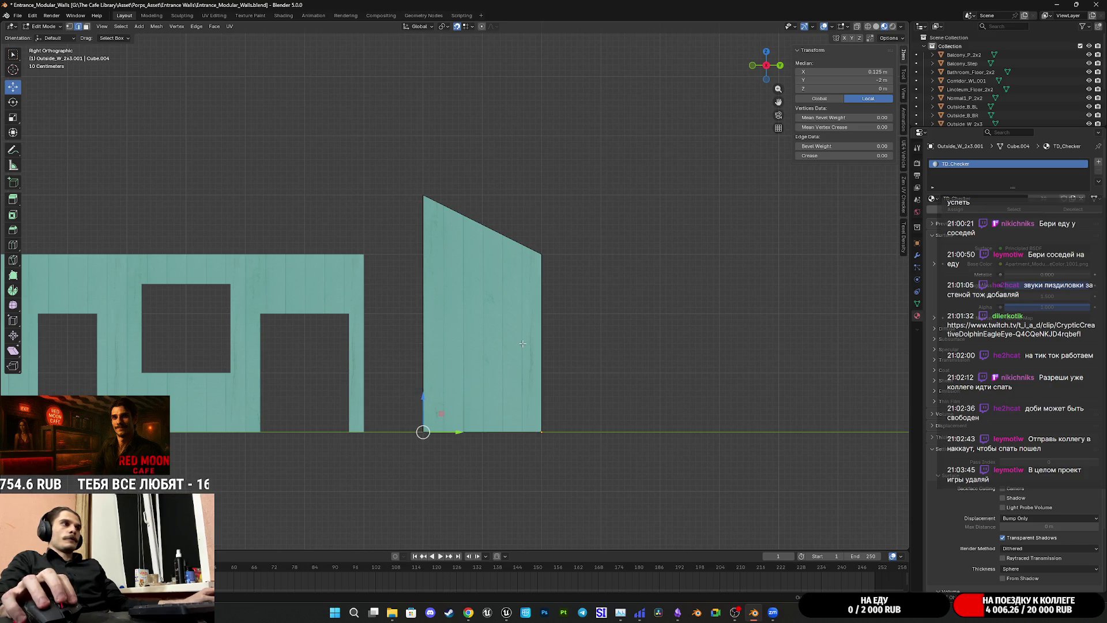
pyautogui.hotkey('ctrl', 'z')
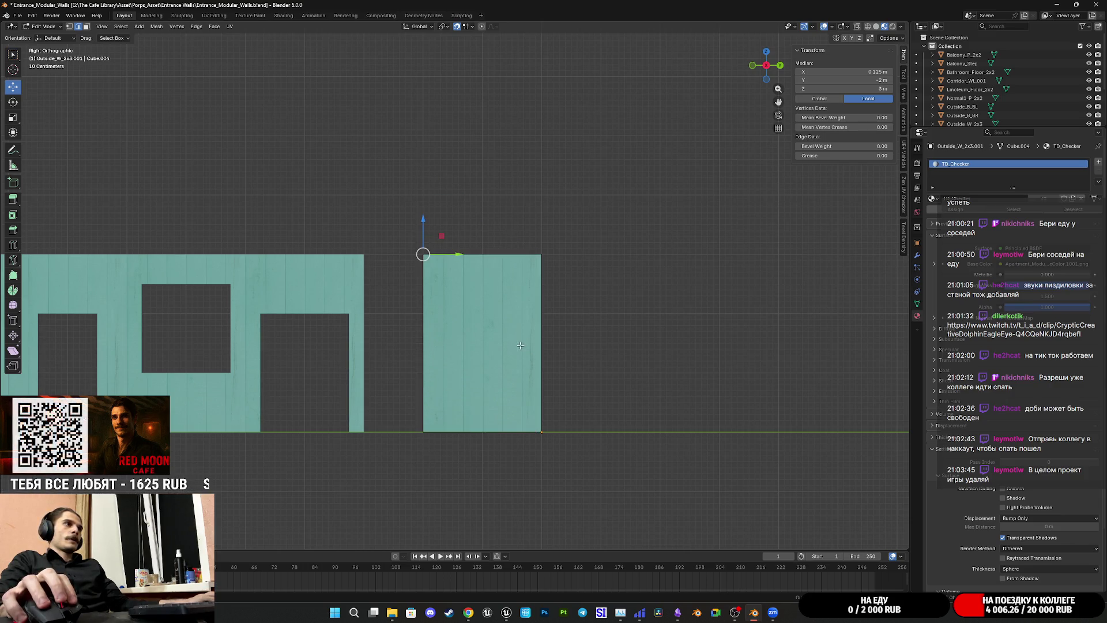
pyautogui.press('Tab')
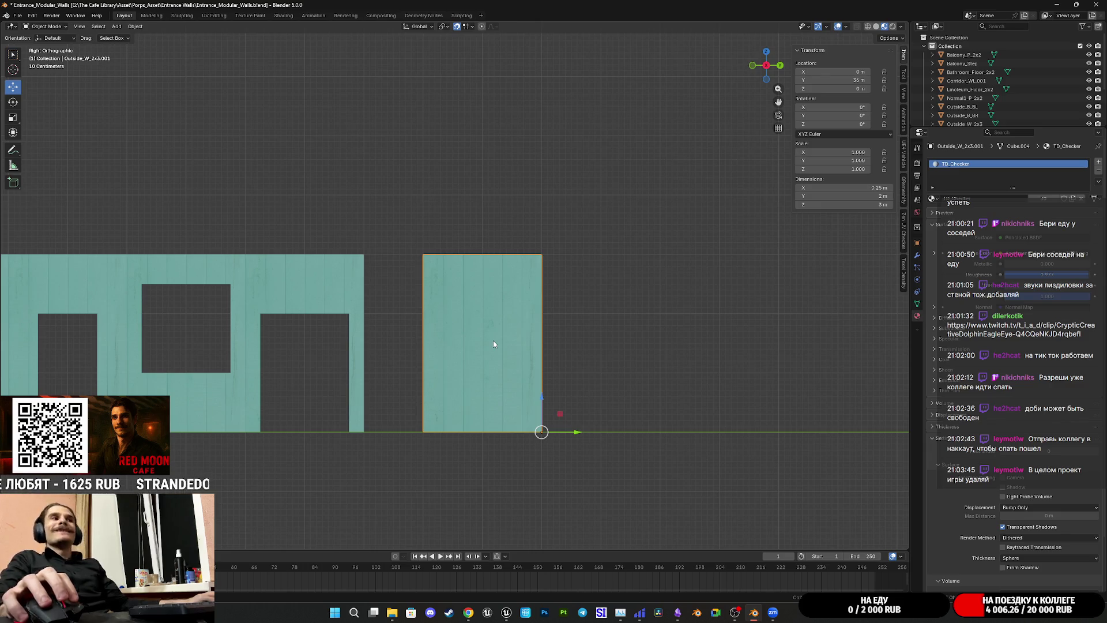
pyautogui.press('Tab')
# Step: Add a horizontal loop cut across the copied teal panel
pyautogui.hotkey('ctrl', 'r')
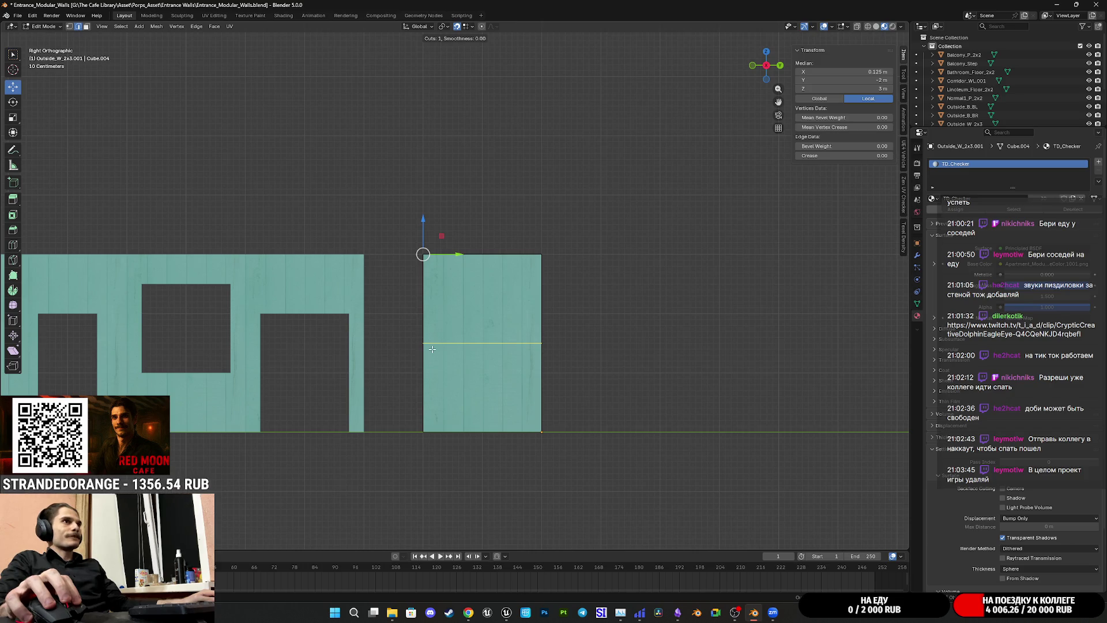
pyautogui.click(510, 352)
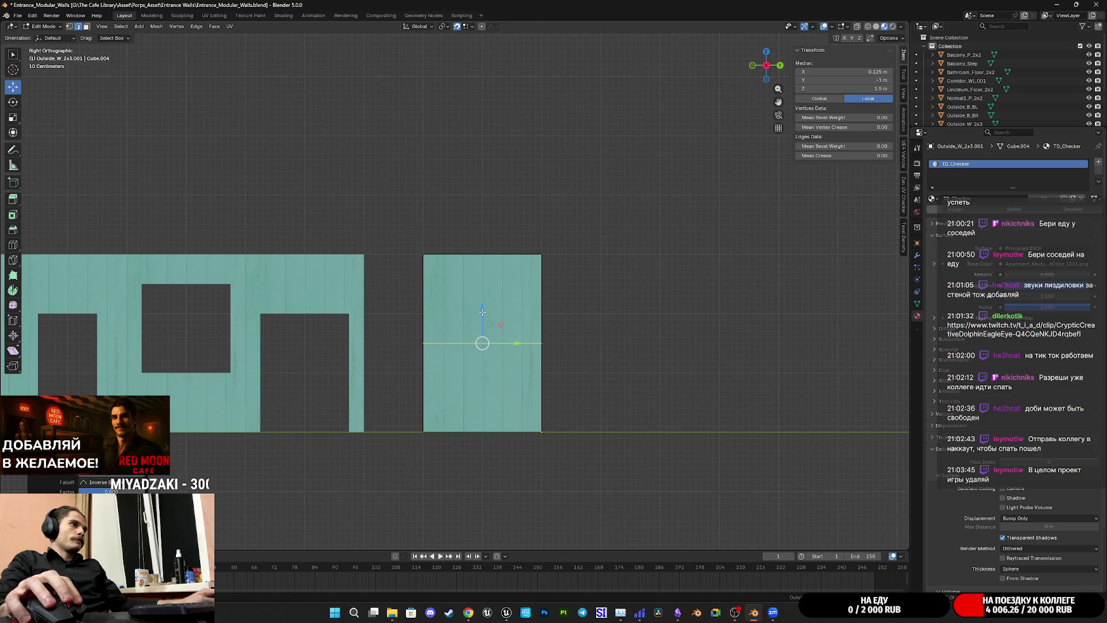
pyautogui.scroll(5, 534, 373)
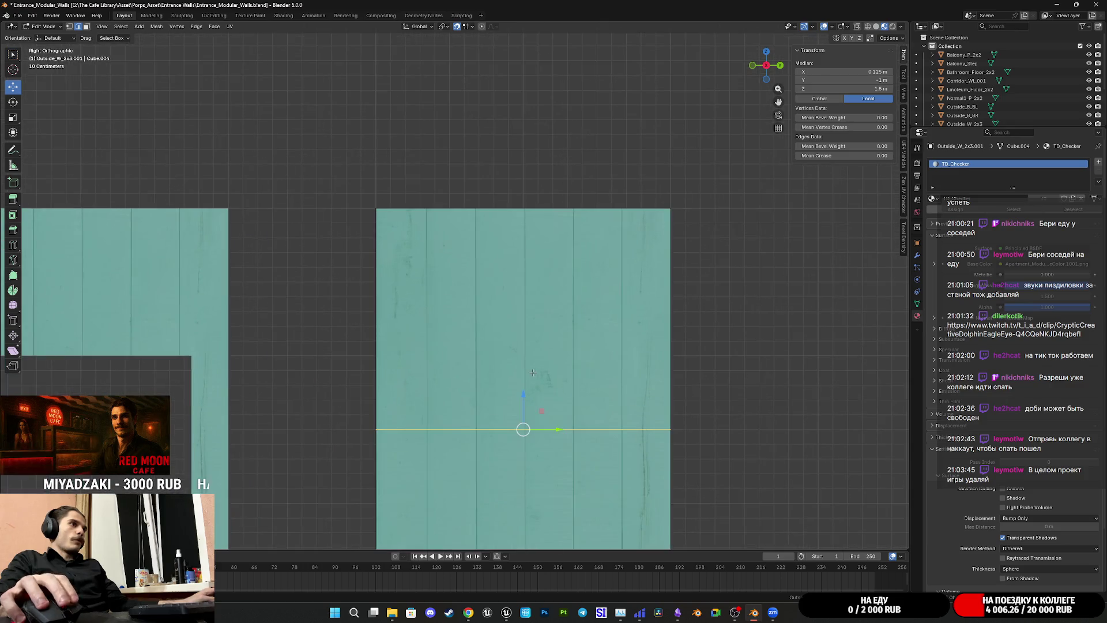
pyautogui.click(891, 39)
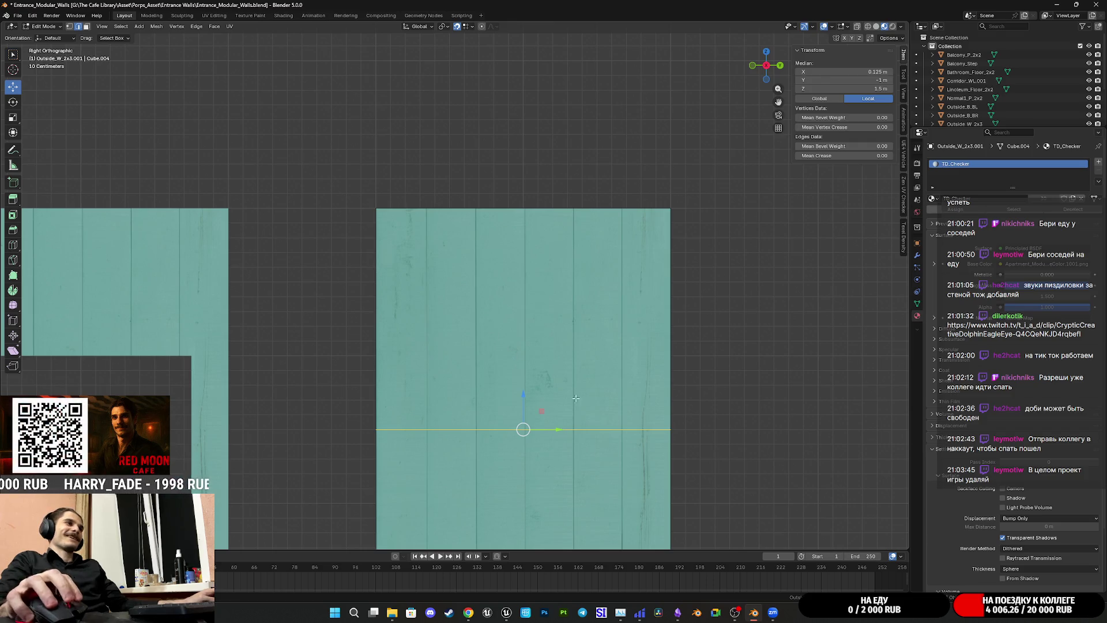
pyautogui.keyDown('shift'); pyautogui.moveTo(575, 399); pyautogui.dragTo(543, 350, button='middle'); pyautogui.keyUp('shift')
# Step: Move the new edge loop vertically to sit at 1.75 m height
pyautogui.press('g')
pyautogui.press('z')
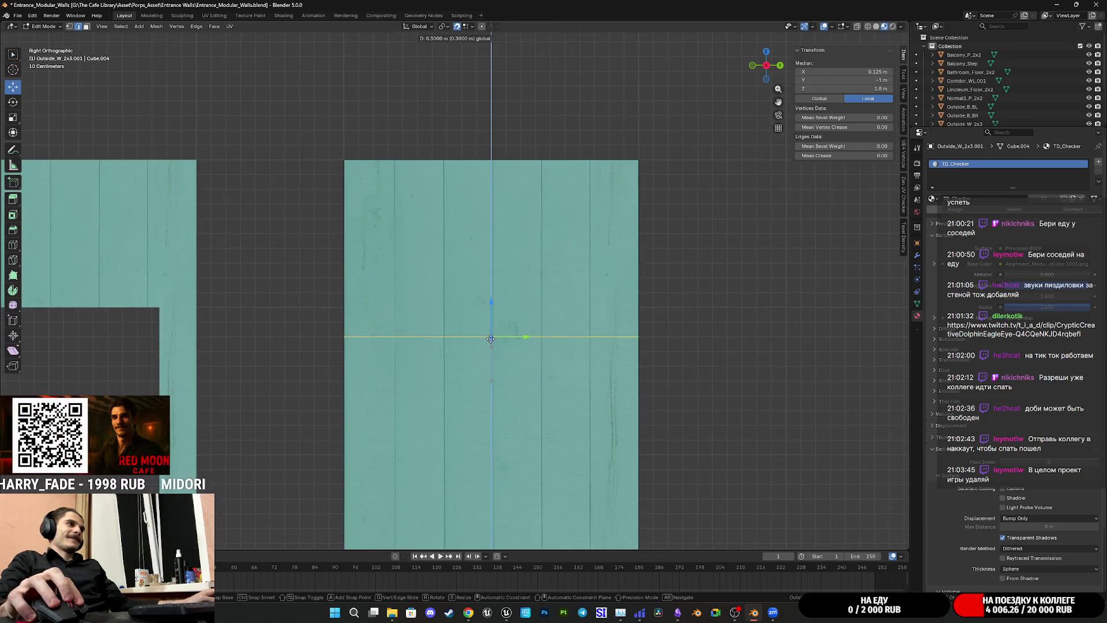
pyautogui.click(492, 350)
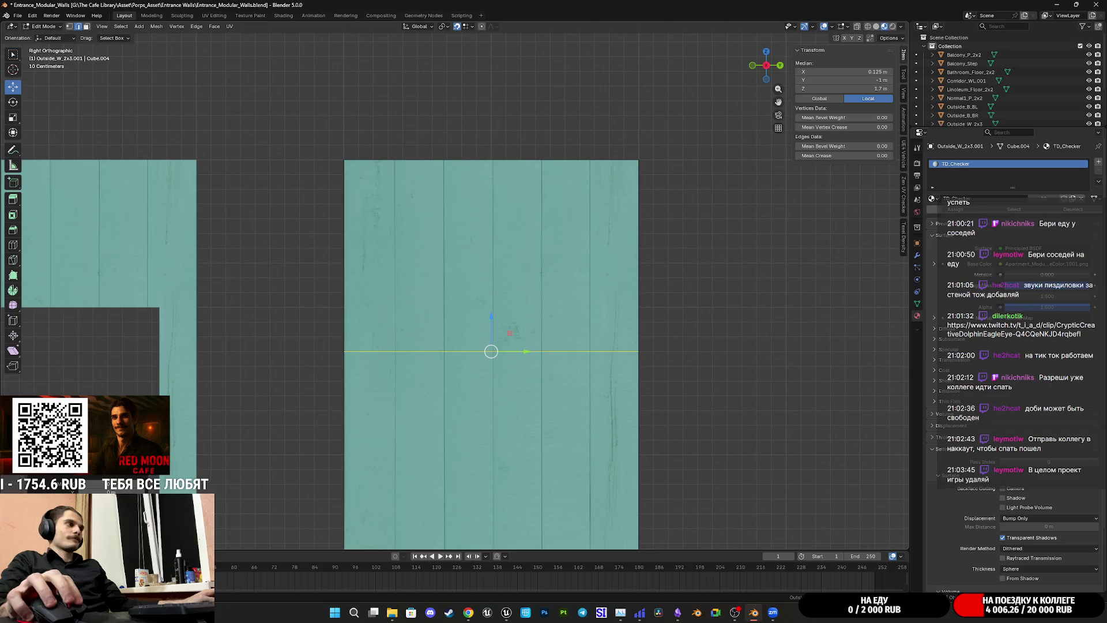
pyautogui.write('gz')
pyautogui.write('0.05')
pyautogui.press('Return')
pyautogui.scroll(-2, 564, 377)
pyautogui.moveTo(528, 394)
pyautogui.keyDown('shift'); pyautogui.mouseDown(button='middle')
pyautogui.moveTo(564, 378)
pyautogui.moveTo(574, 324)
pyautogui.mouseUp(button='middle'); pyautogui.keyUp('shift')
pyautogui.scroll(2, 564, 377)
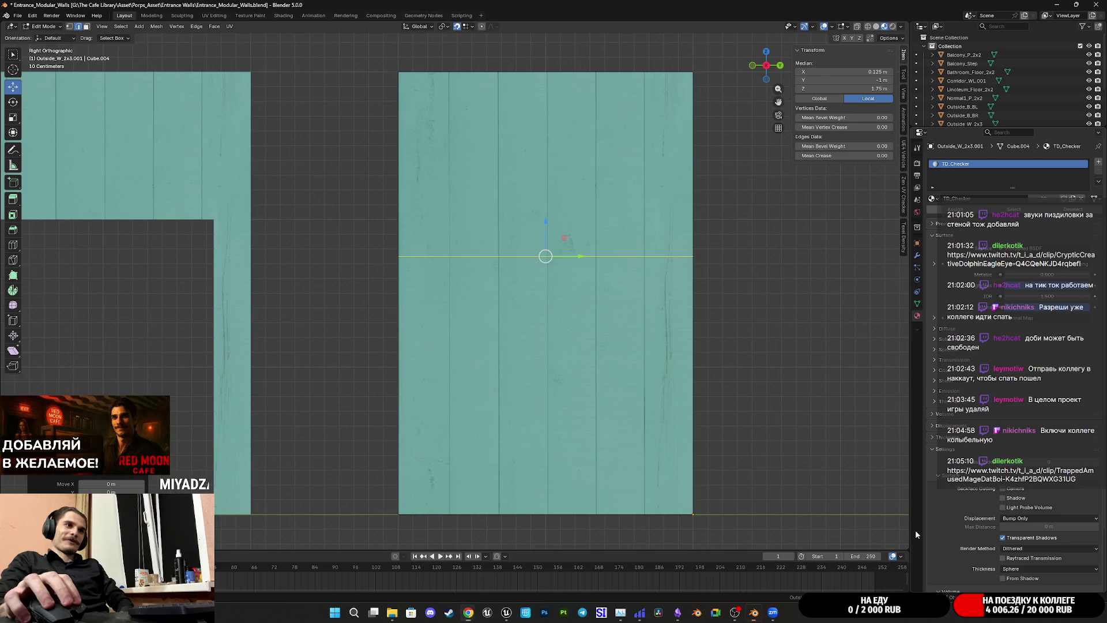
pyautogui.scroll(-2, 637, 310)
pyautogui.moveTo(638, 311)
pyautogui.keyDown('shift'); pyautogui.mouseDown(button='middle')
pyautogui.moveTo(612, 327)
pyautogui.moveTo(551, 321)
pyautogui.mouseUp(button='middle'); pyautogui.keyUp('shift')
pyautogui.scroll(2, 558, 318)
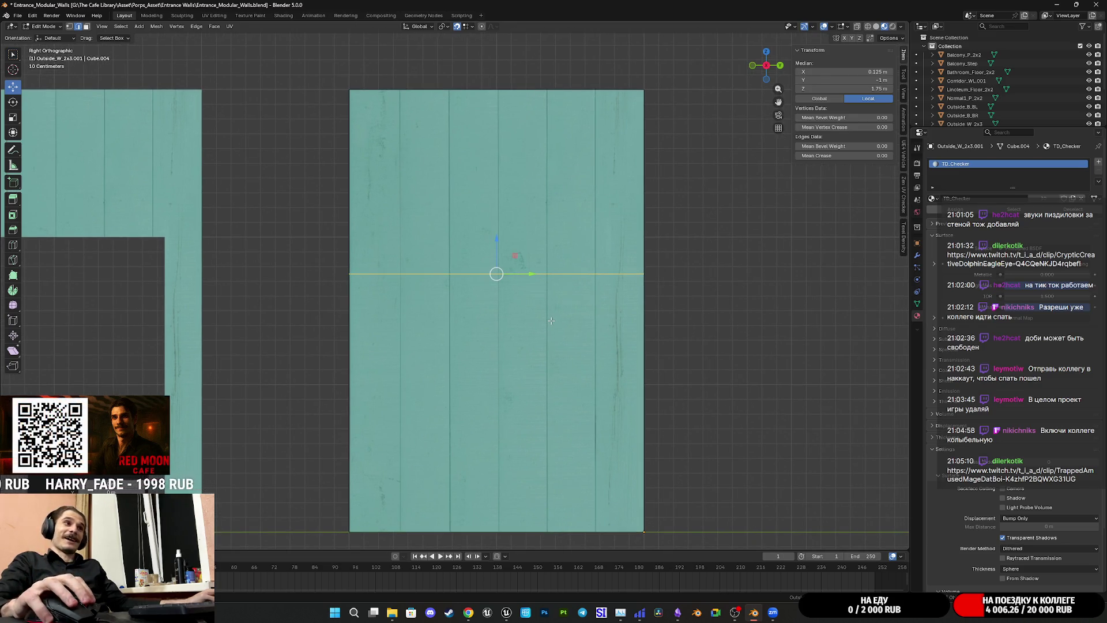
pyautogui.scroll(-1, 551, 322)
pyautogui.moveTo(561, 321)
pyautogui.keyDown('shift'); pyautogui.mouseDown(button='middle')
pyautogui.moveTo(555, 337)
pyautogui.moveTo(560, 326)
pyautogui.moveTo(581, 340)
pyautogui.mouseUp(button='middle'); pyautogui.keyUp('shift')
pyautogui.scroll(1, 554, 339)
pyautogui.scroll(1, 580, 335)
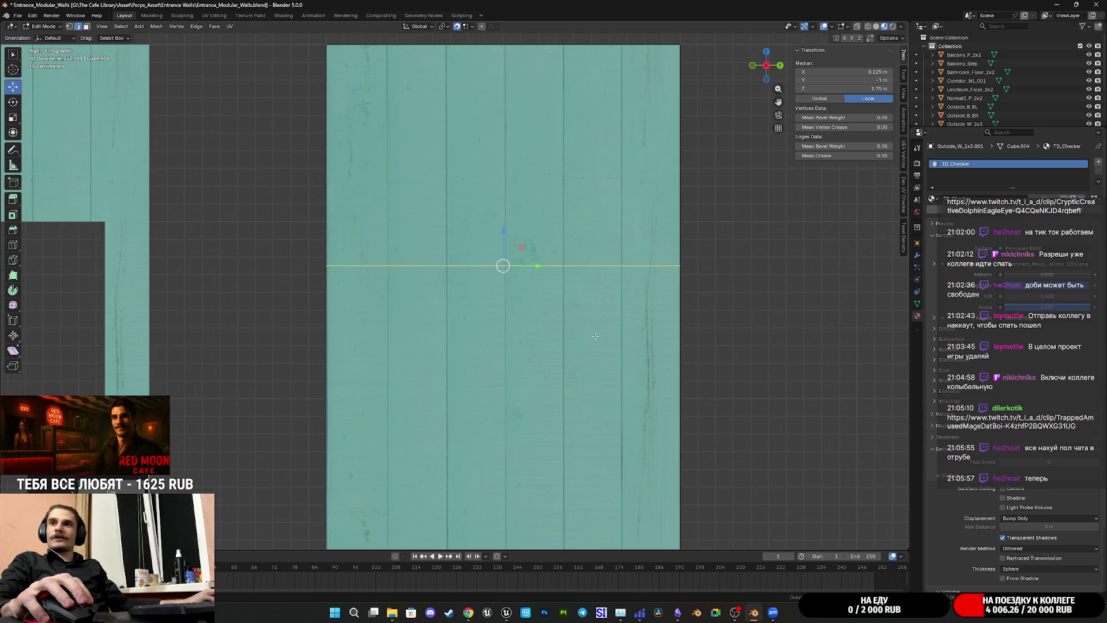
pyautogui.scroll(-3, 596, 335)
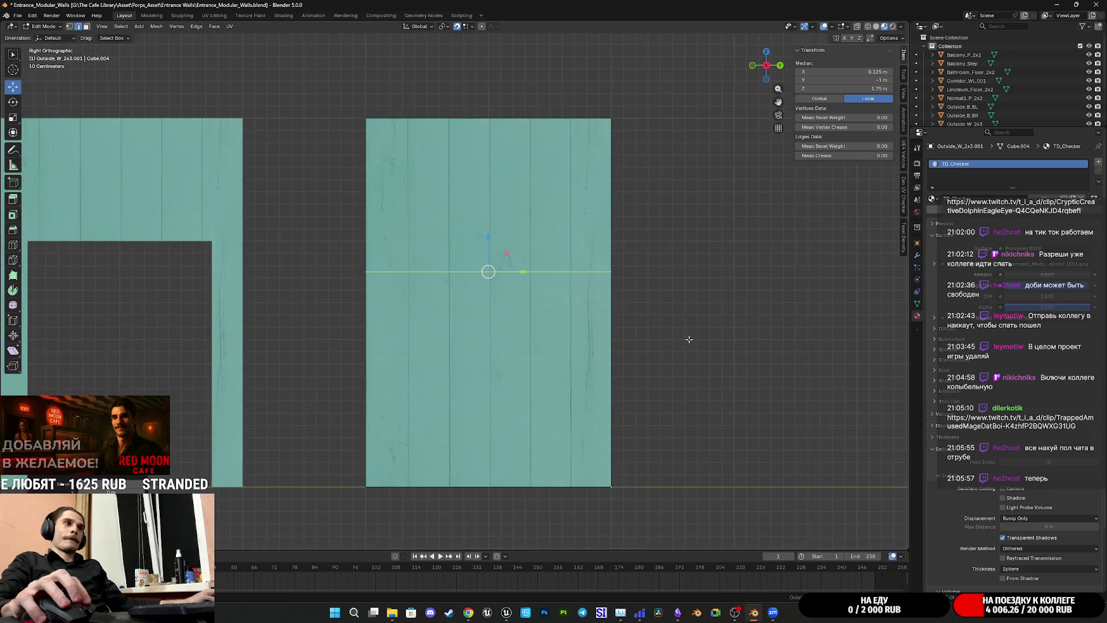
pyautogui.scroll(2, 658, 337)
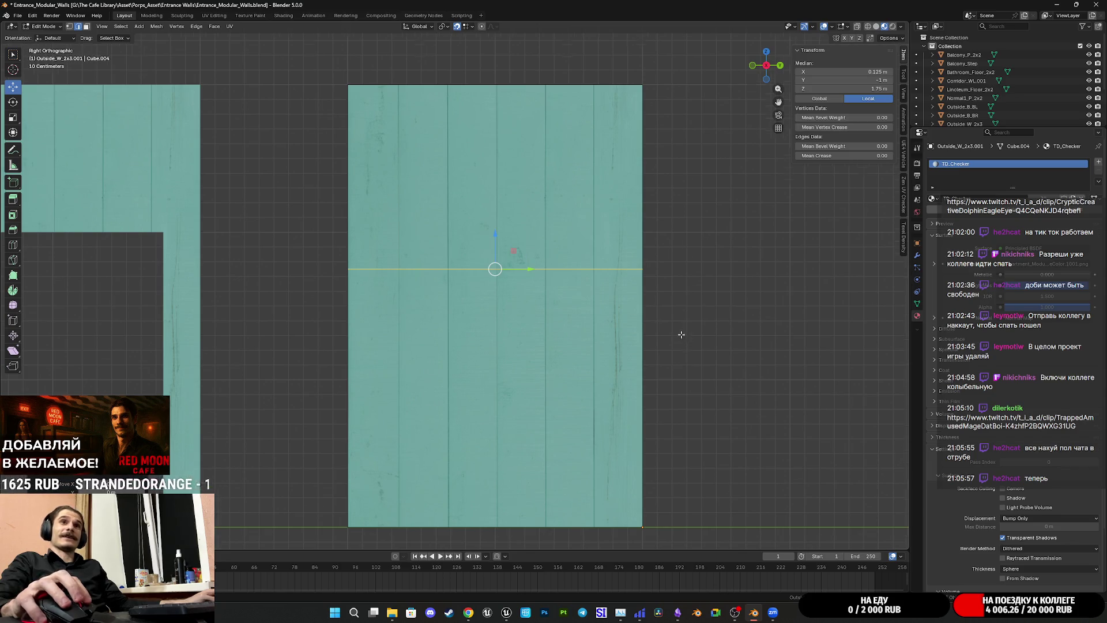
pyautogui.scroll(-1, 682, 335)
pyautogui.scroll(-2, 660, 325)
pyautogui.moveTo(649, 329); pyautogui.dragTo(554, 343, button='middle')
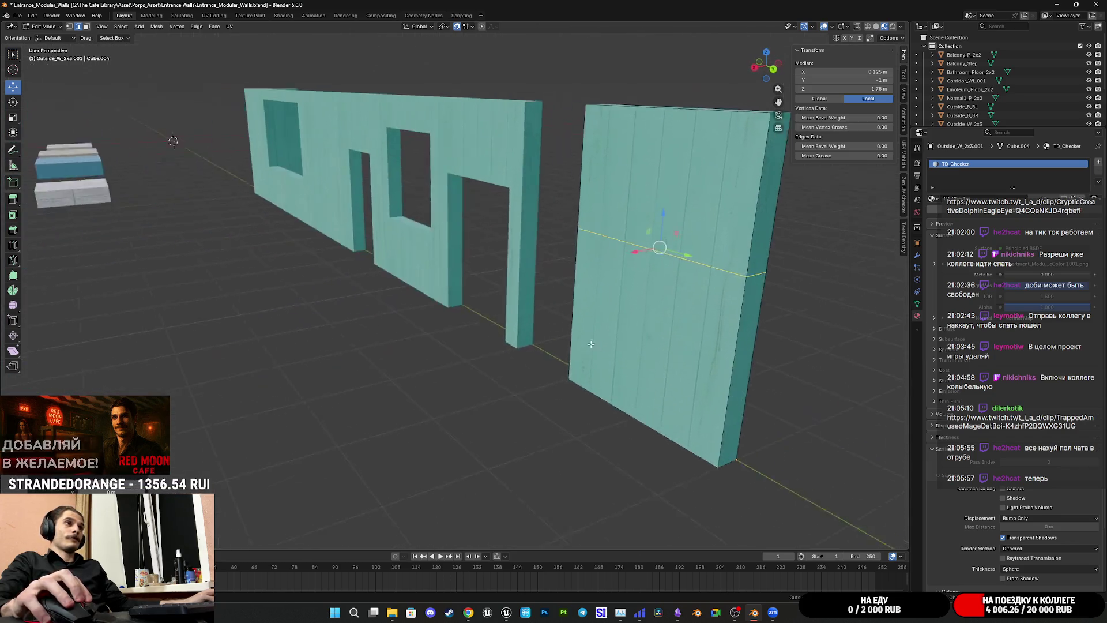
# Step: Save the file and review the plain loop-cut panel from several angles, then clear the selection
pyautogui.hotkey('ctrl', 's')
pyautogui.moveTo(554, 335)
pyautogui.mouseDown(button='middle')
pyautogui.moveTo(606, 322)
pyautogui.moveTo(535, 331)
pyautogui.mouseUp(button='middle')
pyautogui.scroll(3, 605, 322)
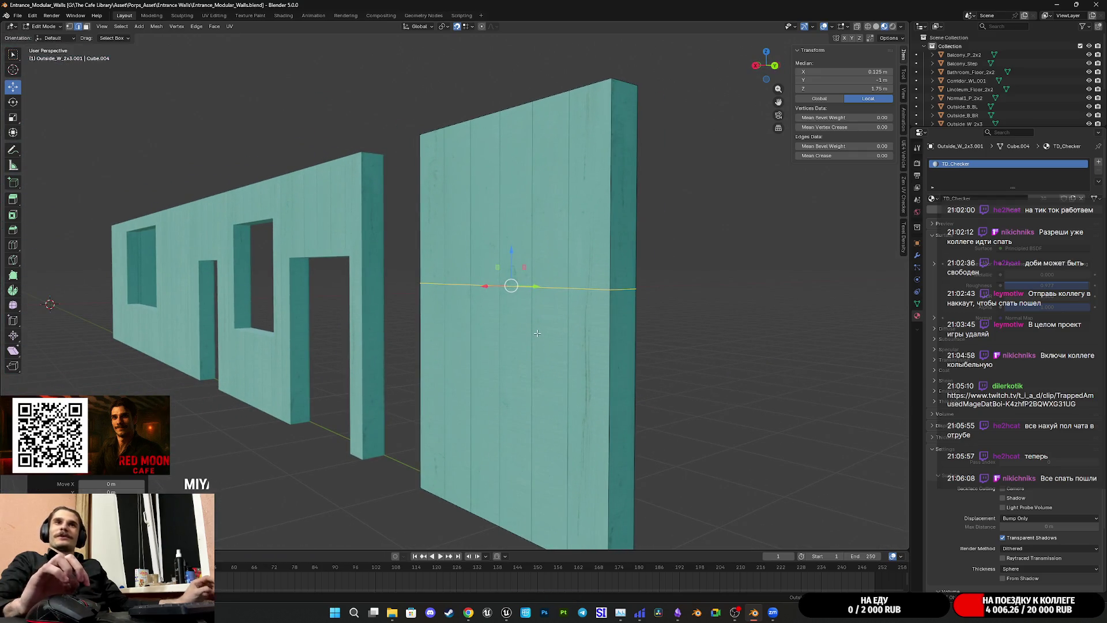
pyautogui.moveTo(537, 332)
pyautogui.mouseDown(button='middle')
pyautogui.moveTo(605, 339)
pyautogui.moveTo(482, 340)
pyautogui.mouseUp(button='middle')
pyautogui.scroll(2, 605, 338)
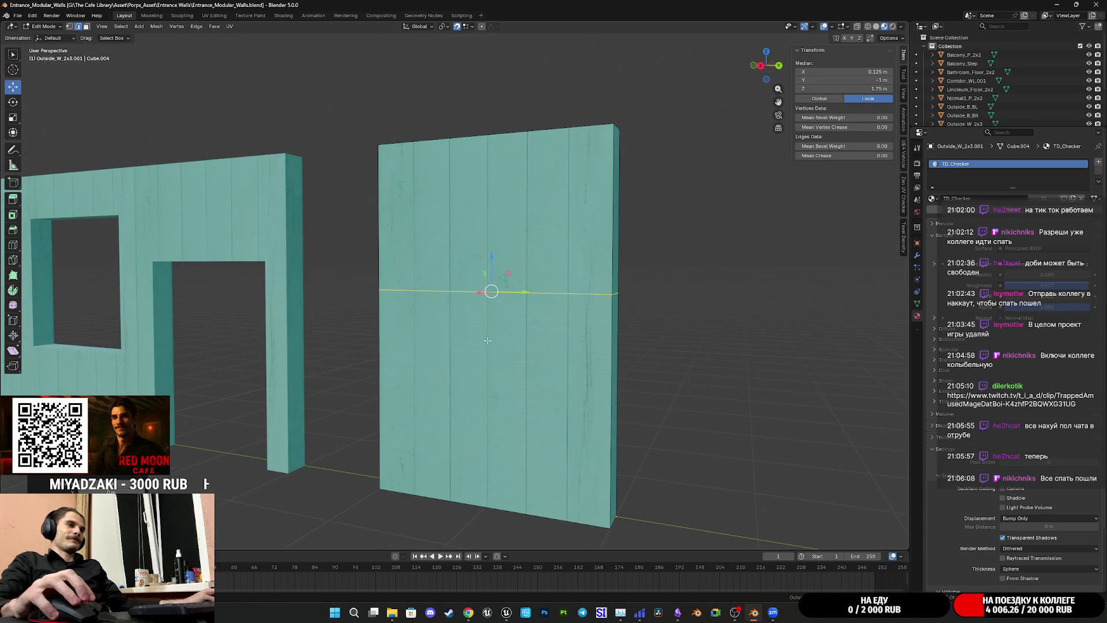
pyautogui.moveTo(717, 322)
pyautogui.mouseDown(button='middle')
pyautogui.moveTo(695, 329)
pyautogui.moveTo(709, 333)
pyautogui.mouseUp(button='middle')
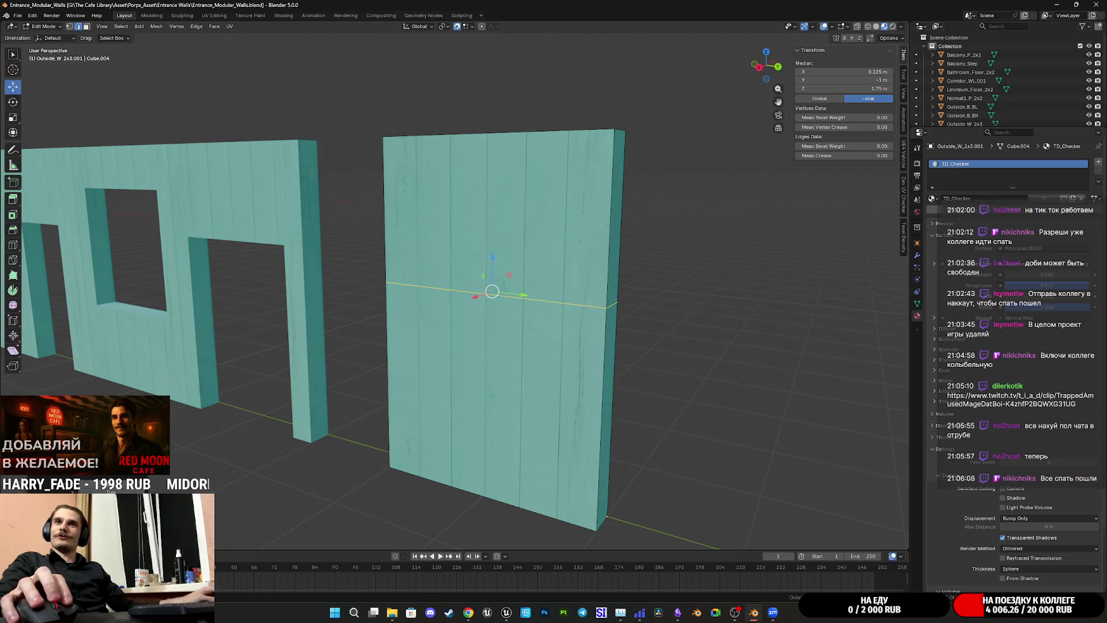
pyautogui.scroll(1, 680, 333)
pyautogui.scroll(1, 680, 338)
pyautogui.scroll(1, 680, 345)
pyautogui.scroll(1, 679, 348)
pyautogui.scroll(-1, 678, 348)
pyautogui.scroll(-1, 679, 348)
pyautogui.scroll(-1, 774, 274)
pyautogui.scroll(-1, 757, 285)
pyautogui.moveTo(676, 297)
pyautogui.mouseDown(button='middle')
pyautogui.moveTo(695, 287)
pyautogui.moveTo(597, 289)
pyautogui.mouseUp(button='middle')
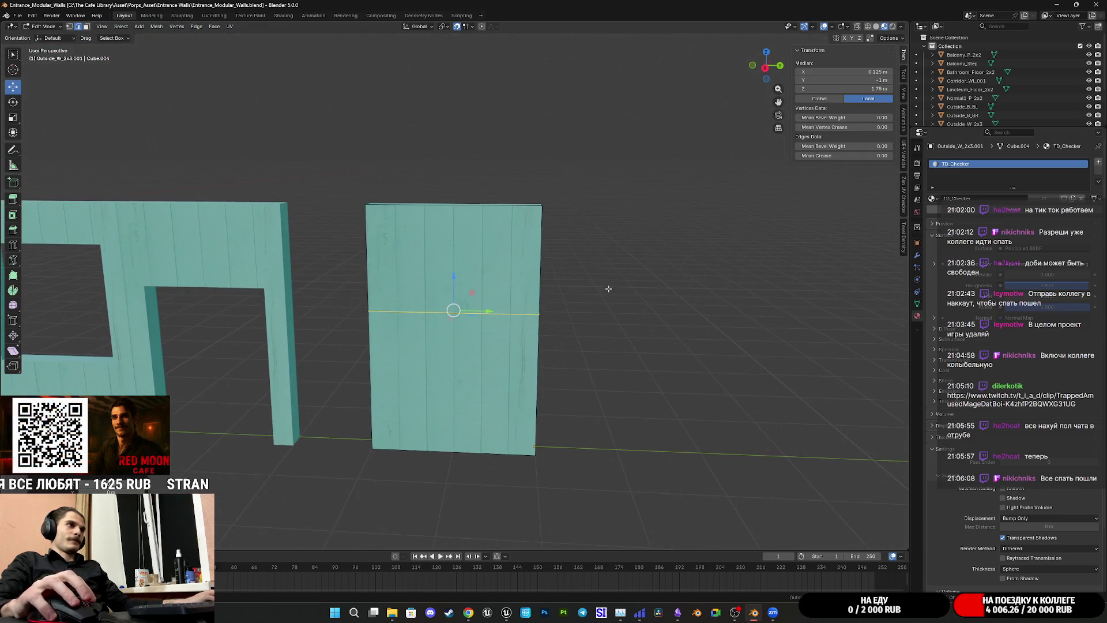
pyautogui.moveTo(417, 301)
pyautogui.mouseDown(button='middle')
pyautogui.moveTo(606, 294)
pyautogui.moveTo(444, 288)
pyautogui.moveTo(429, 307)
pyautogui.moveTo(420, 292)
pyautogui.mouseUp(button='middle')
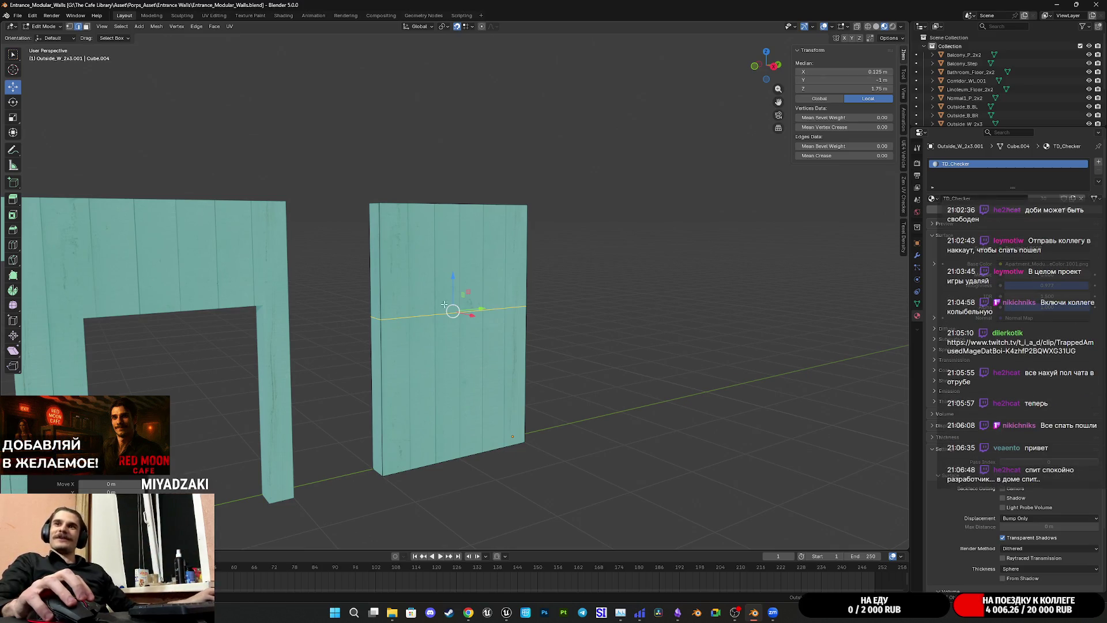
pyautogui.keyDown('shift'); pyautogui.moveTo(524, 316); pyautogui.dragTo(298, 291, button='middle'); pyautogui.keyUp('shift')
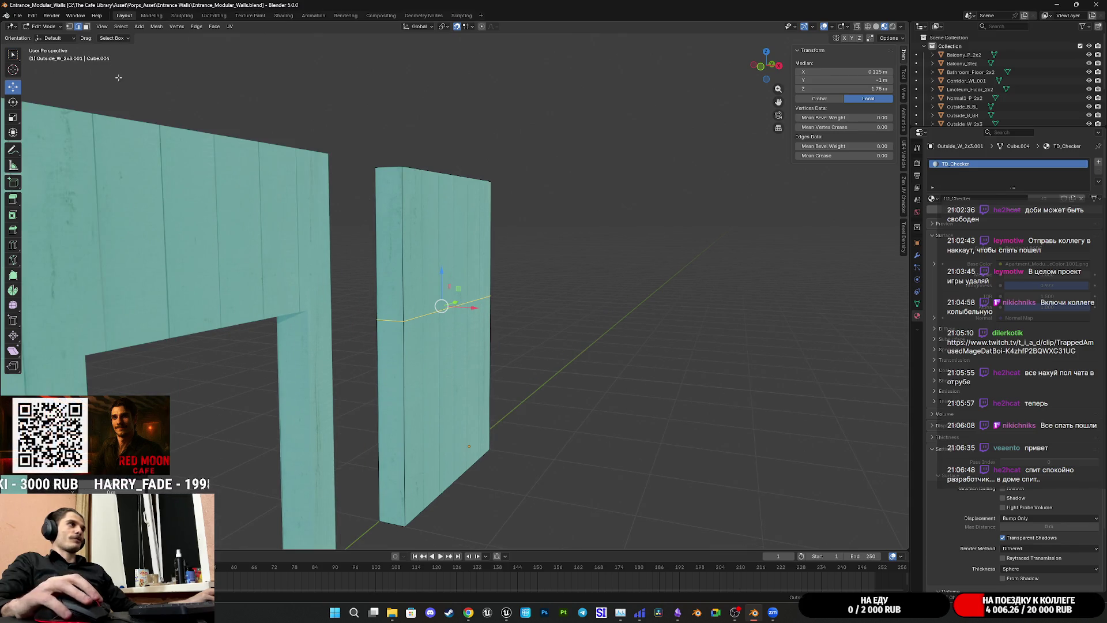
pyautogui.click(299, 292)
# Step: Select the panel's left vertical edge and try two vertical moves, cancelling both
pyautogui.click(393, 358)
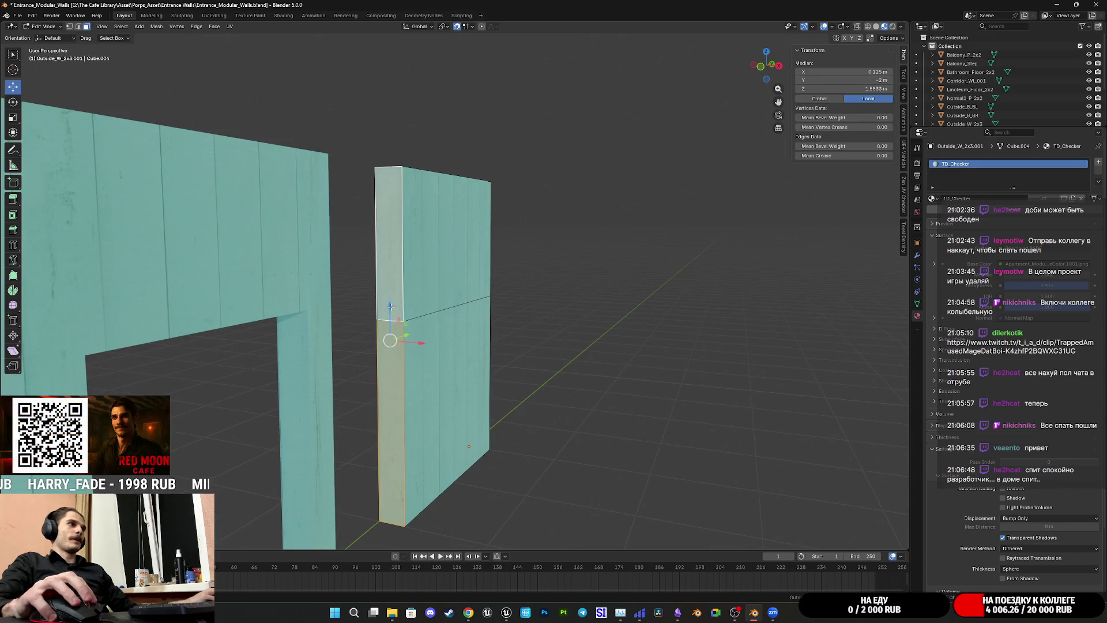
pyautogui.keyDown('shift'); pyautogui.click(379, 260); pyautogui.keyUp('shift')
pyautogui.moveTo(379, 260); pyautogui.dragTo(431, 340, button='middle')
pyautogui.click(767, 69)
pyautogui.scroll(1, 460, 283)
pyautogui.scroll(-1, 460, 282)
pyautogui.keyDown('shift'); pyautogui.moveTo(460, 282); pyautogui.dragTo(482, 263, button='middle'); pyautogui.keyUp('shift')
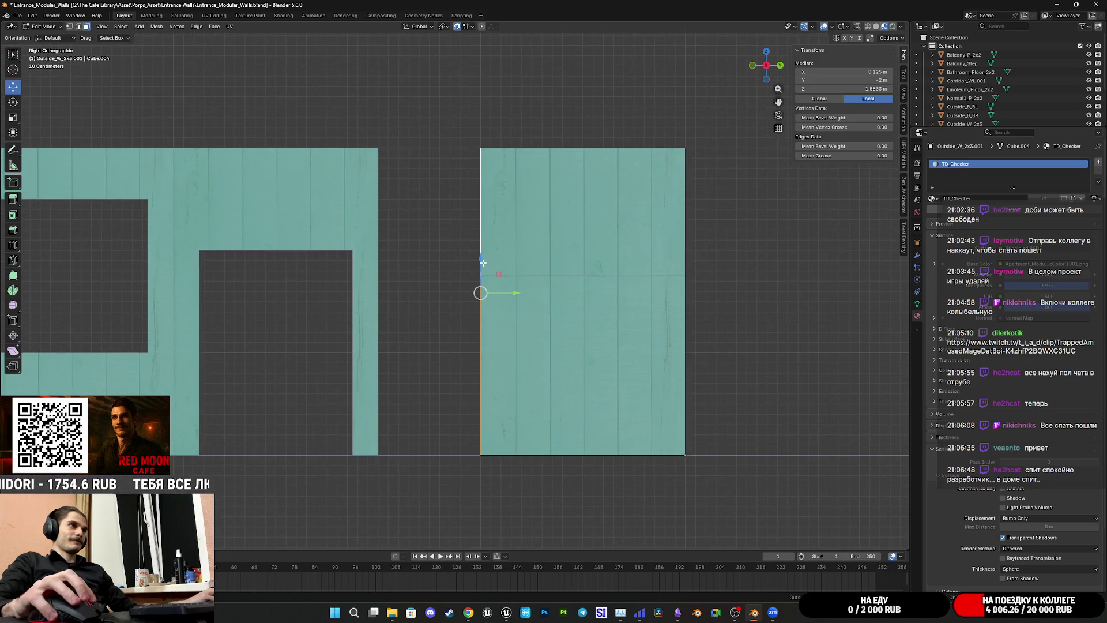
pyautogui.press('g')
pyautogui.press('z')
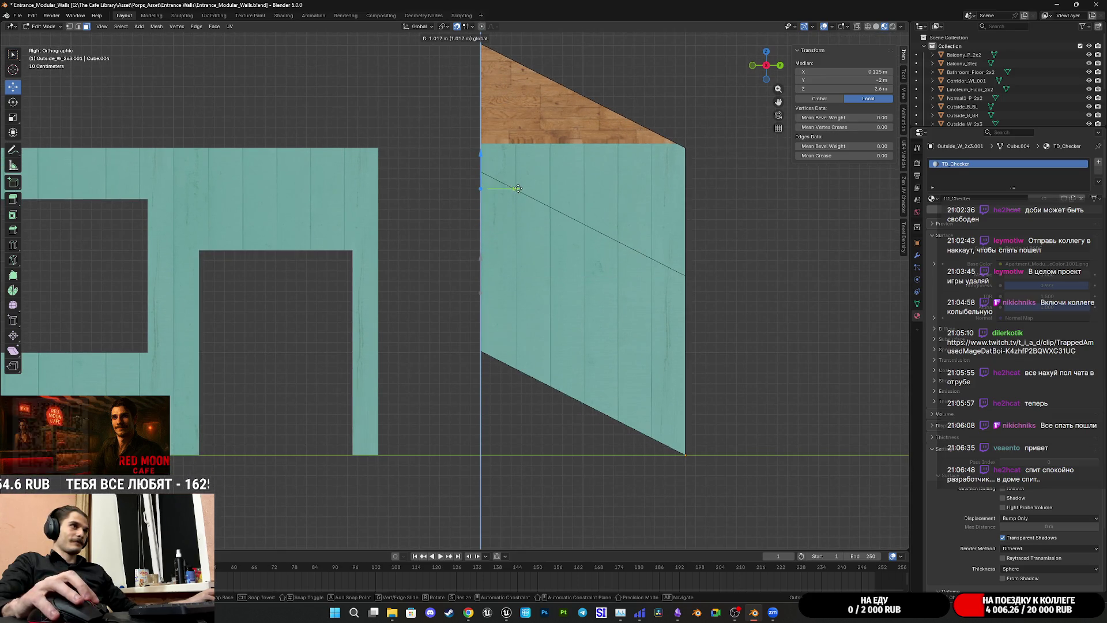
pyautogui.press('Escape')
pyautogui.moveTo(482, 290)
pyautogui.mouseDown(button='middle')
pyautogui.moveTo(747, 252)
pyautogui.moveTo(621, 261)
pyautogui.mouseUp(button='middle')
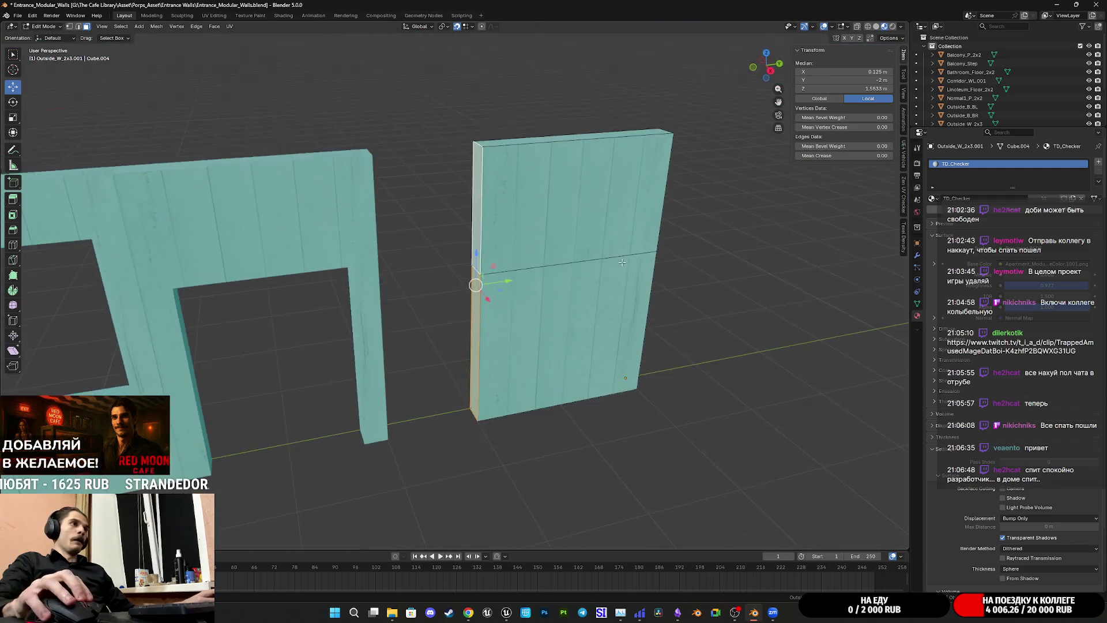
pyautogui.press('g')
pyautogui.press('z')
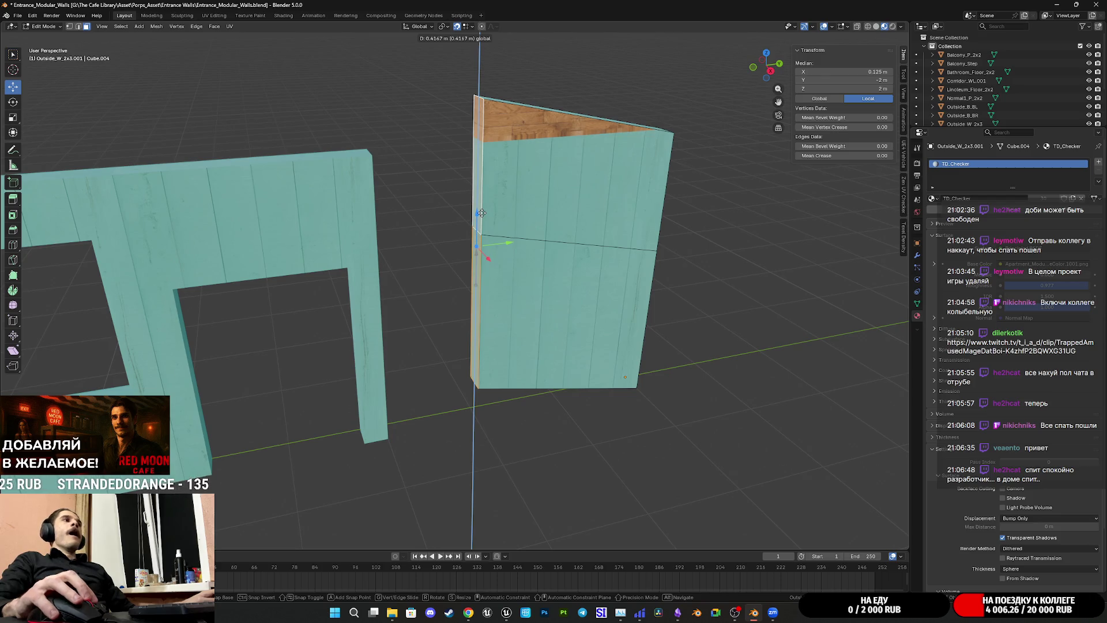
pyautogui.press('Escape')
# Step: Raise the selected left edge about 0.42 m along Z so the top slants right
pyautogui.moveTo(476, 247)
pyautogui.mouseDown(button='middle')
pyautogui.moveTo(507, 248)
pyautogui.moveTo(476, 280)
pyautogui.mouseUp(button='middle')
pyautogui.click(892, 38)
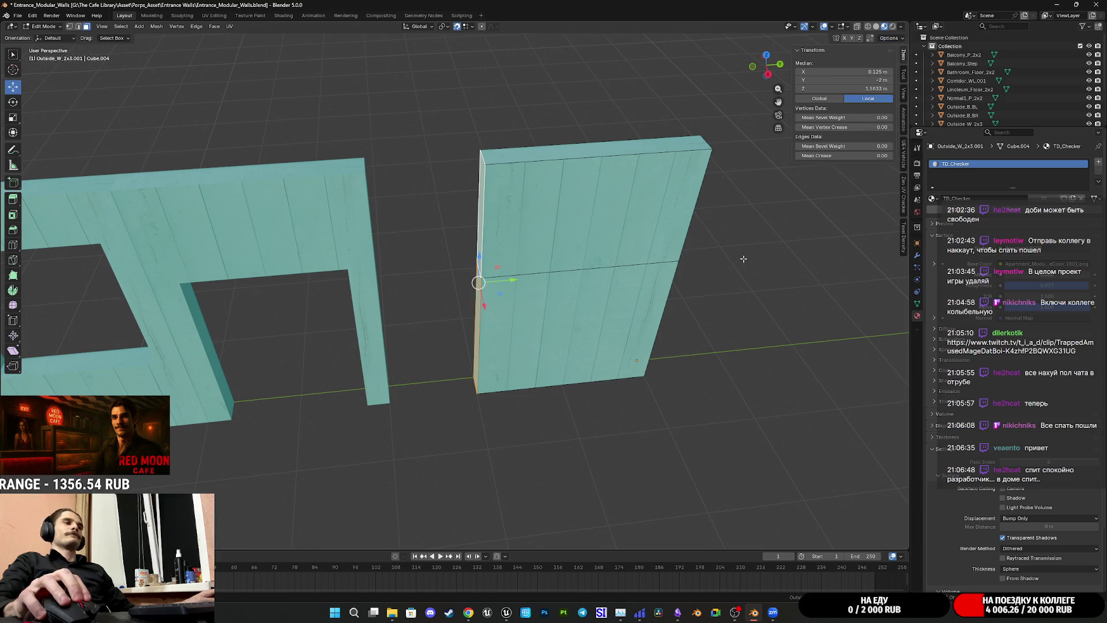
pyautogui.moveTo(742, 255)
pyautogui.mouseDown(button='middle')
pyautogui.moveTo(688, 325)
pyautogui.moveTo(695, 339)
pyautogui.moveTo(705, 315)
pyautogui.mouseUp(button='middle')
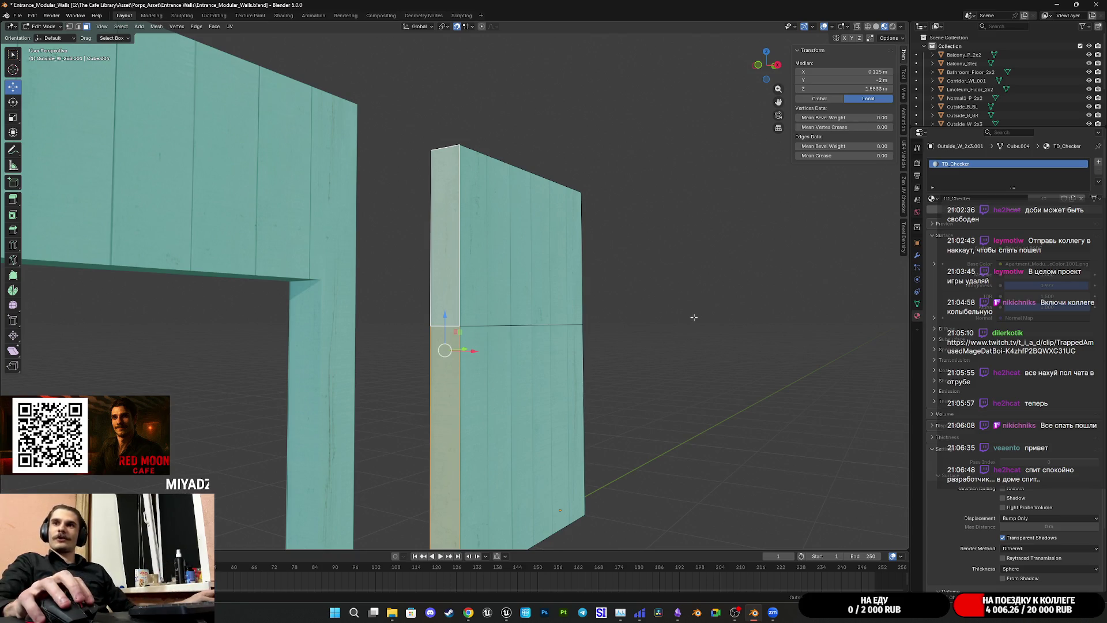
pyautogui.moveTo(540, 350); pyautogui.dragTo(503, 342, button='middle')
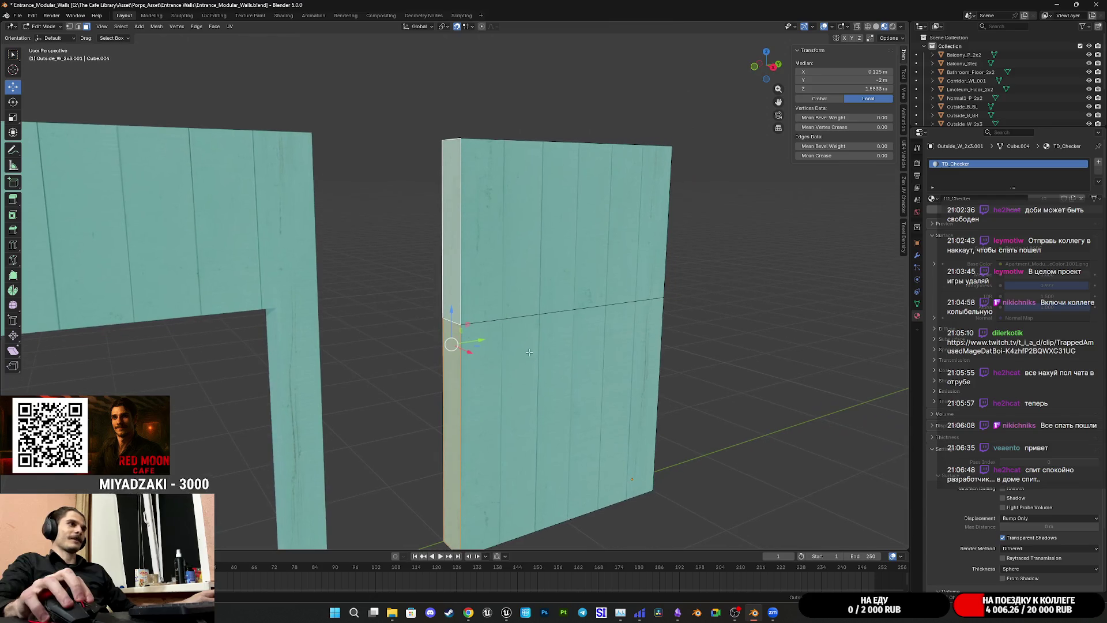
pyautogui.press('g')
pyautogui.press('z')
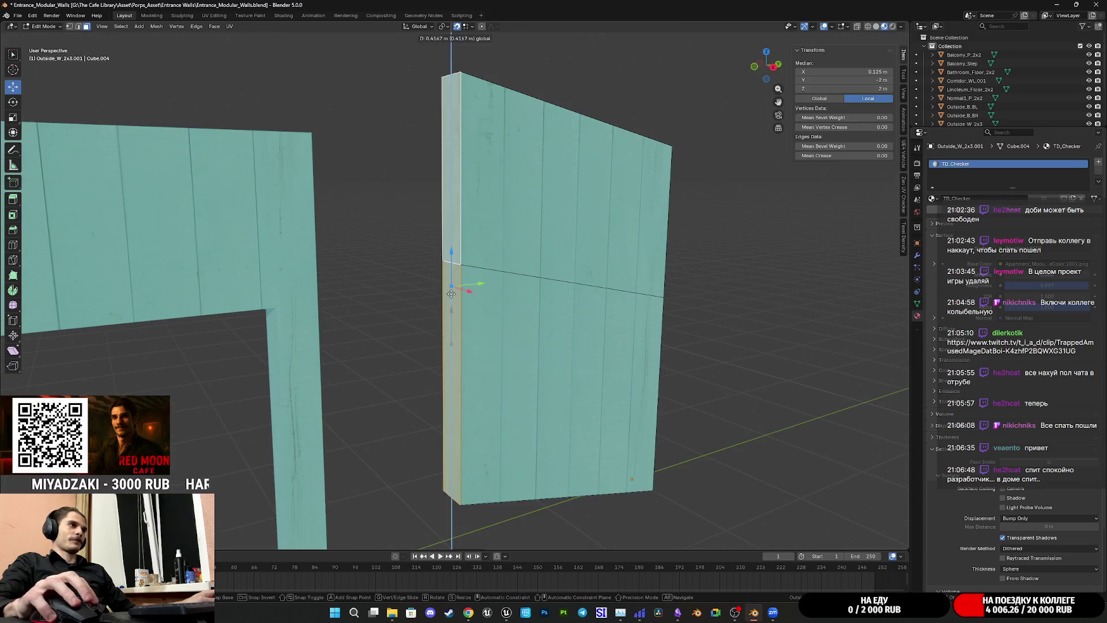
pyautogui.click(454, 278)
pyautogui.scroll(-5, 541, 357)
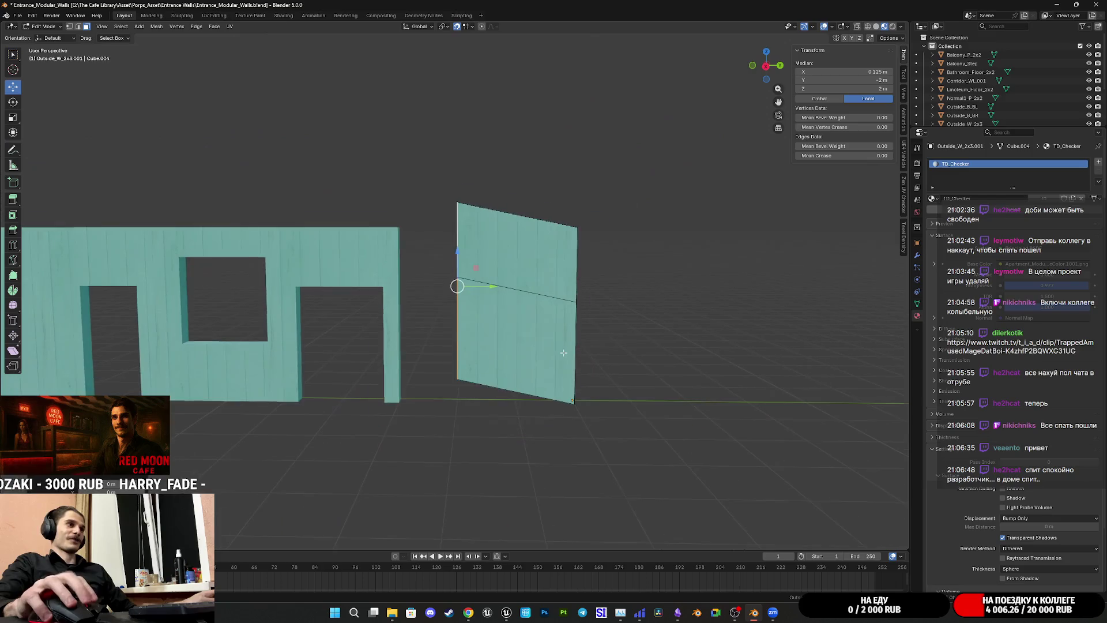
# Step: From a side orthographic view, drag the left edge up to about 2.6 m, then return to perspective
pyautogui.moveTo(541, 357); pyautogui.dragTo(532, 355, button='middle')
pyautogui.click(771, 73)
pyautogui.scroll(1, 573, 321)
pyautogui.scroll(3, 572, 321)
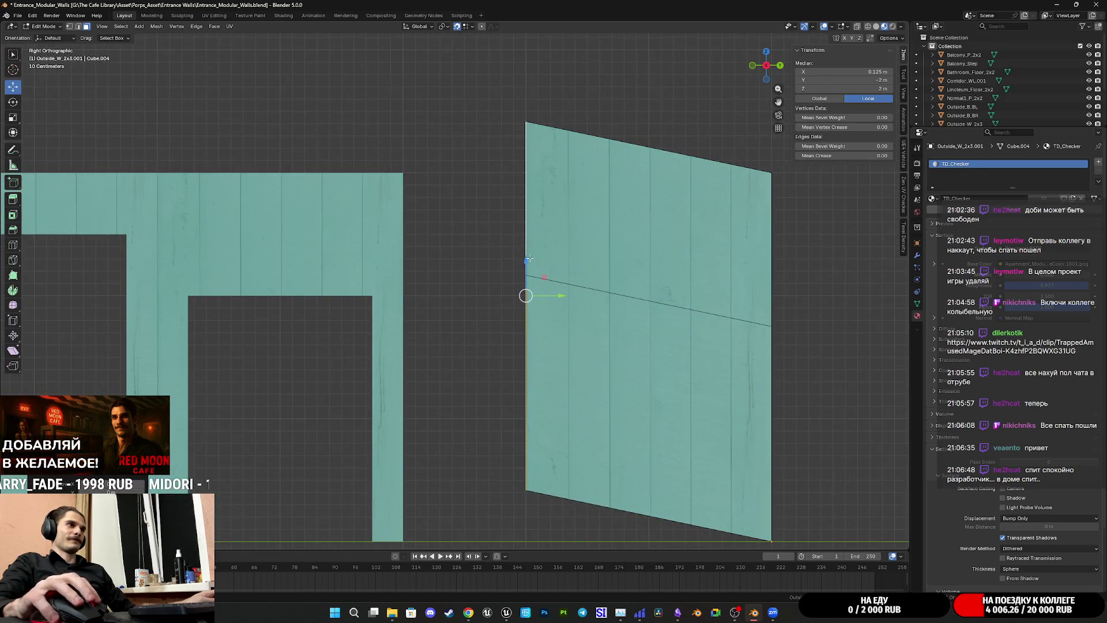
pyautogui.moveTo(530, 259); pyautogui.dragTo(530, 186)
pyautogui.moveTo(612, 478)
pyautogui.keyDown('shift'); pyautogui.mouseDown(button='middle')
pyautogui.moveTo(562, 377)
pyautogui.moveTo(518, 414)
pyautogui.mouseUp(button='middle'); pyautogui.keyUp('shift')
pyautogui.scroll(3, 561, 376)
pyautogui.scroll(2, 561, 376)
pyautogui.scroll(-1, 518, 415)
pyautogui.scroll(-2, 517, 414)
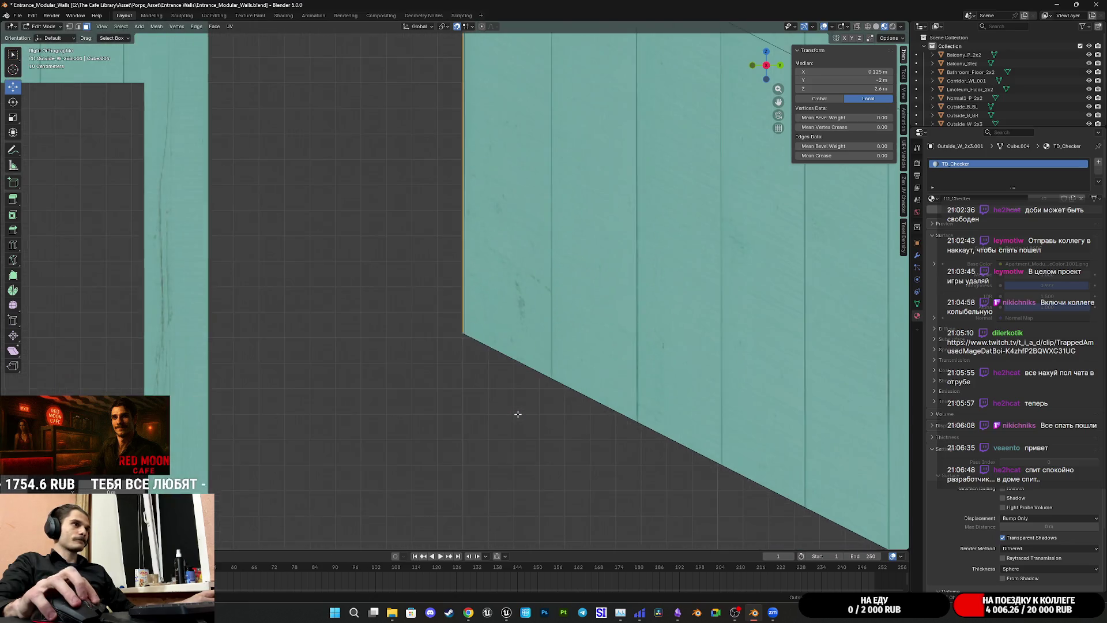
pyautogui.scroll(-2, 517, 415)
pyautogui.keyDown('shift'); pyautogui.moveTo(519, 410); pyautogui.dragTo(536, 458, button='middle'); pyautogui.keyUp('shift')
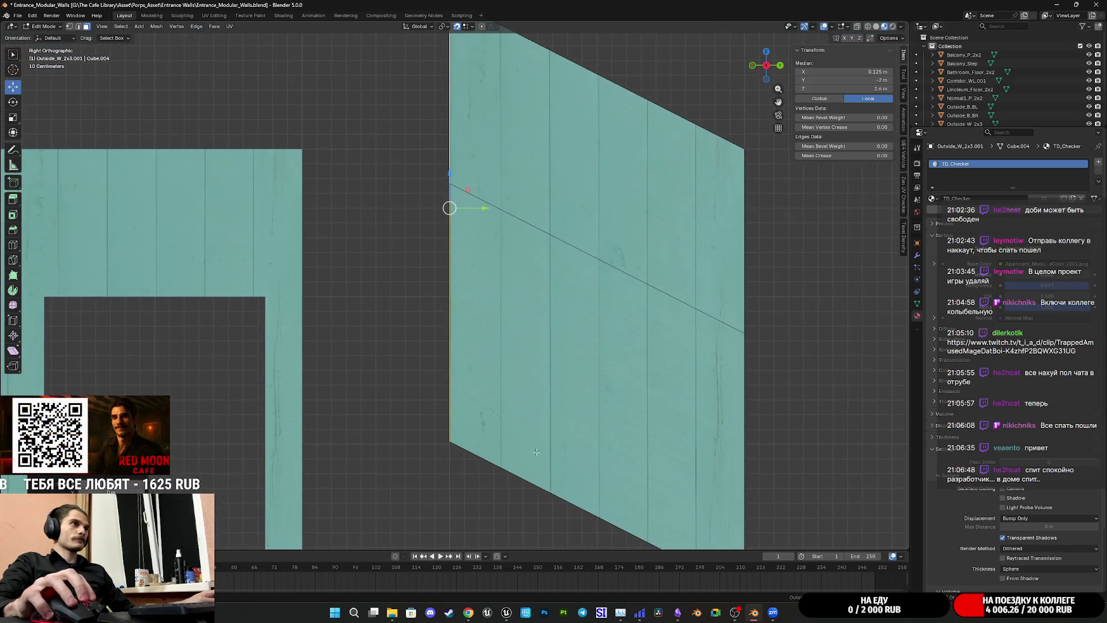
pyautogui.moveTo(532, 416)
pyautogui.mouseDown(button='middle')
pyautogui.moveTo(563, 404)
pyautogui.moveTo(529, 421)
pyautogui.mouseUp(button='middle')
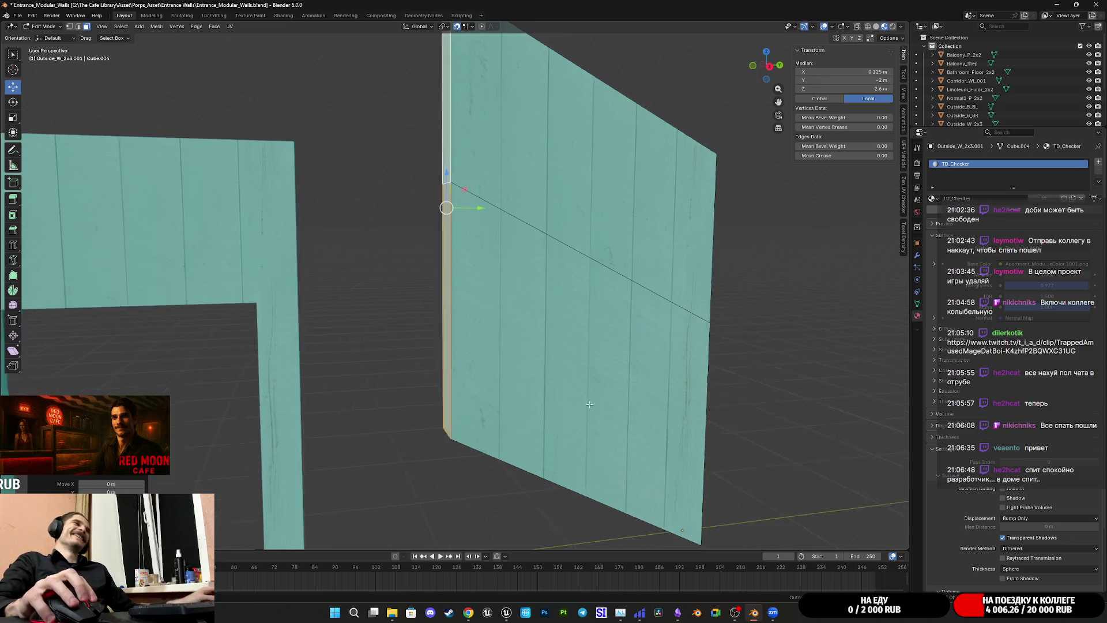
# Step: Switch select mode, pick the panel's top-left element and set its Median Z to 1 m
pyautogui.moveTo(538, 424); pyautogui.dragTo(657, 390, button='middle')
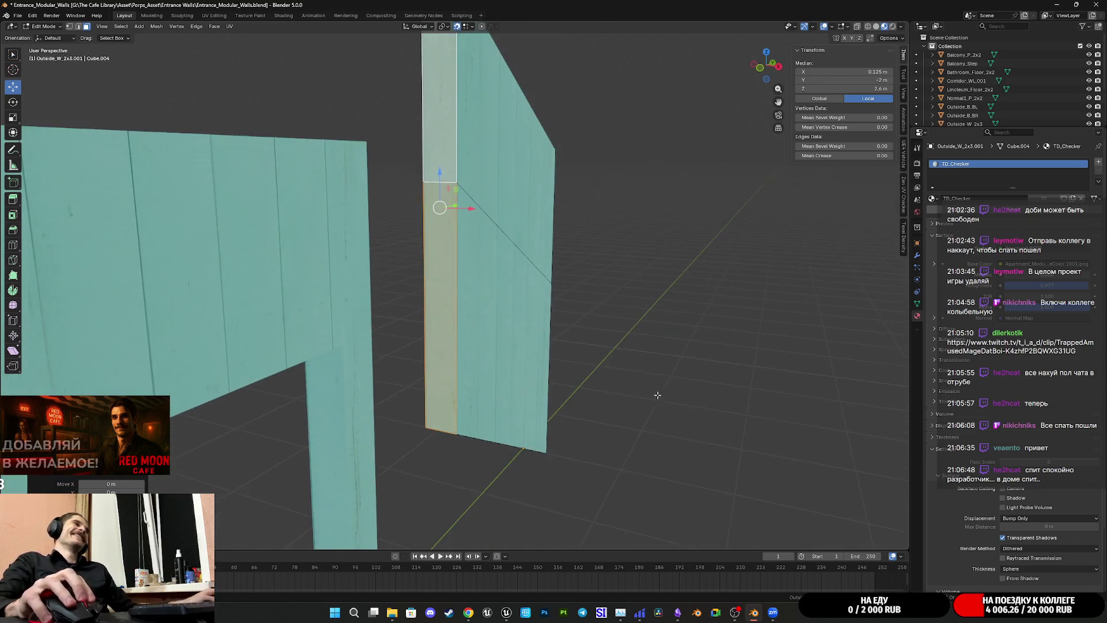
pyautogui.click(80, 27)
pyautogui.moveTo(432, 329); pyautogui.dragTo(448, 372, button='middle')
pyautogui.moveTo(442, 442)
pyautogui.mouseDown(button='middle')
pyautogui.moveTo(734, 178)
pyautogui.moveTo(805, 139)
pyautogui.mouseUp(button='middle')
pyautogui.click(447, 439)
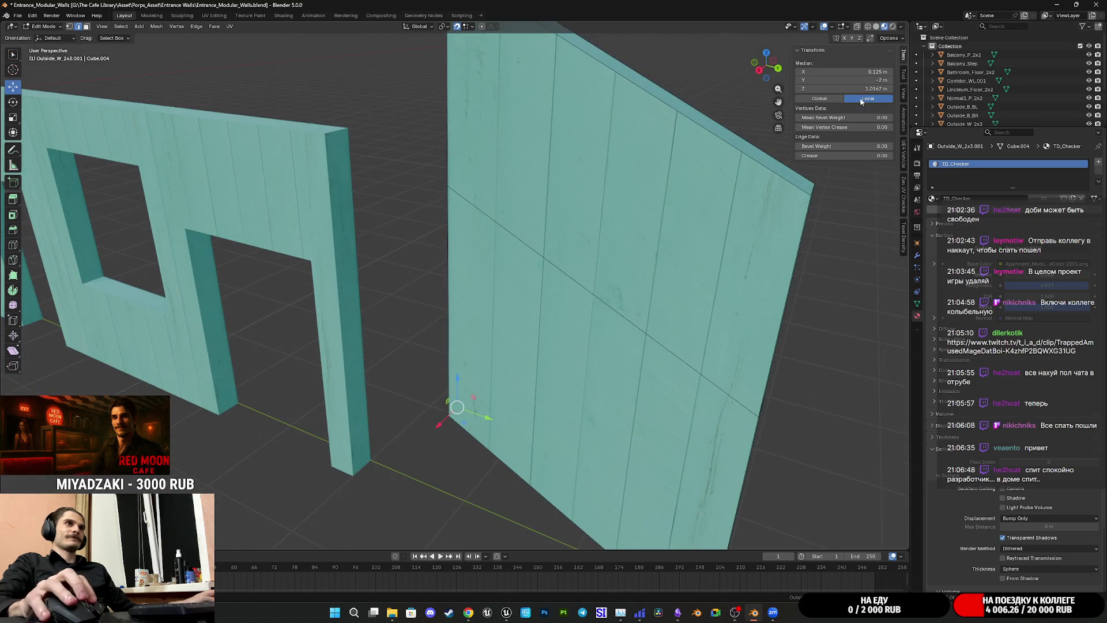
pyautogui.click(880, 89)
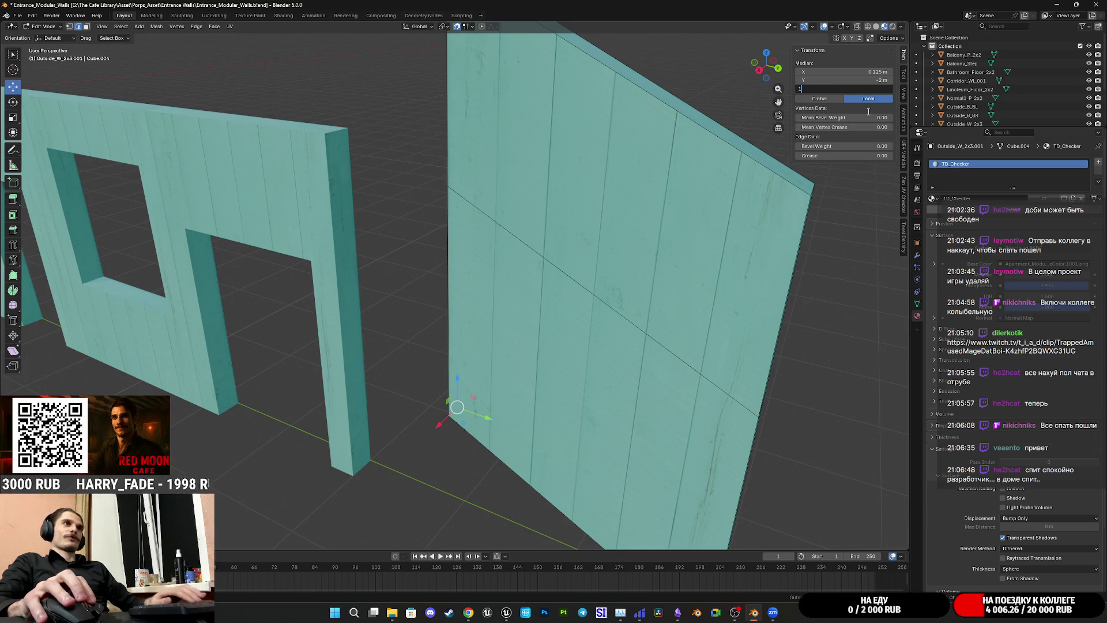
pyautogui.press('Return')
# Step: Raise the height further to 2.75 m, then to 4 m for the top-left corner
pyautogui.moveTo(484, 285); pyautogui.dragTo(454, 223, button='middle')
pyautogui.write('.76')
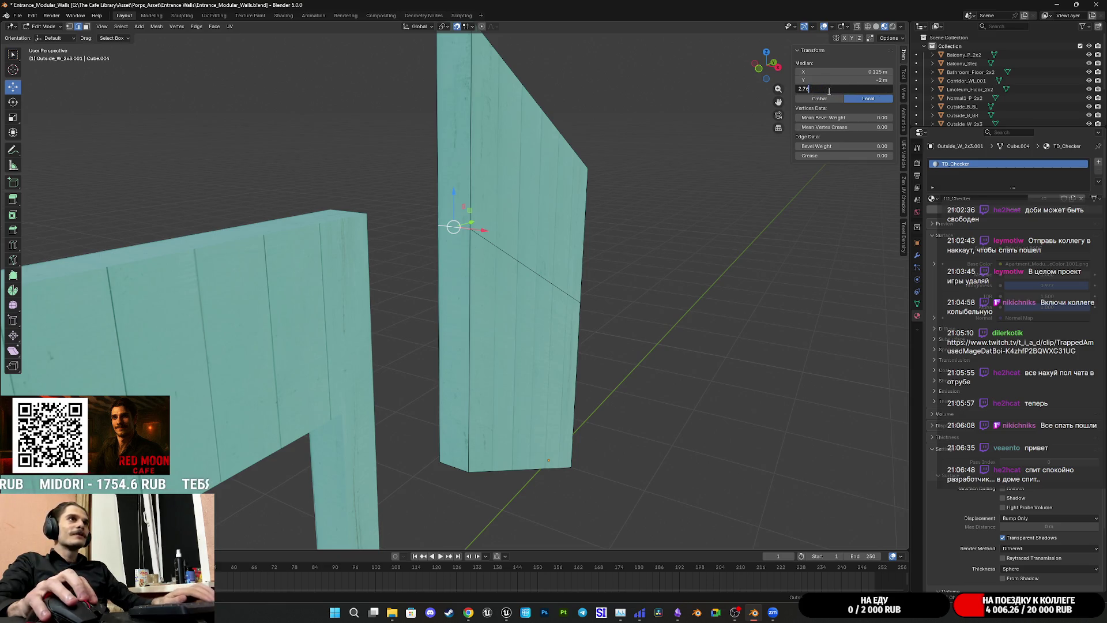
pyautogui.press('Return')
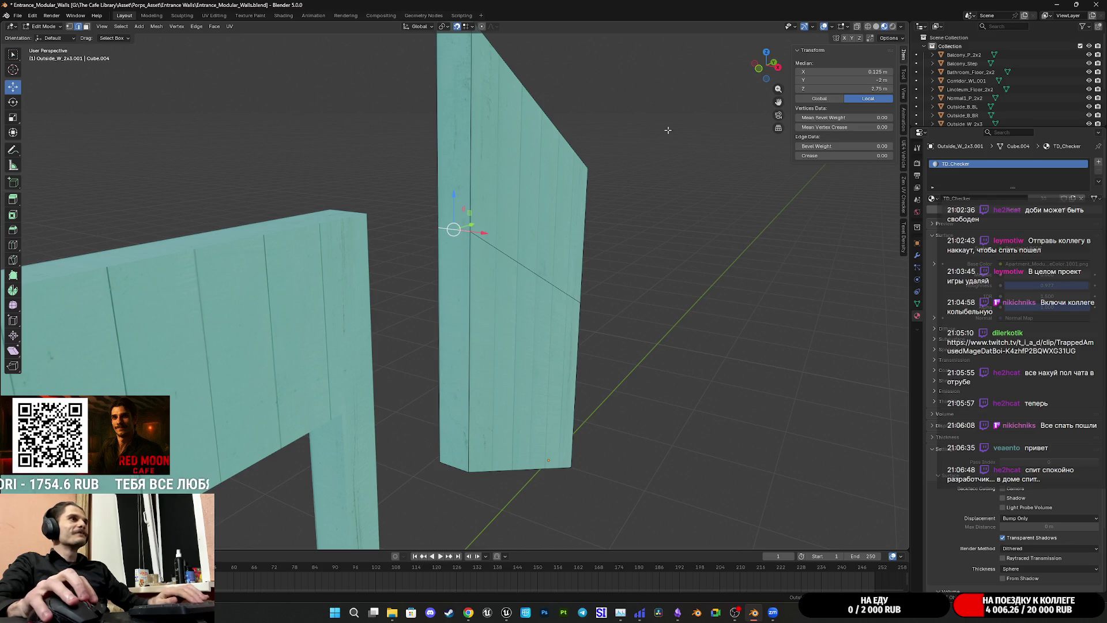
pyautogui.moveTo(471, 112); pyautogui.dragTo(460, 186, button='middle')
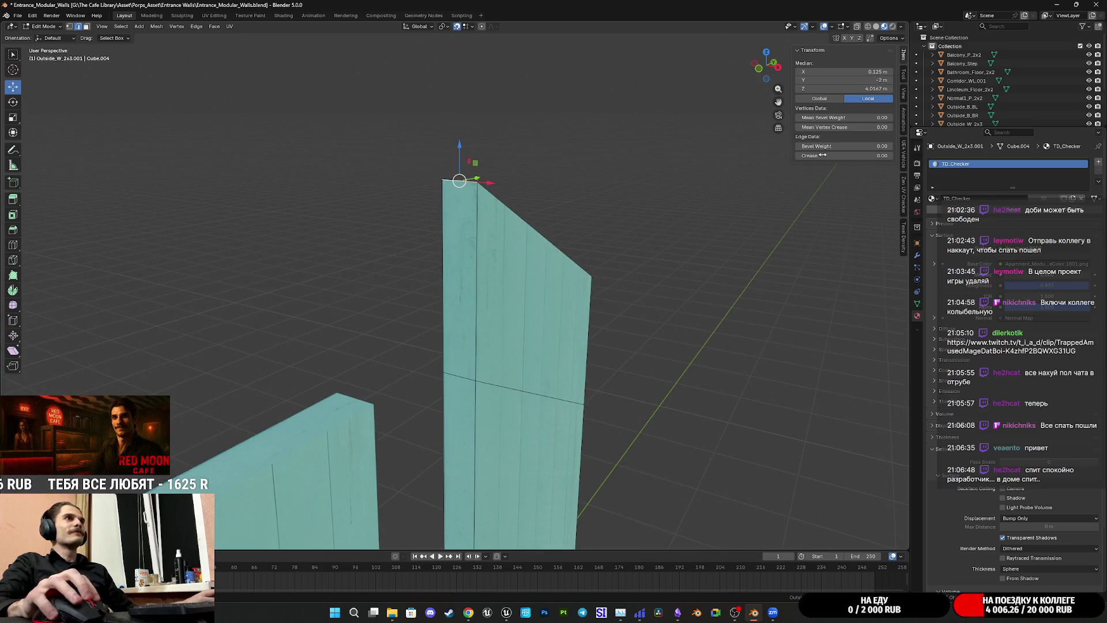
pyautogui.press('Return')
pyautogui.moveTo(762, 251)
pyautogui.mouseDown(button='middle')
pyautogui.moveTo(700, 327)
pyautogui.moveTo(690, 310)
pyautogui.mouseUp(button='middle')
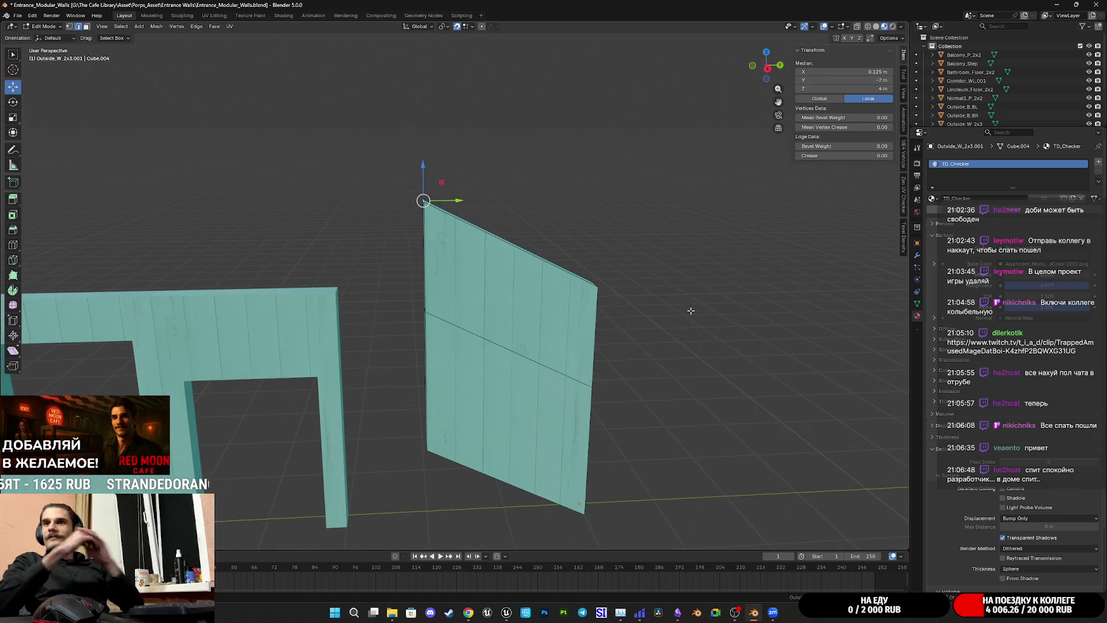